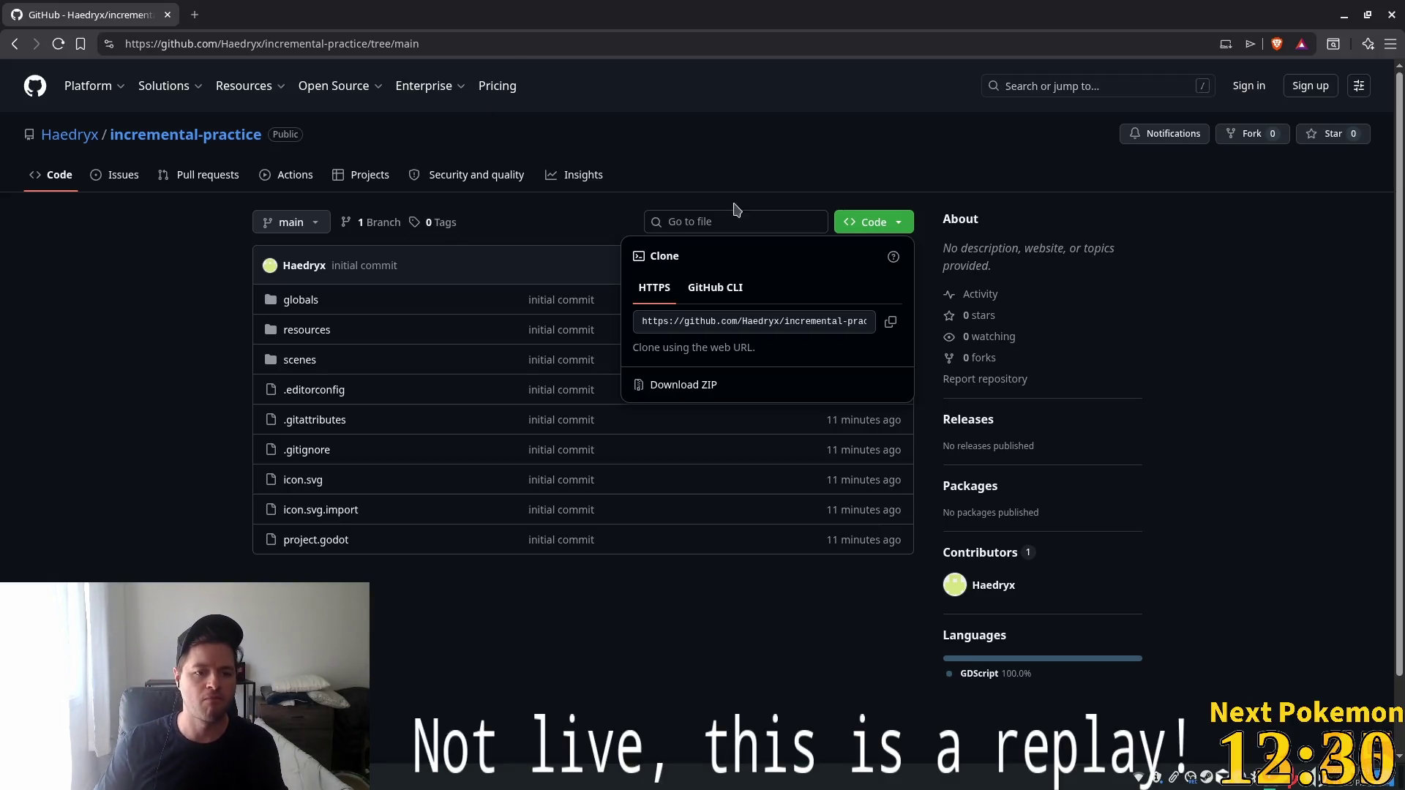
Dismiss the clone options and return to the repository root listing globals, resources, scenes and project.godot.
{"action": "left_click", "coordinate": [729, 129]}
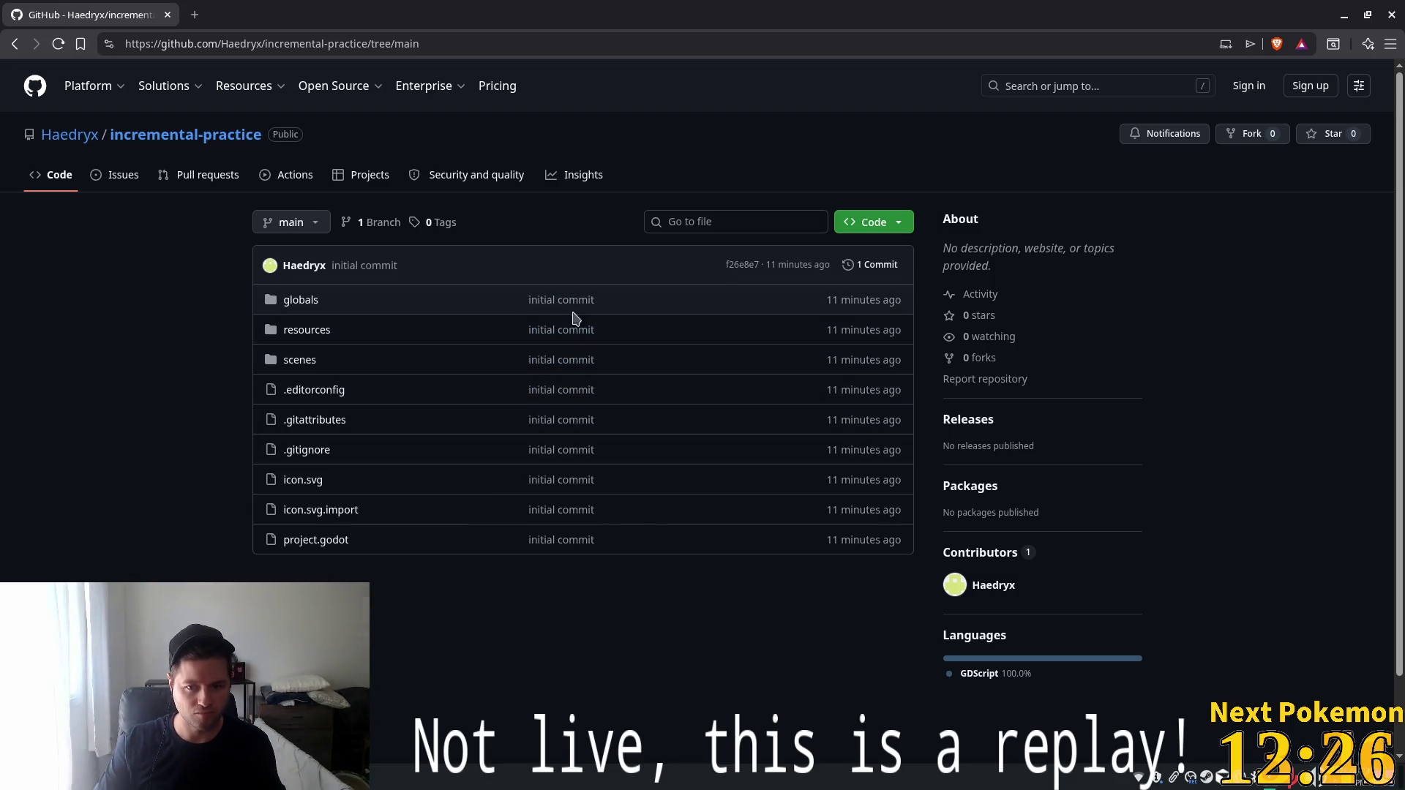
{"action": "left_click", "coordinate": [887, 223]}
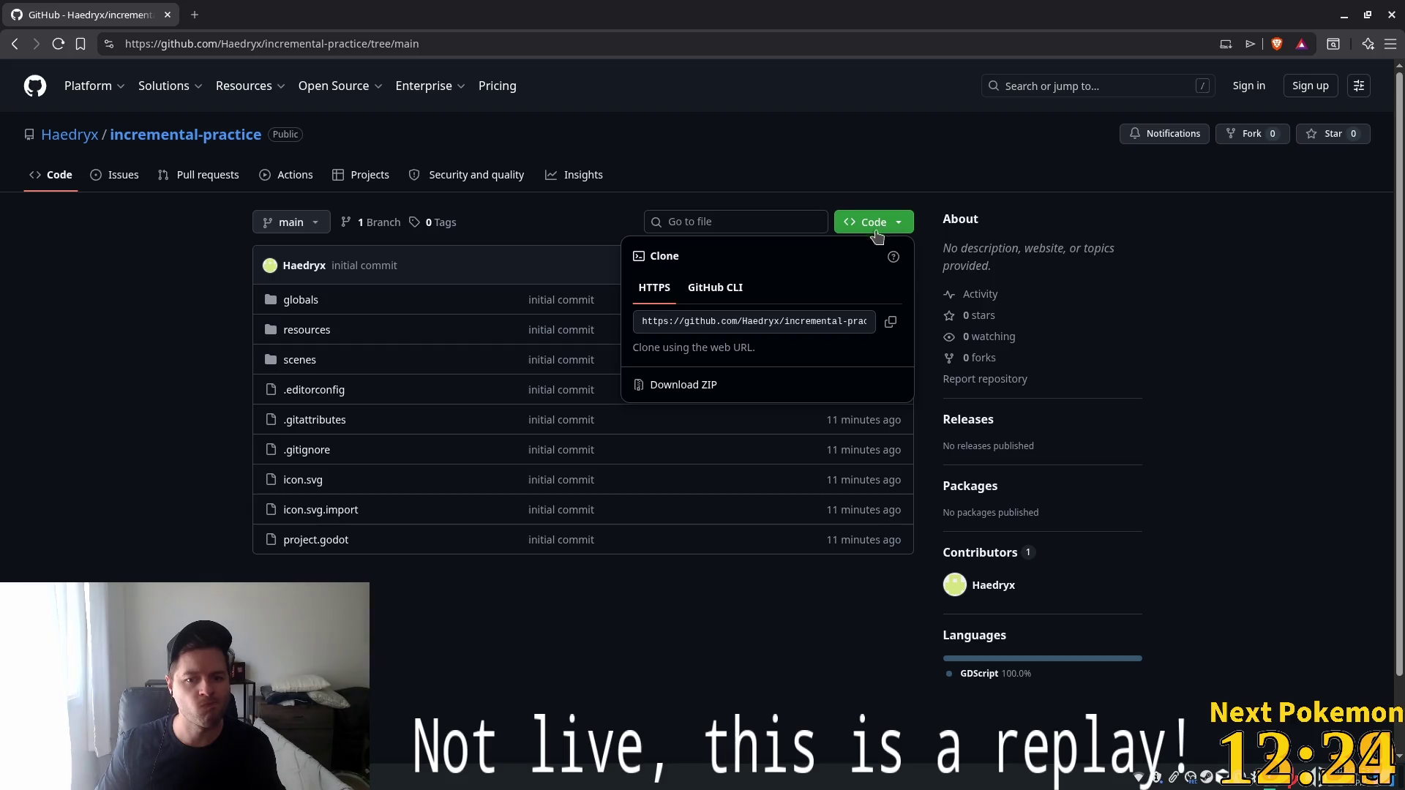
{"action": "left_click", "coordinate": [64, 315]}
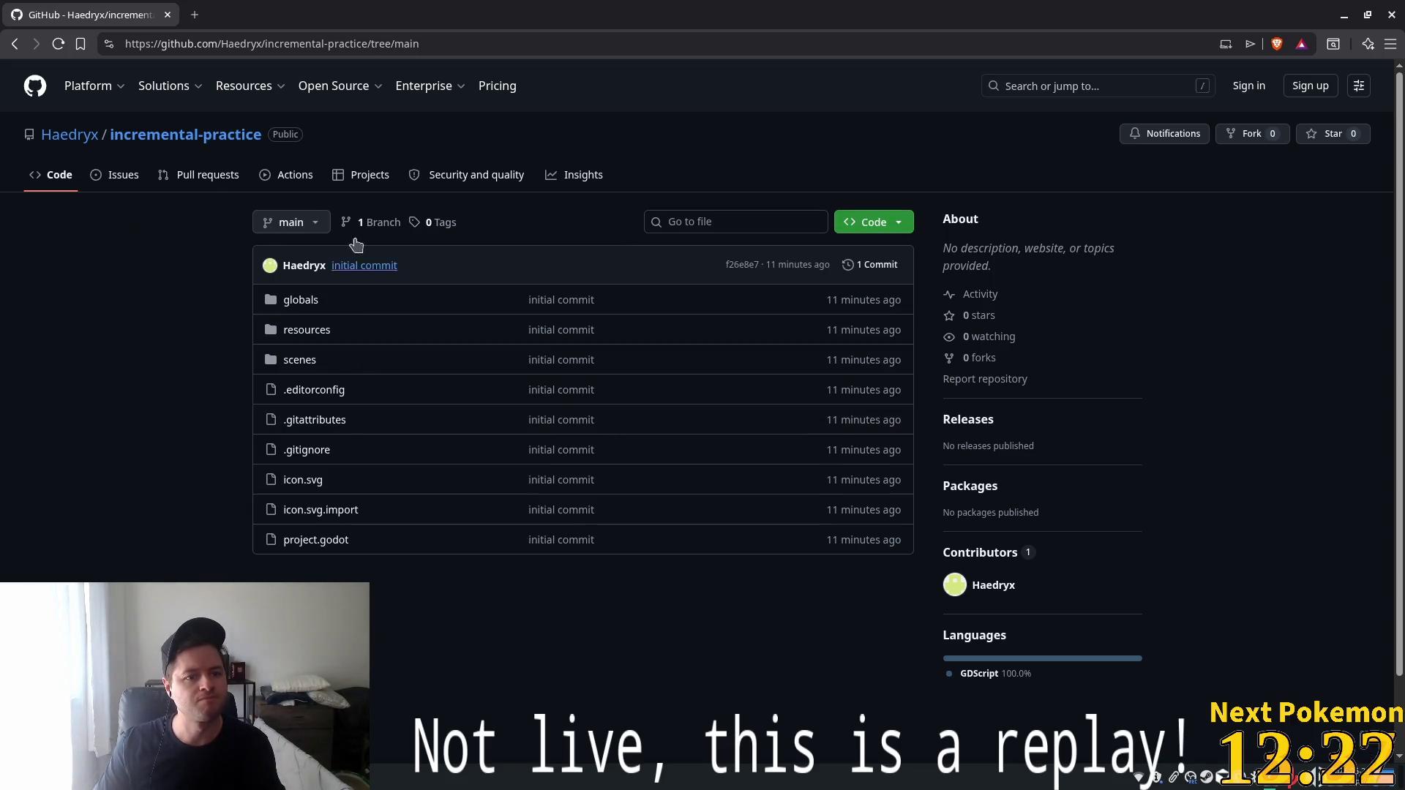
{"action": "left_click", "coordinate": [898, 221]}
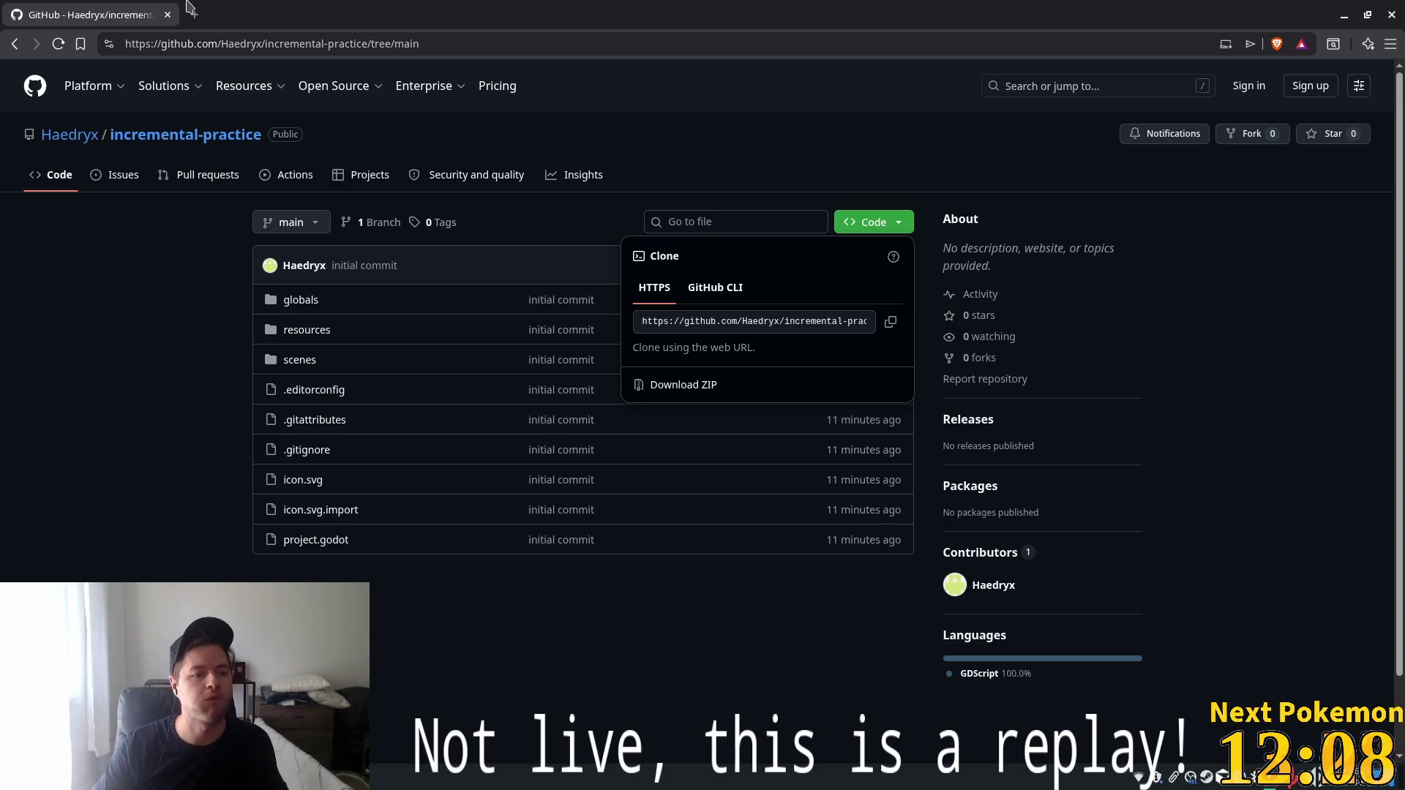
{"action": "left_click", "coordinate": [58, 186]}
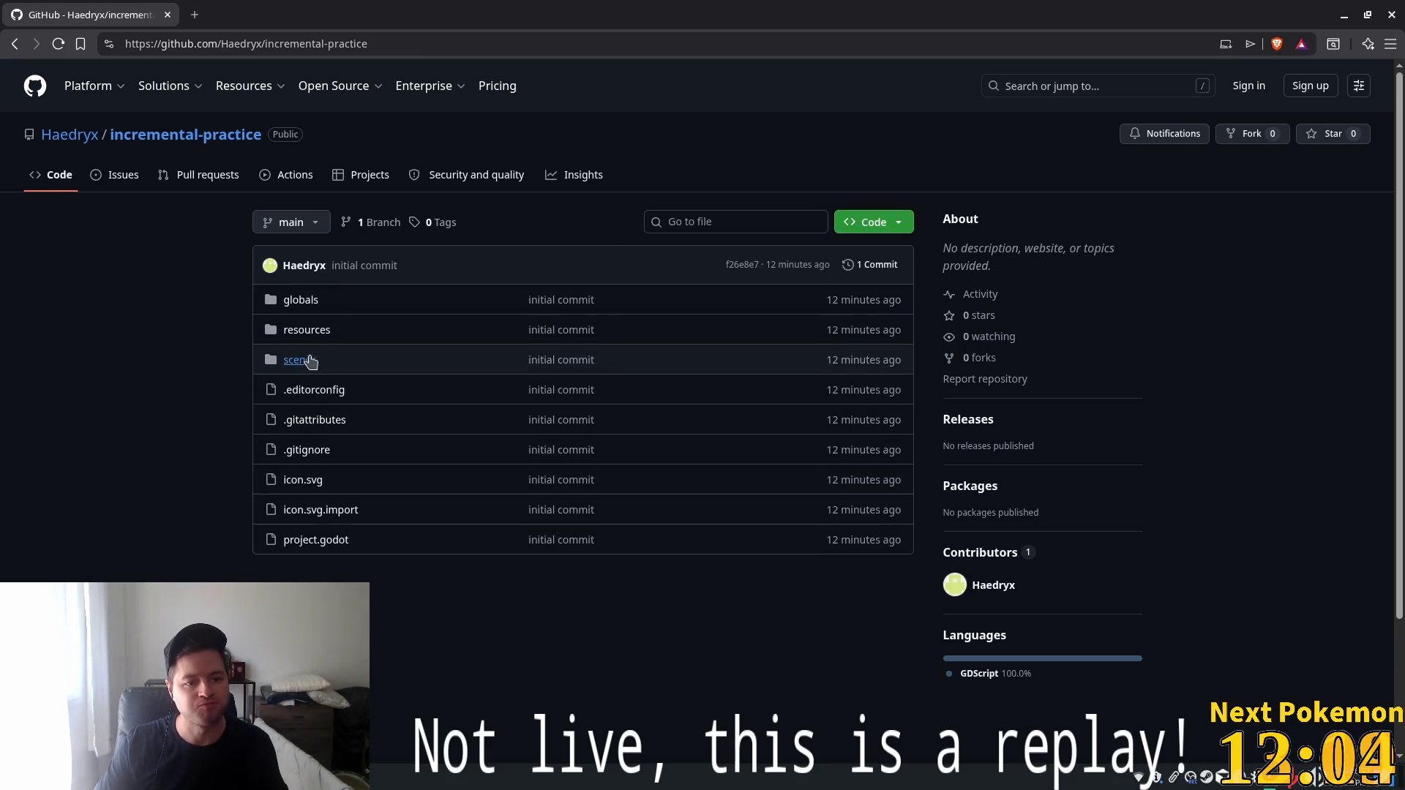
Open globals/upgrade_db.gd and scroll through its code.
{"action": "left_click", "coordinate": [311, 301]}
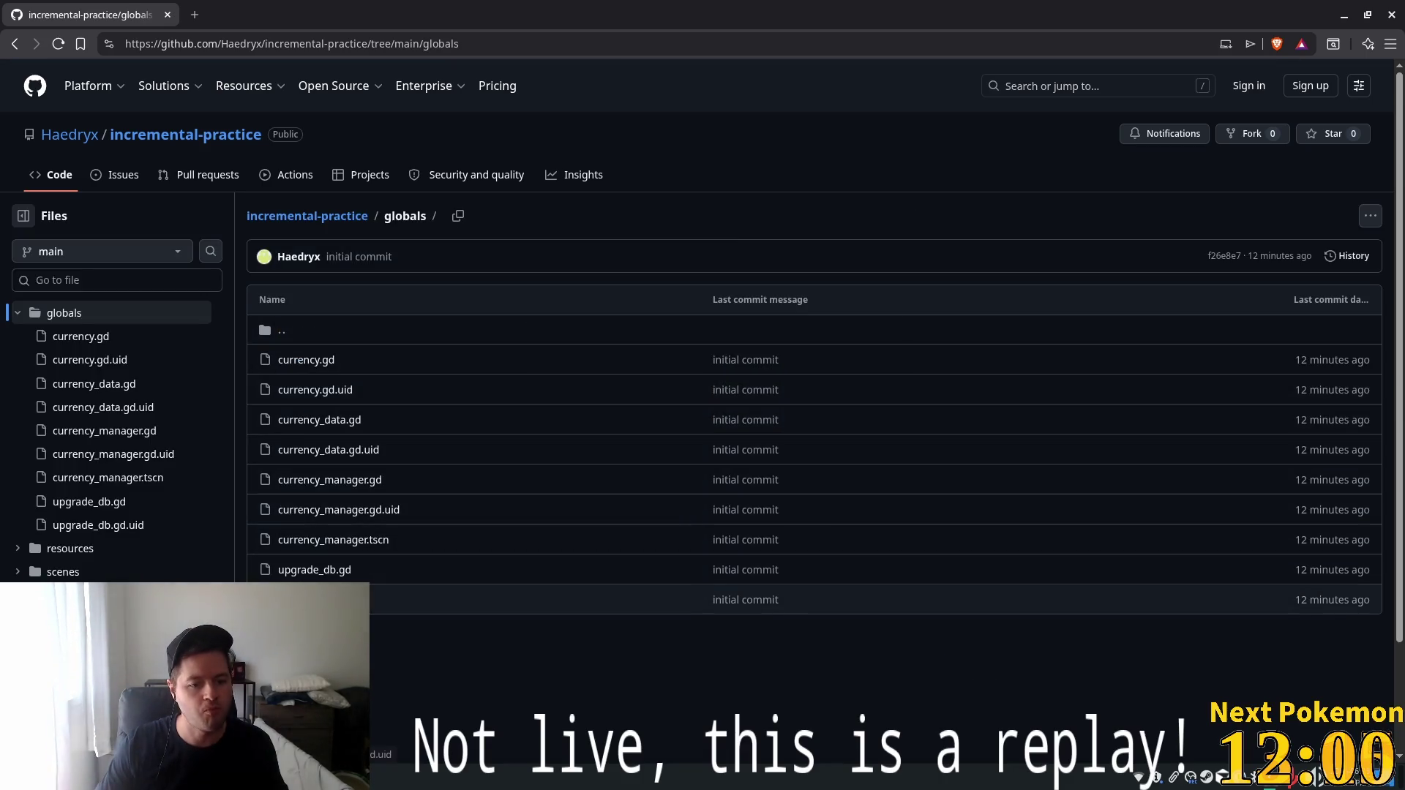
{"action": "left_click", "coordinate": [314, 570]}
{"action": "scroll", "coordinate": [552, 377], "scroll_direction": "down", "scroll_amount": 1}
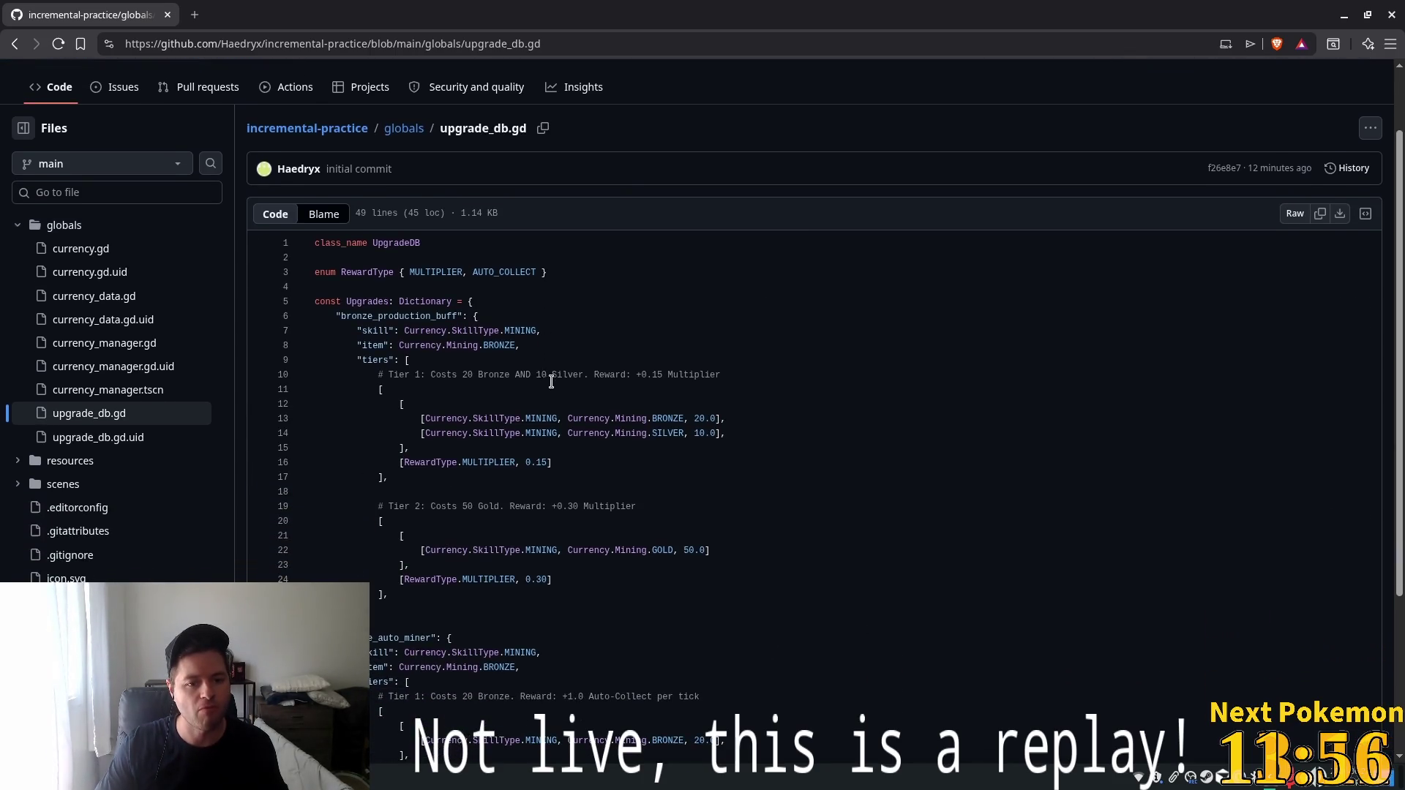
{"action": "scroll", "coordinate": [386, 313], "scroll_direction": "down", "scroll_amount": 2}
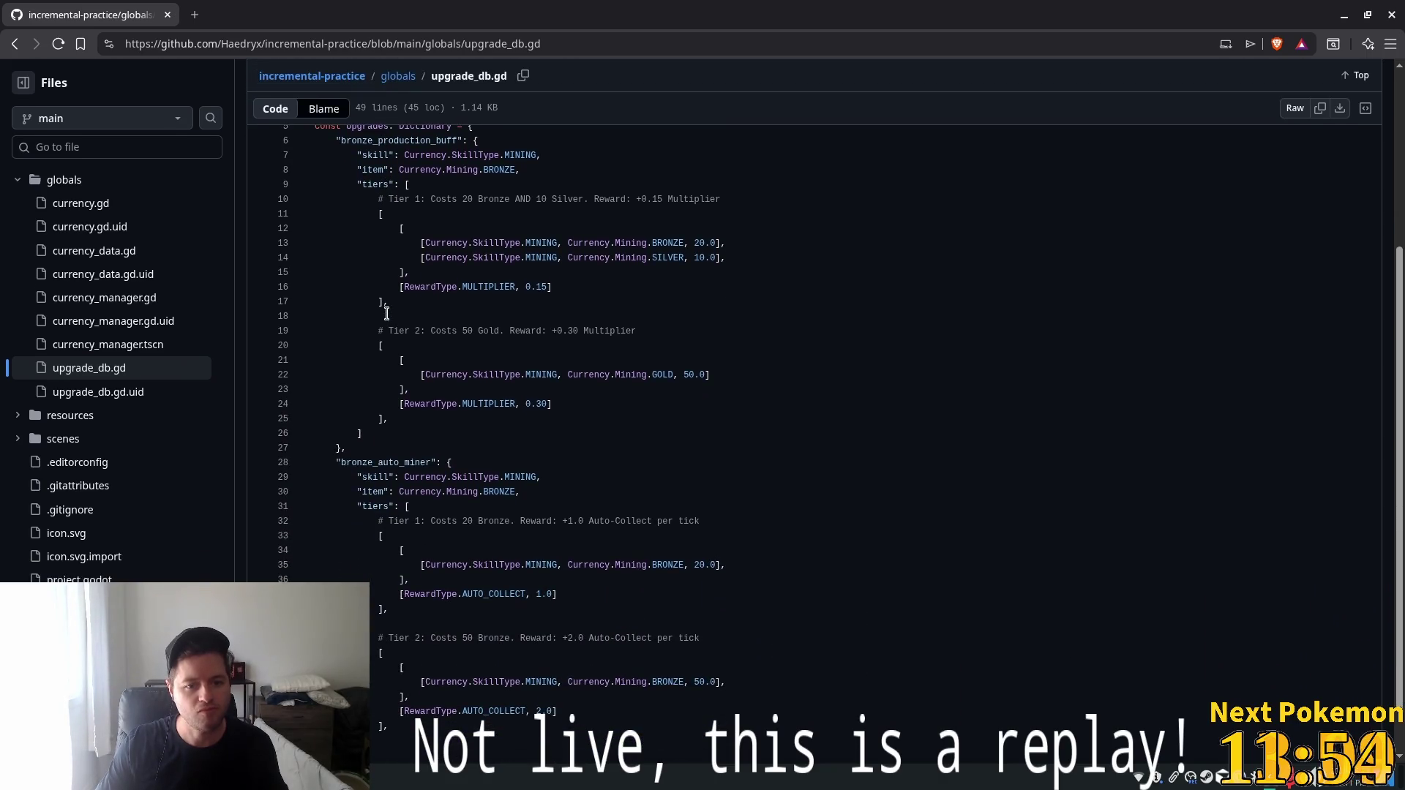
{"action": "scroll", "coordinate": [386, 313], "scroll_direction": "down", "scroll_amount": 1}
{"action": "scroll", "coordinate": [503, 344], "scroll_direction": "up", "scroll_amount": 3}
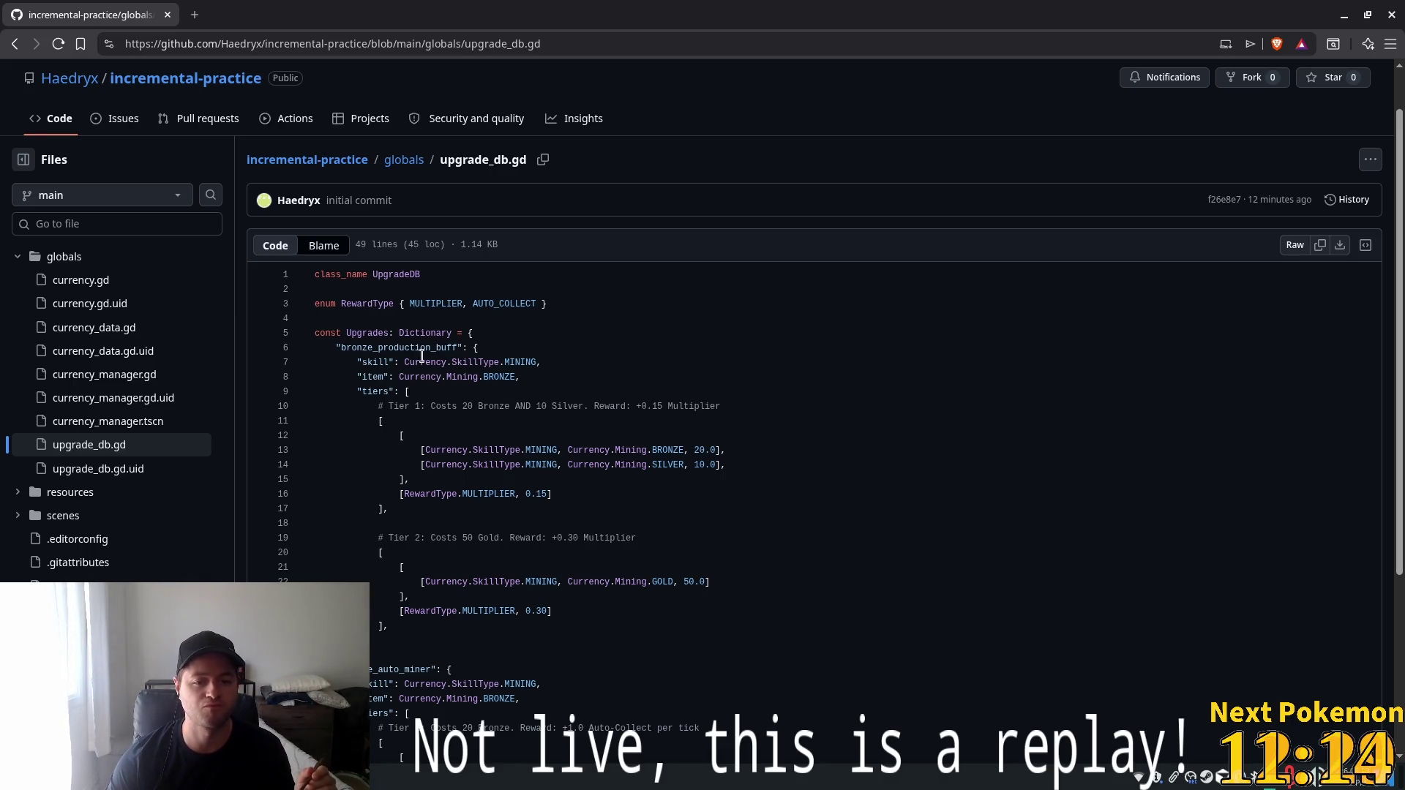
Inspect the skill key on line 7 and list the references to BRONZE.
{"action": "left_click", "coordinate": [395, 363]}
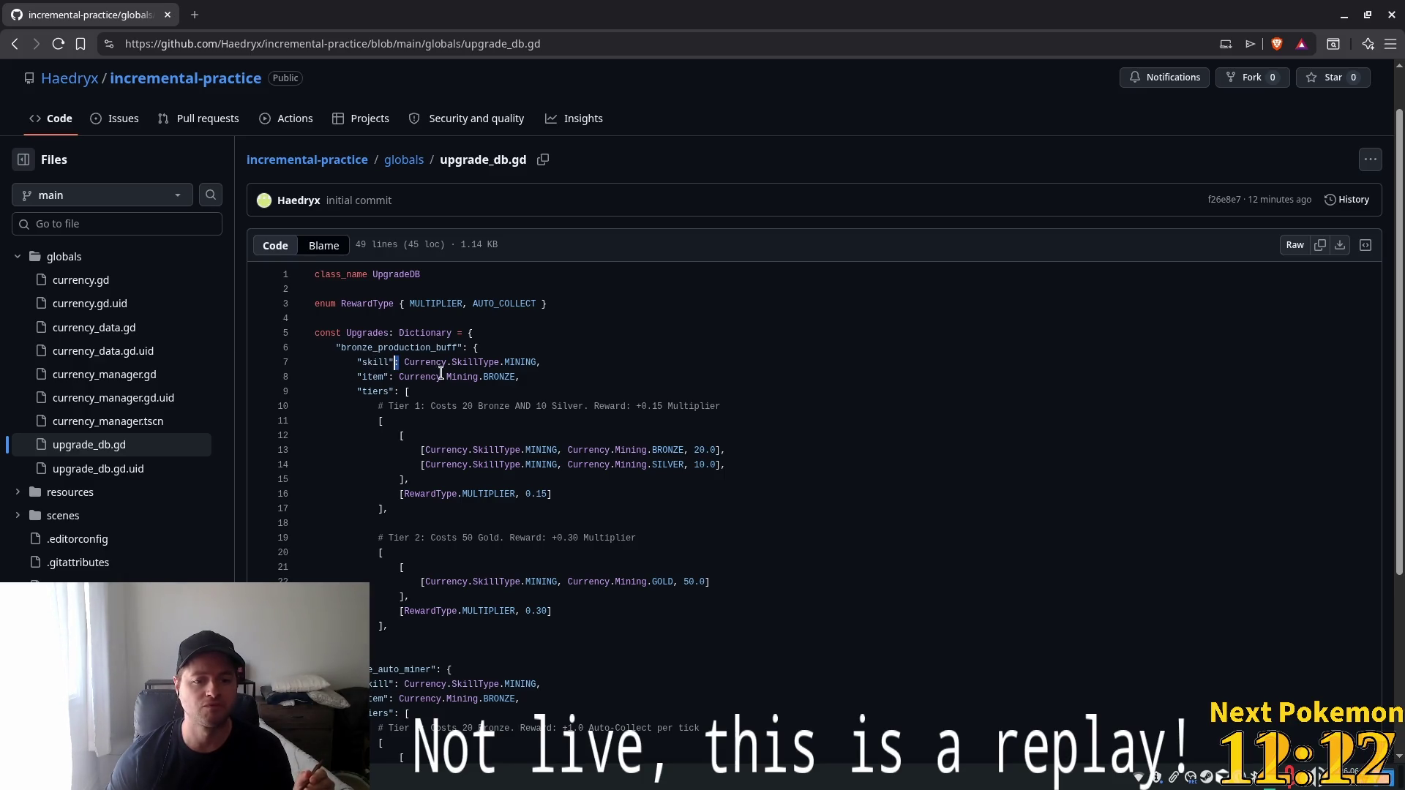
{"action": "scroll", "coordinate": [381, 344], "scroll_direction": "down", "scroll_amount": 3}
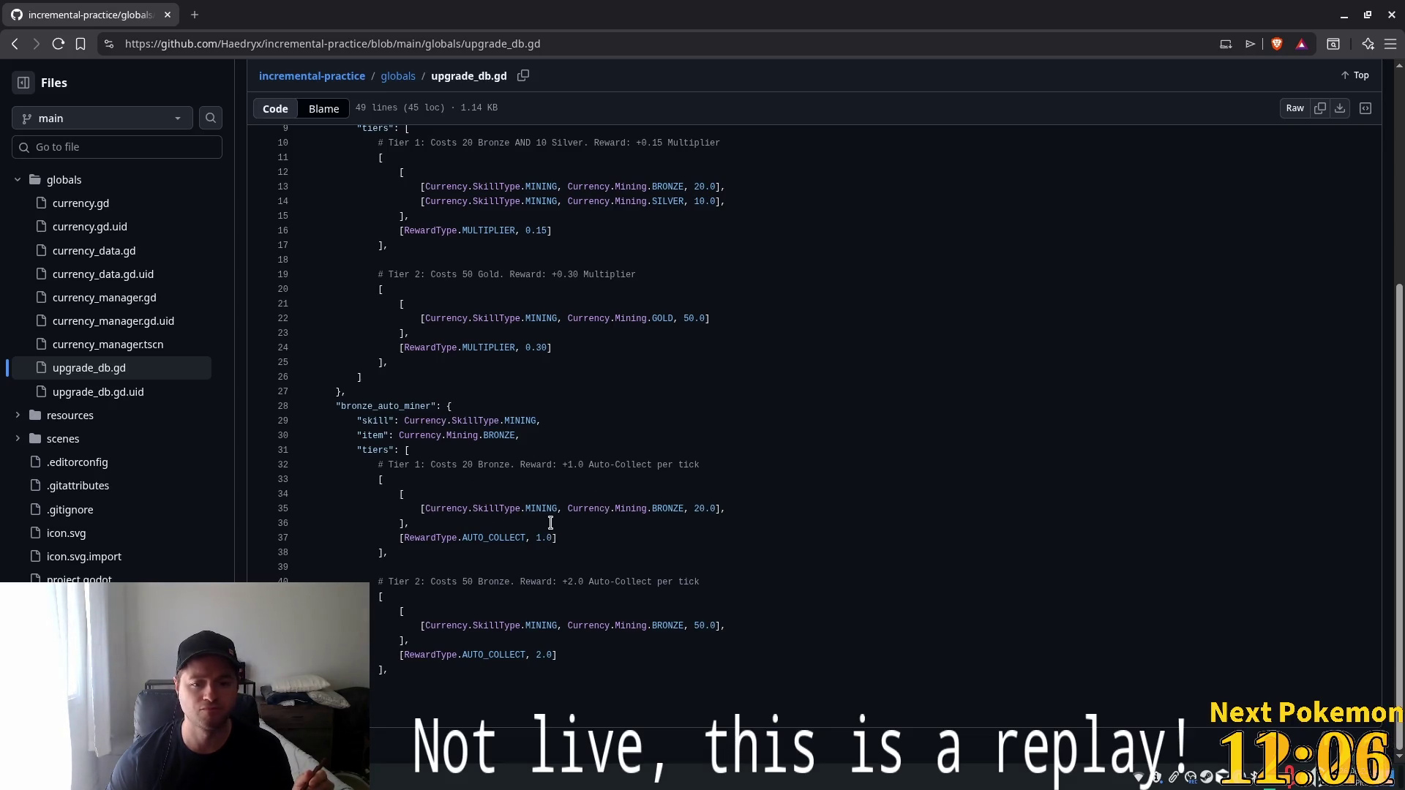
{"action": "scroll", "coordinate": [480, 502], "scroll_direction": "up", "scroll_amount": 5}
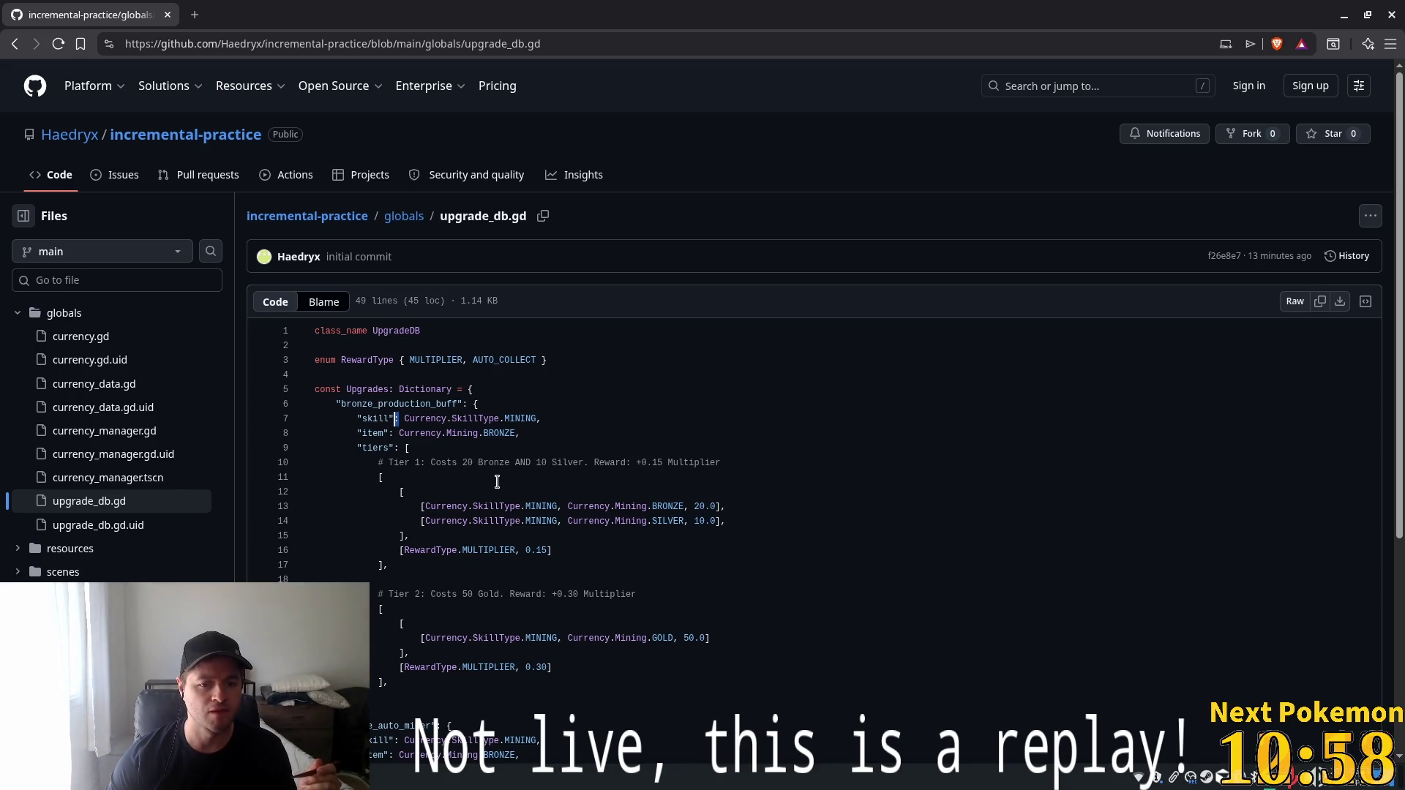
{"action": "left_click", "coordinate": [684, 507]}
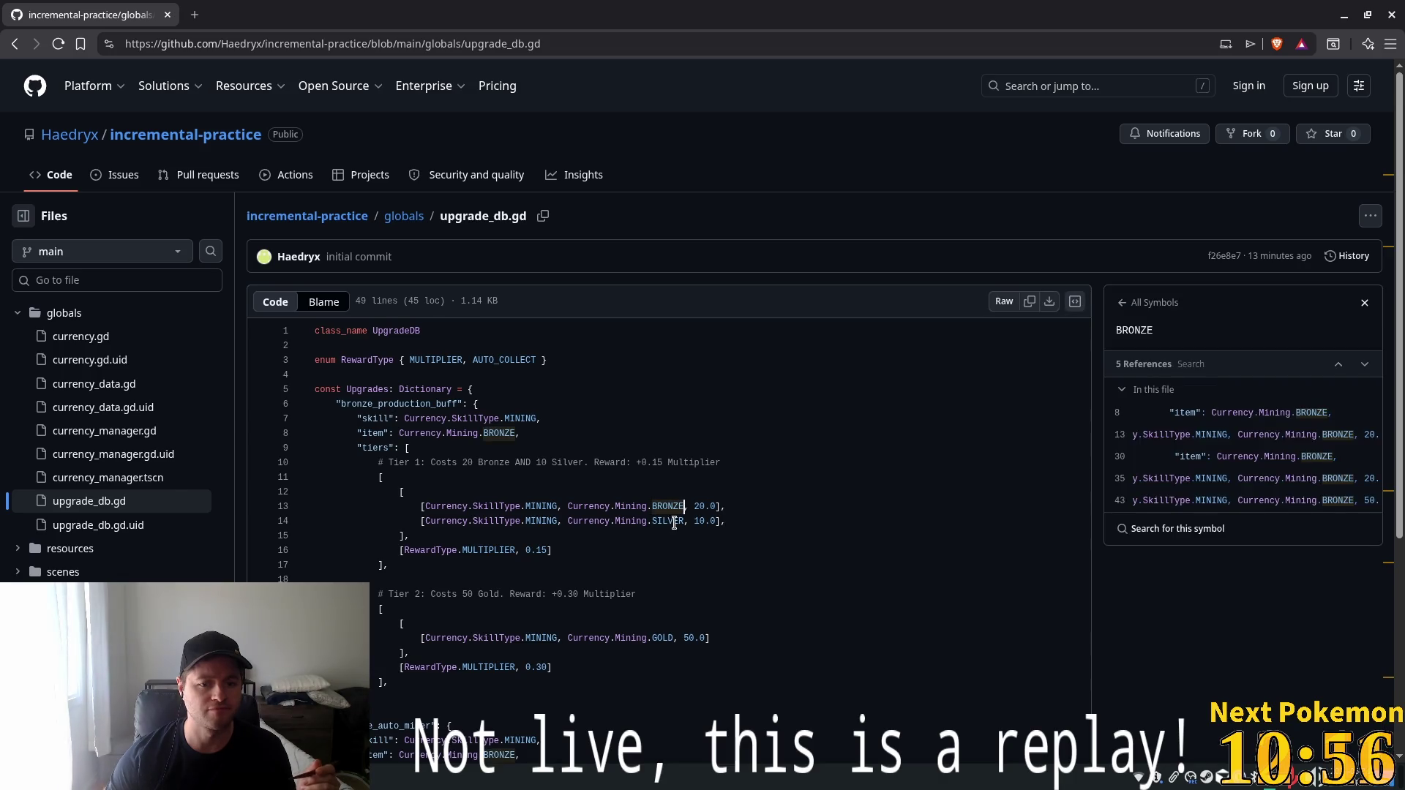
{"action": "left_click", "coordinate": [657, 521]}
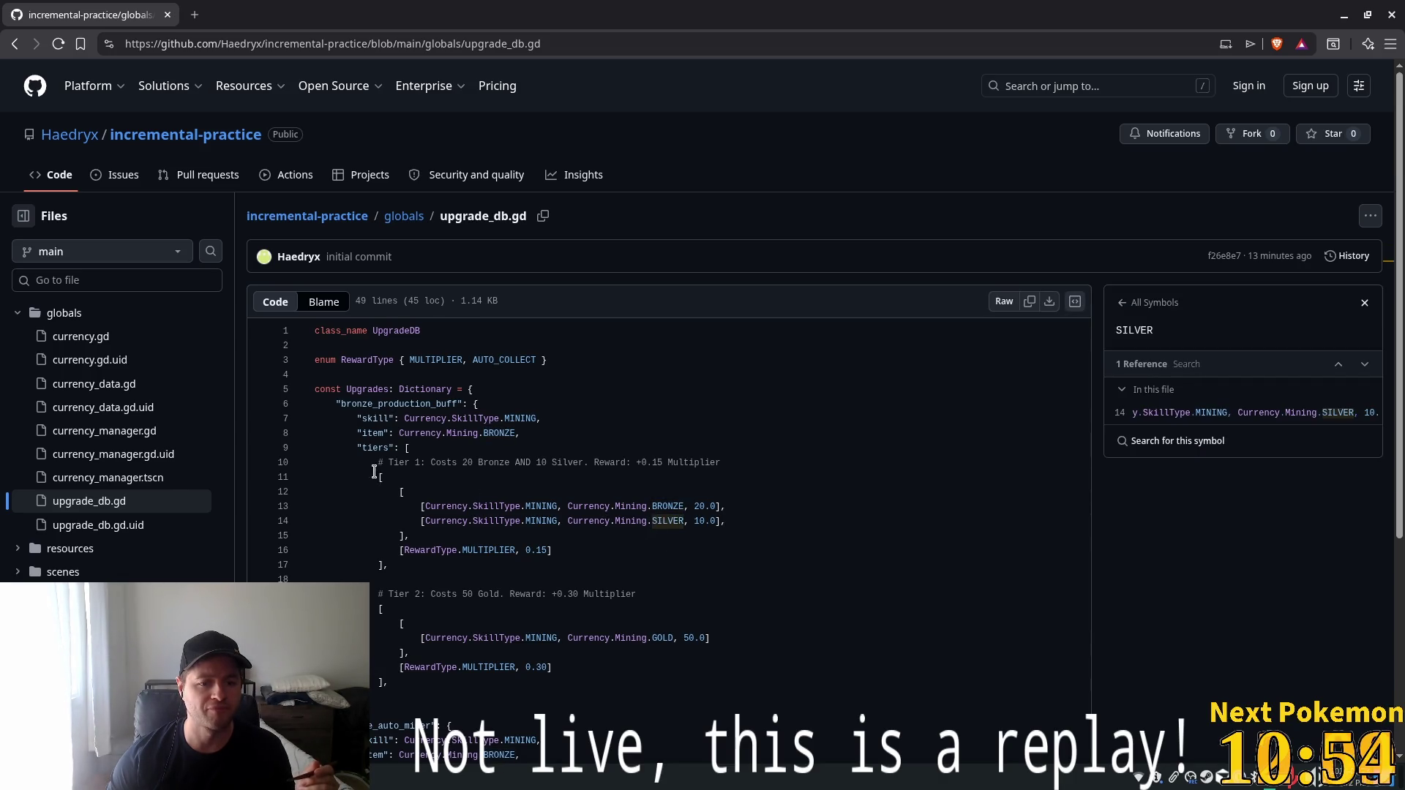
{"action": "left_click_drag", "start_coordinate": [384, 477], "coordinate": [463, 547]}
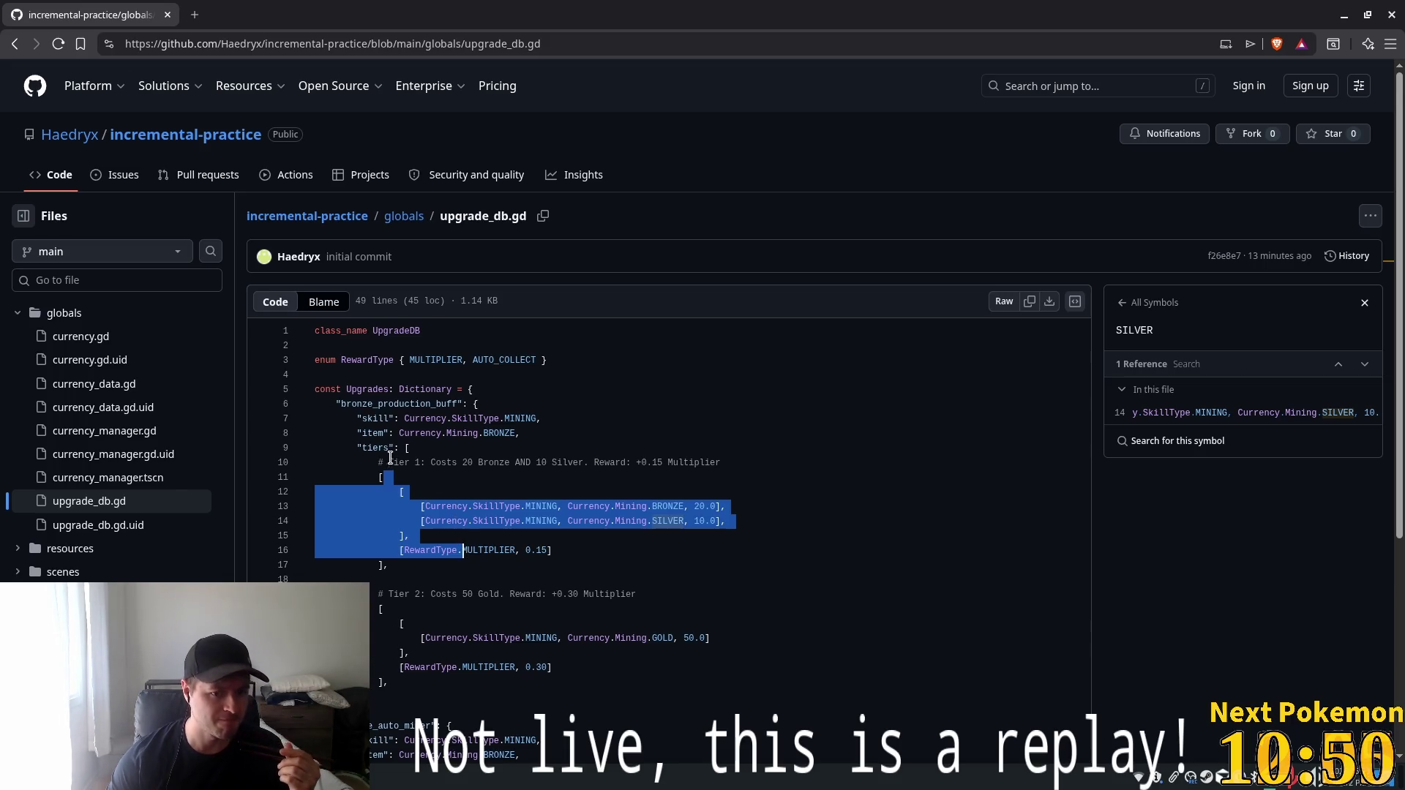
{"action": "left_click", "coordinate": [447, 538]}
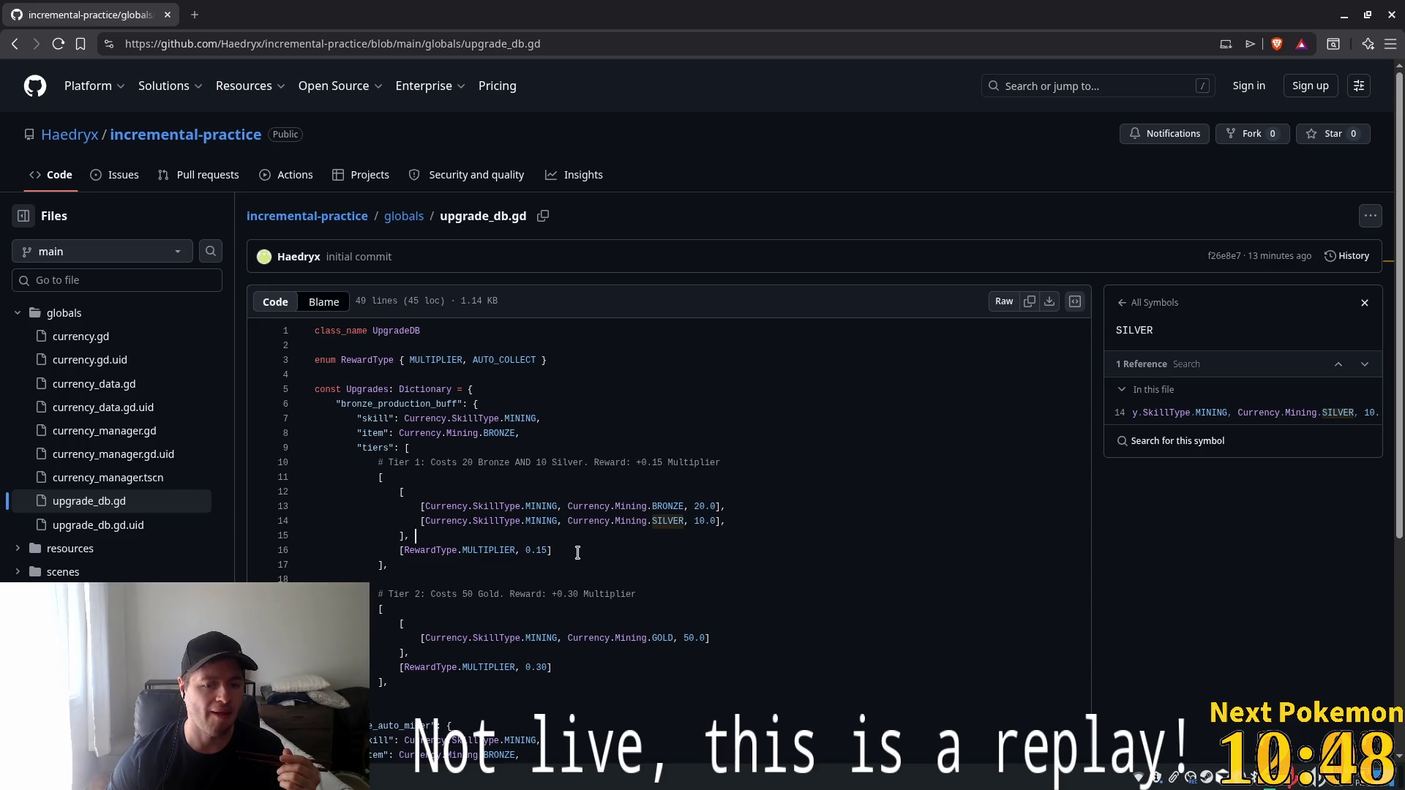
{"action": "left_click_drag", "start_coordinate": [577, 552], "coordinate": [416, 551]}
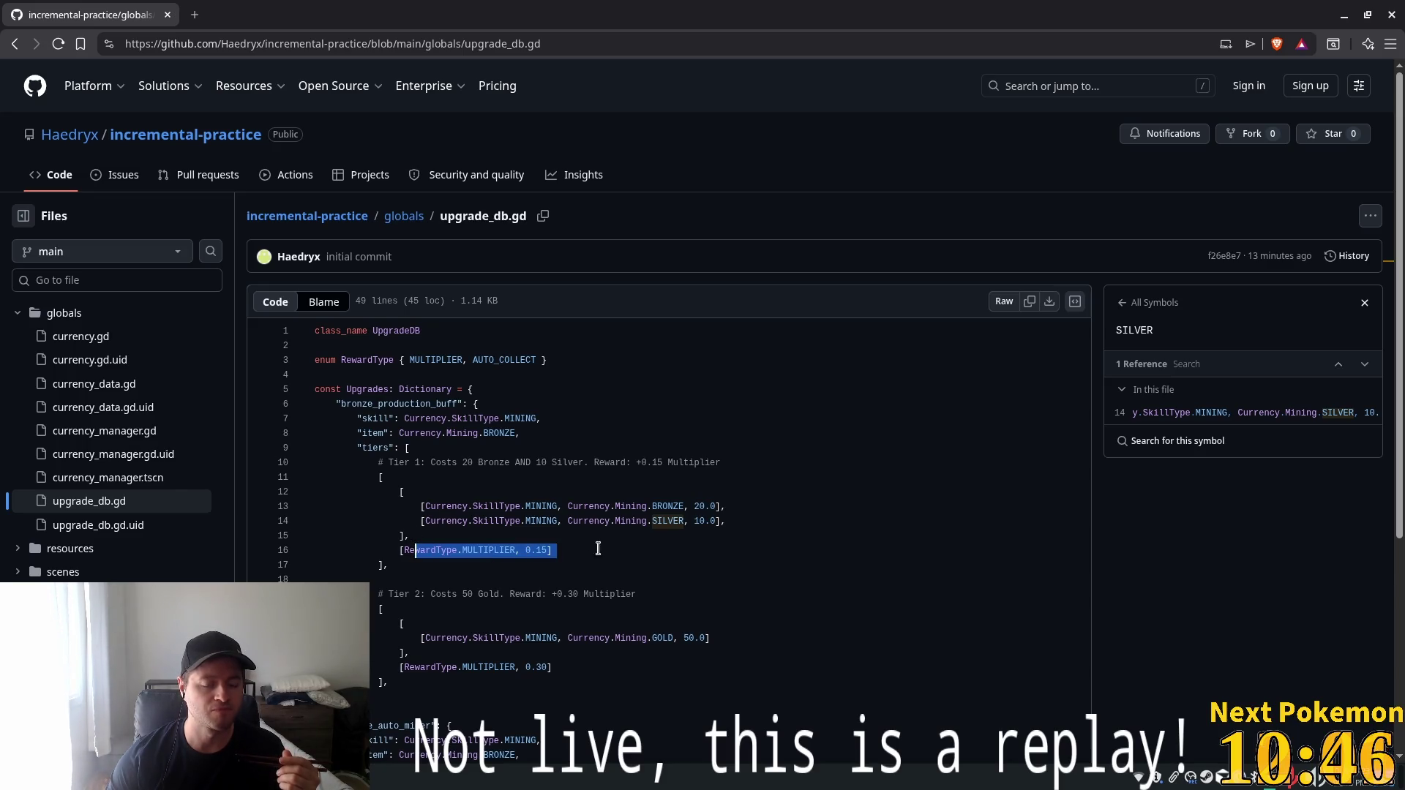
{"action": "left_click", "coordinate": [389, 462]}
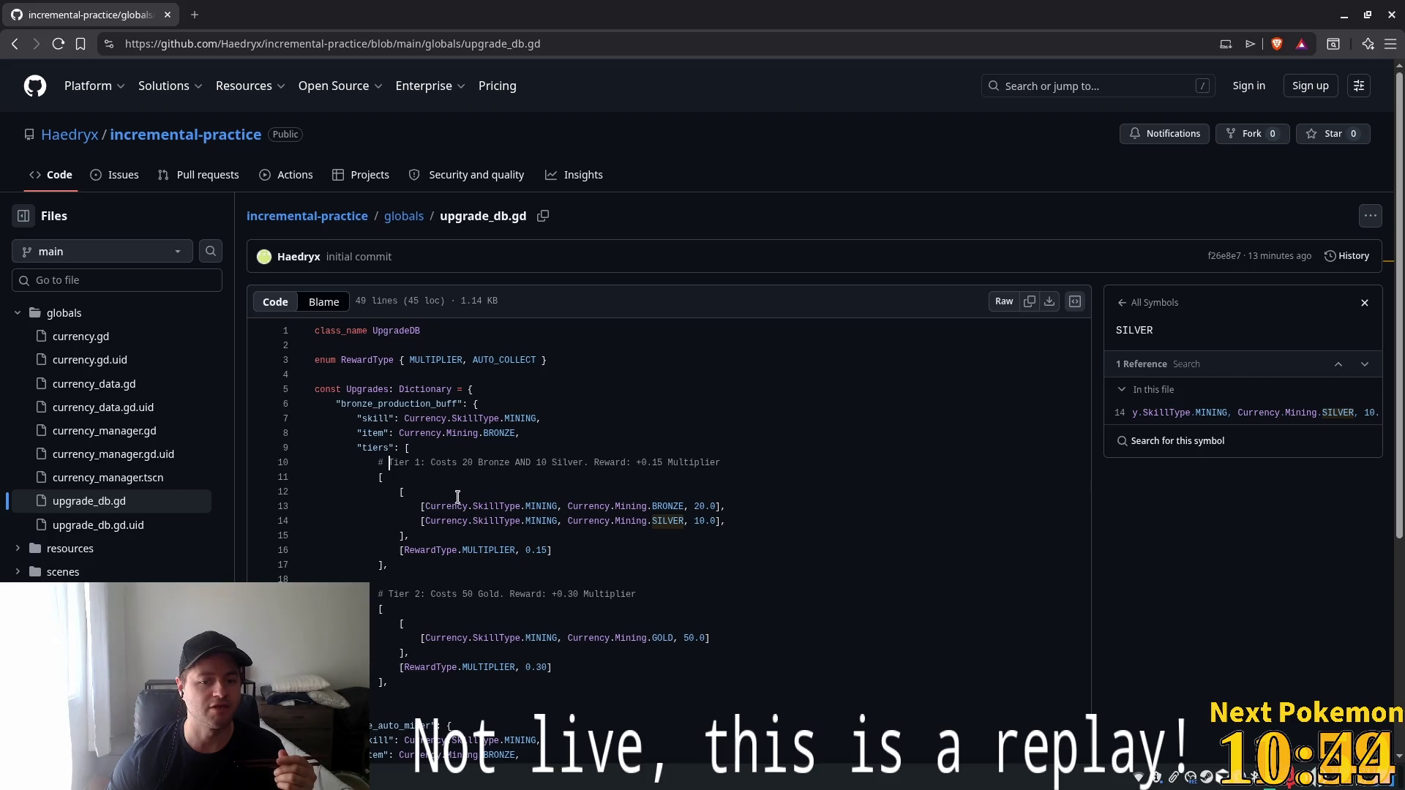
{"action": "mouse_move", "coordinate": [357, 455]}
{"action": "left_mouse_down"}
{"action": "mouse_move", "coordinate": [736, 523]}
{"action": "mouse_move", "coordinate": [459, 523]}
{"action": "mouse_move", "coordinate": [477, 694]}
{"action": "left_mouse_up"}
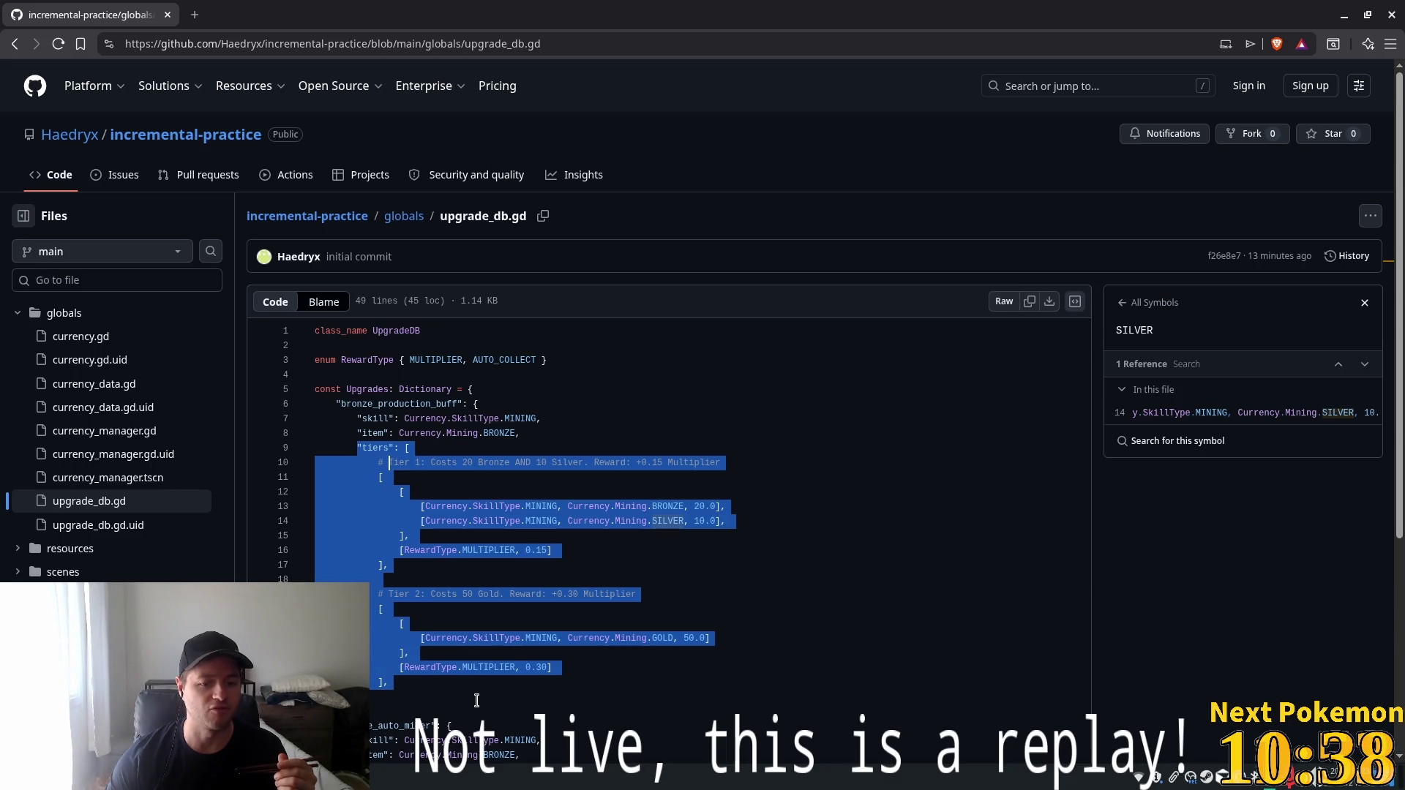
{"action": "double_click", "coordinate": [427, 391]}
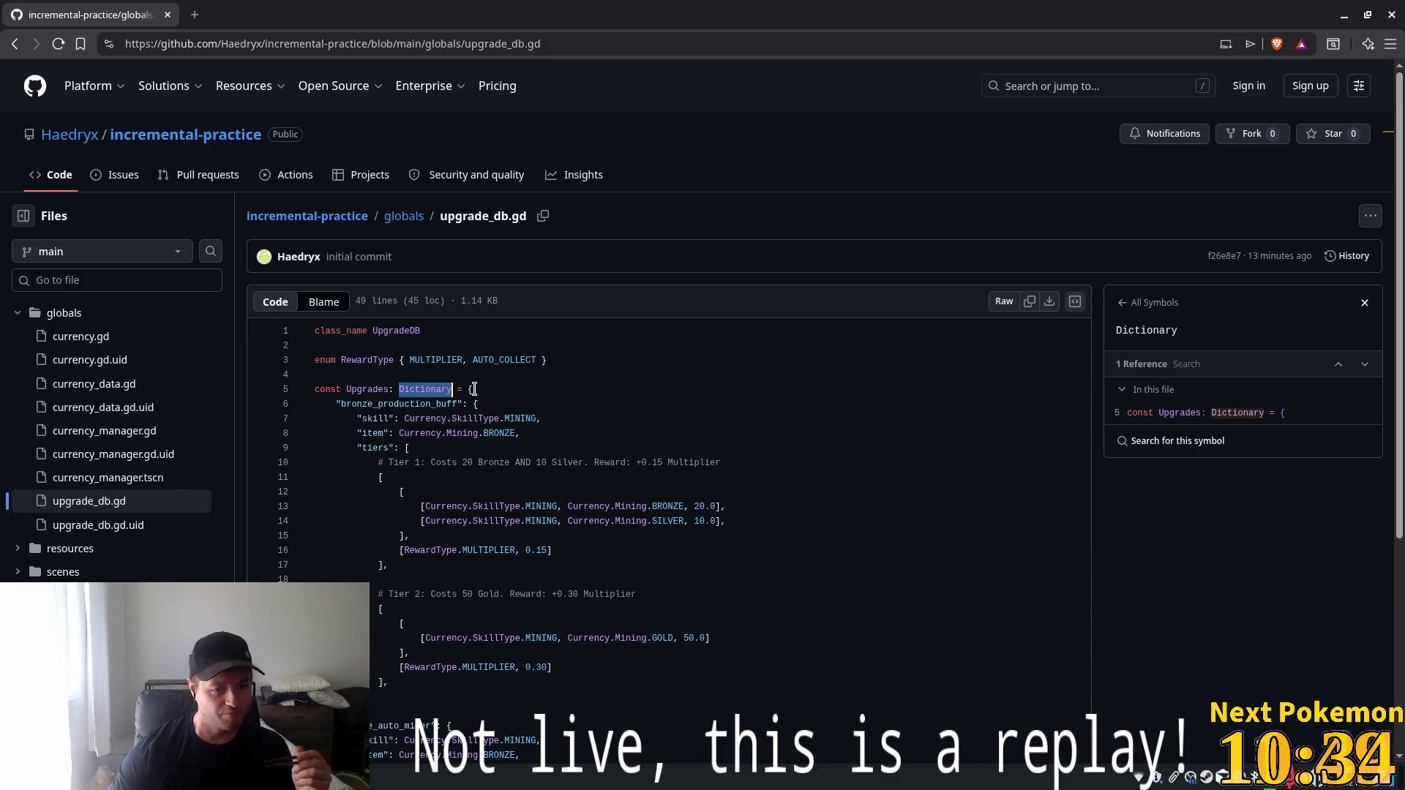
{"action": "left_click_drag", "start_coordinate": [373, 419], "coordinate": [404, 423]}
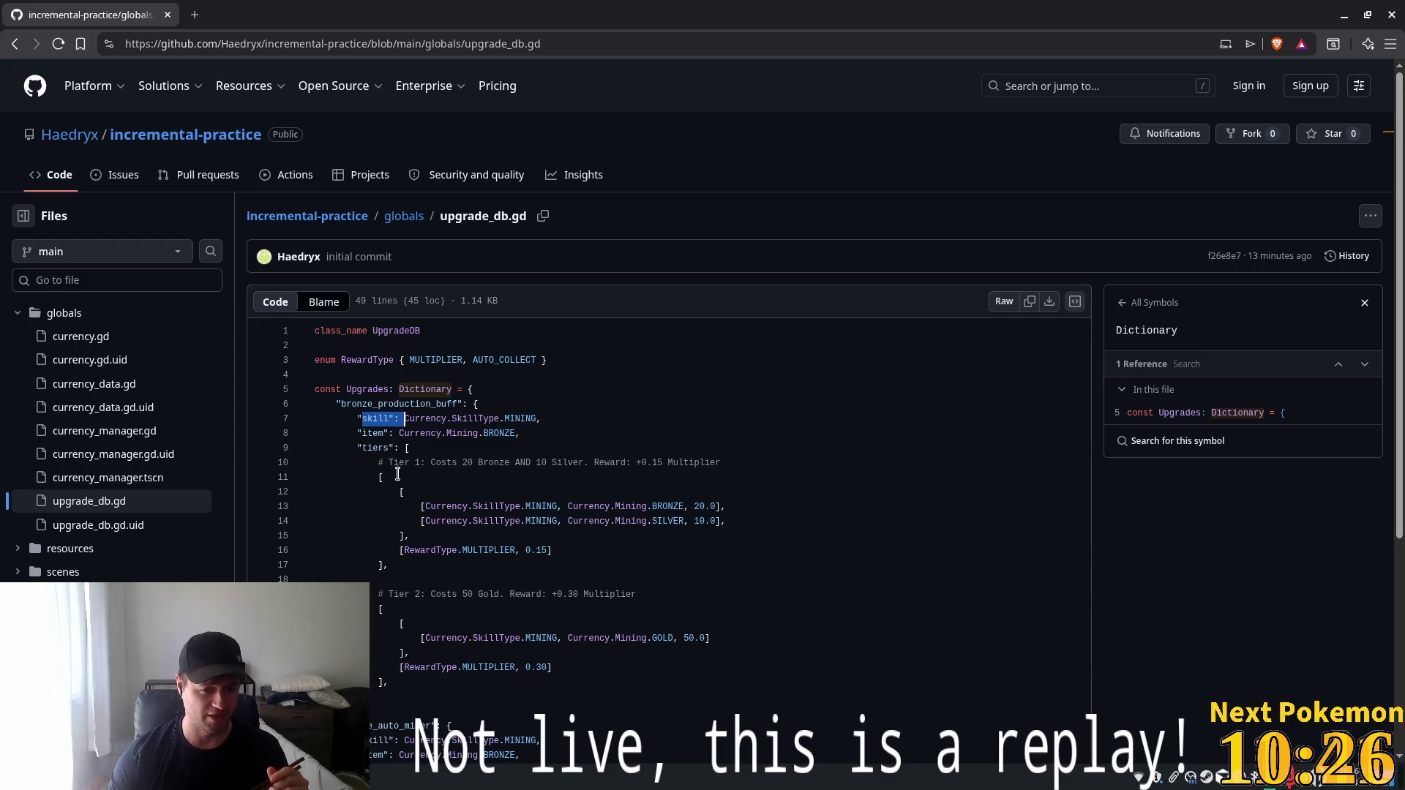
{"action": "mouse_move", "coordinate": [373, 448]}
{"action": "left_mouse_down"}
{"action": "mouse_move", "coordinate": [344, 434]}
{"action": "mouse_move", "coordinate": [414, 472]}
{"action": "mouse_move", "coordinate": [408, 487]}
{"action": "left_mouse_up"}
{"action": "left_click", "coordinate": [368, 448]}
{"action": "left_click", "coordinate": [411, 448]}
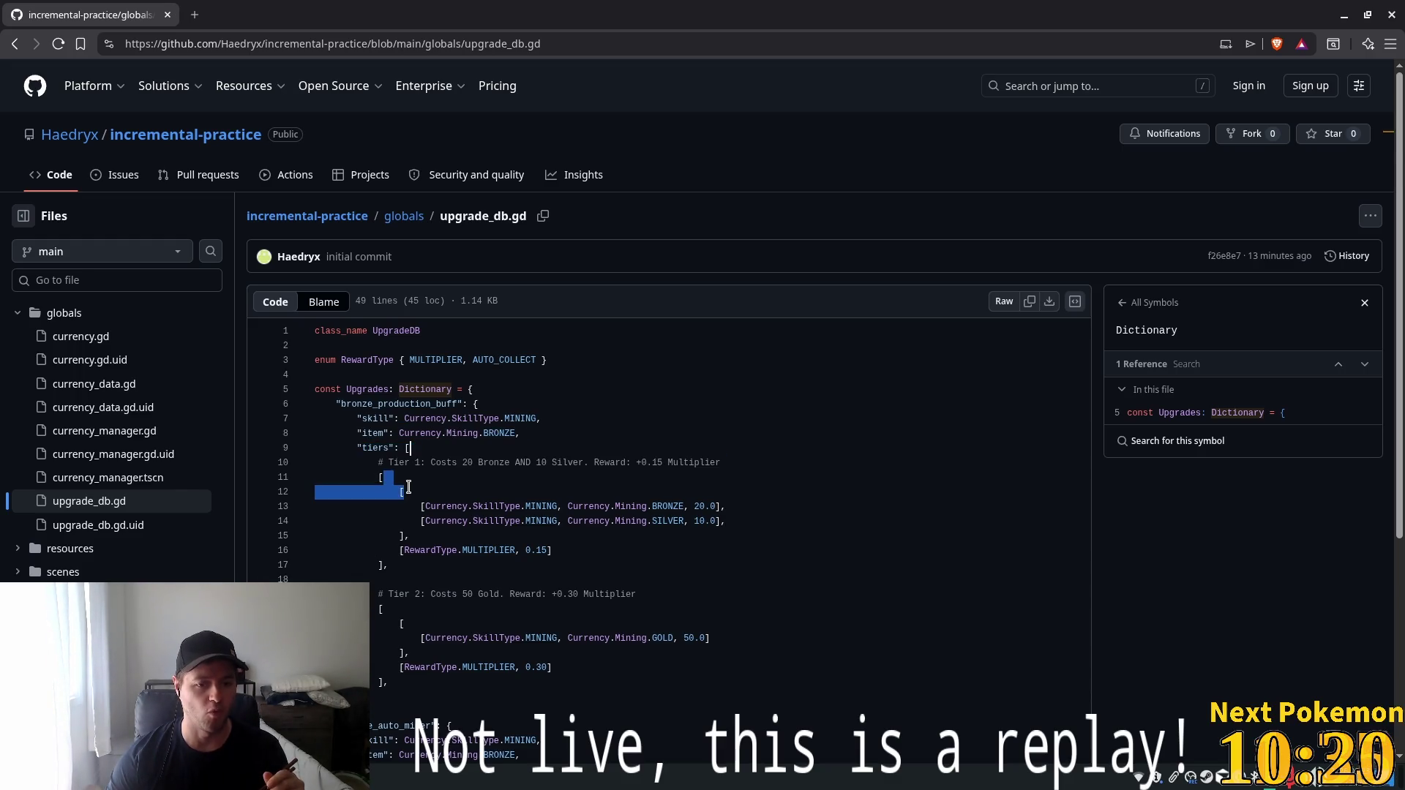
{"action": "left_click_drag", "start_coordinate": [381, 535], "coordinate": [409, 547]}
{"action": "left_click_drag", "start_coordinate": [406, 624], "coordinate": [316, 624]}
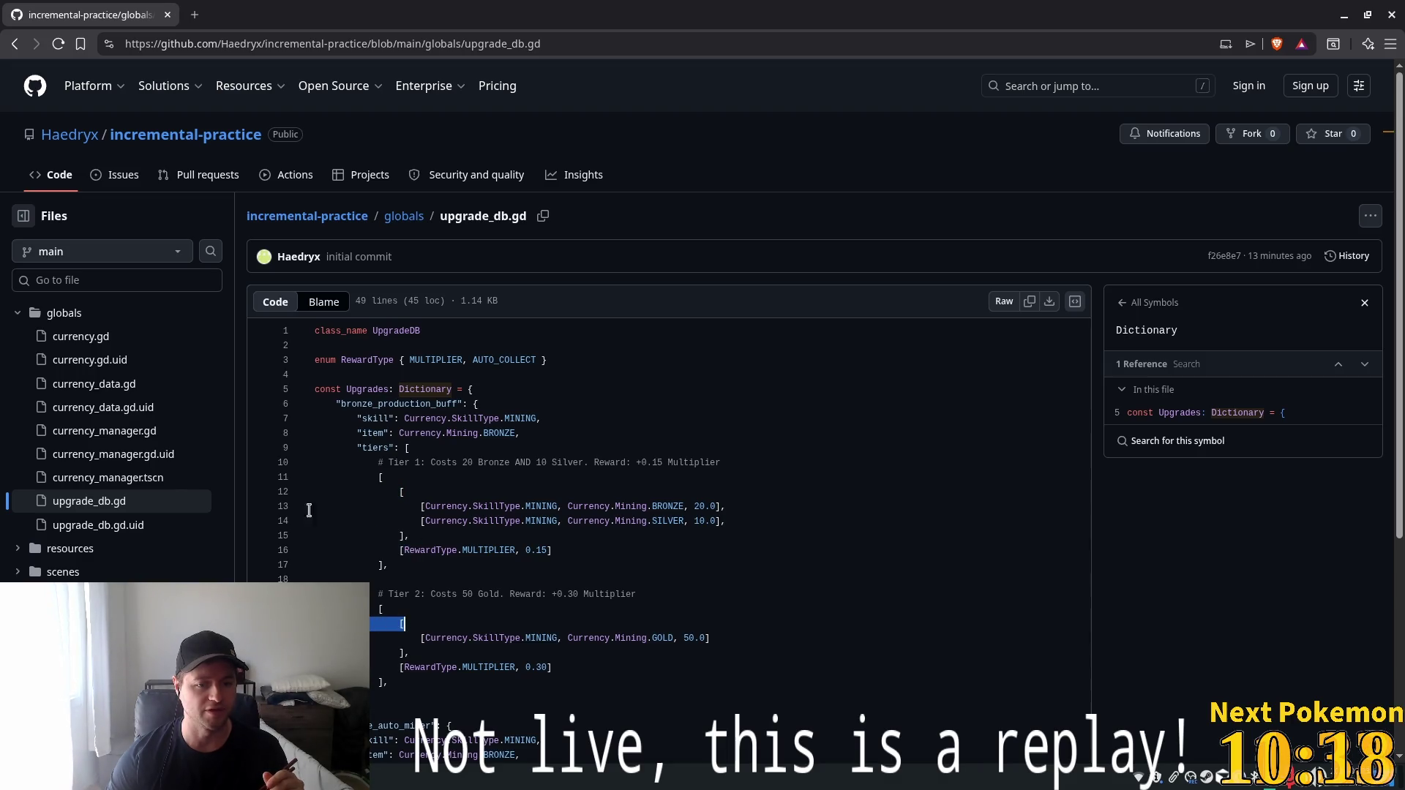
{"action": "left_click_drag", "start_coordinate": [425, 504], "coordinate": [583, 535]}
{"action": "left_click_drag", "start_coordinate": [378, 492], "coordinate": [463, 542]}
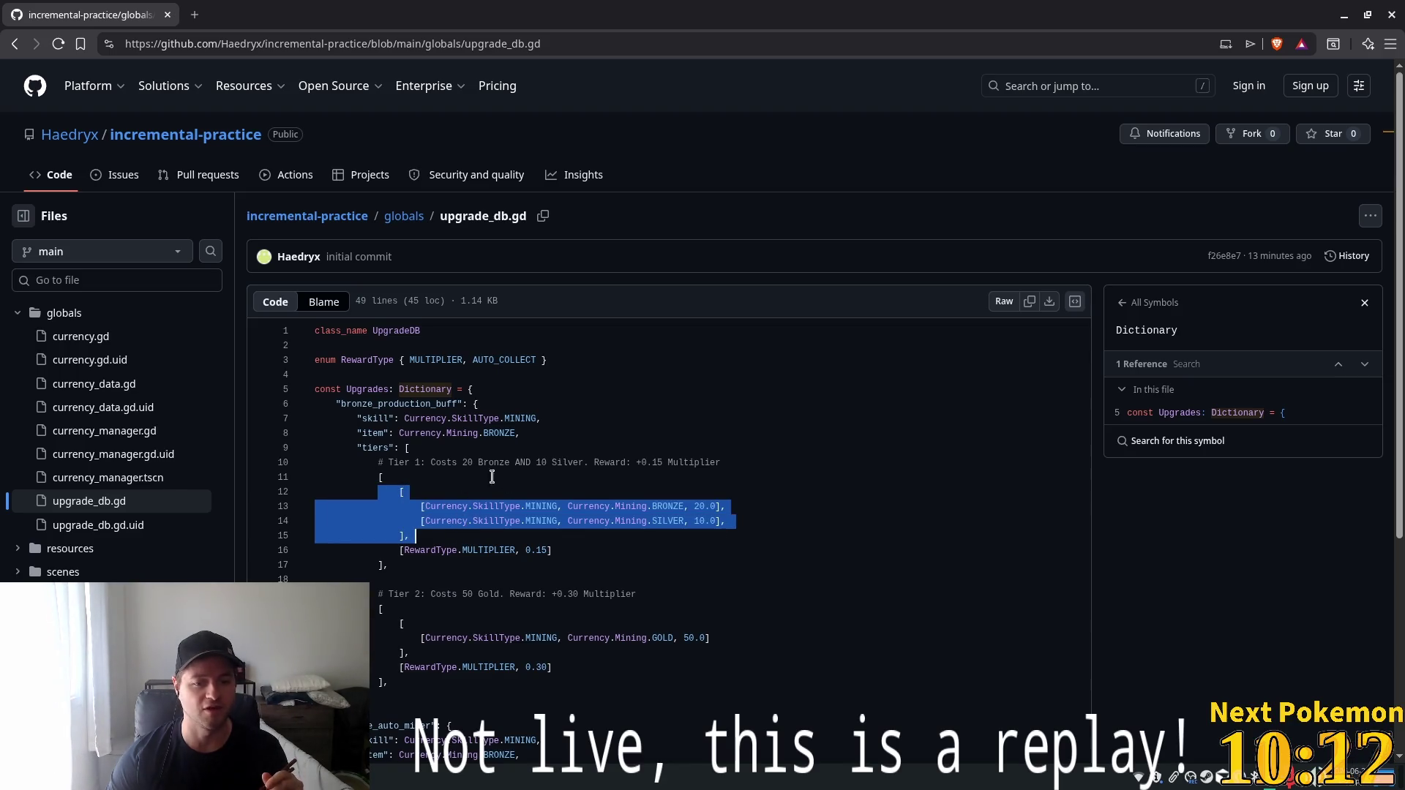
{"action": "left_click_drag", "start_coordinate": [389, 463], "coordinate": [685, 464]}
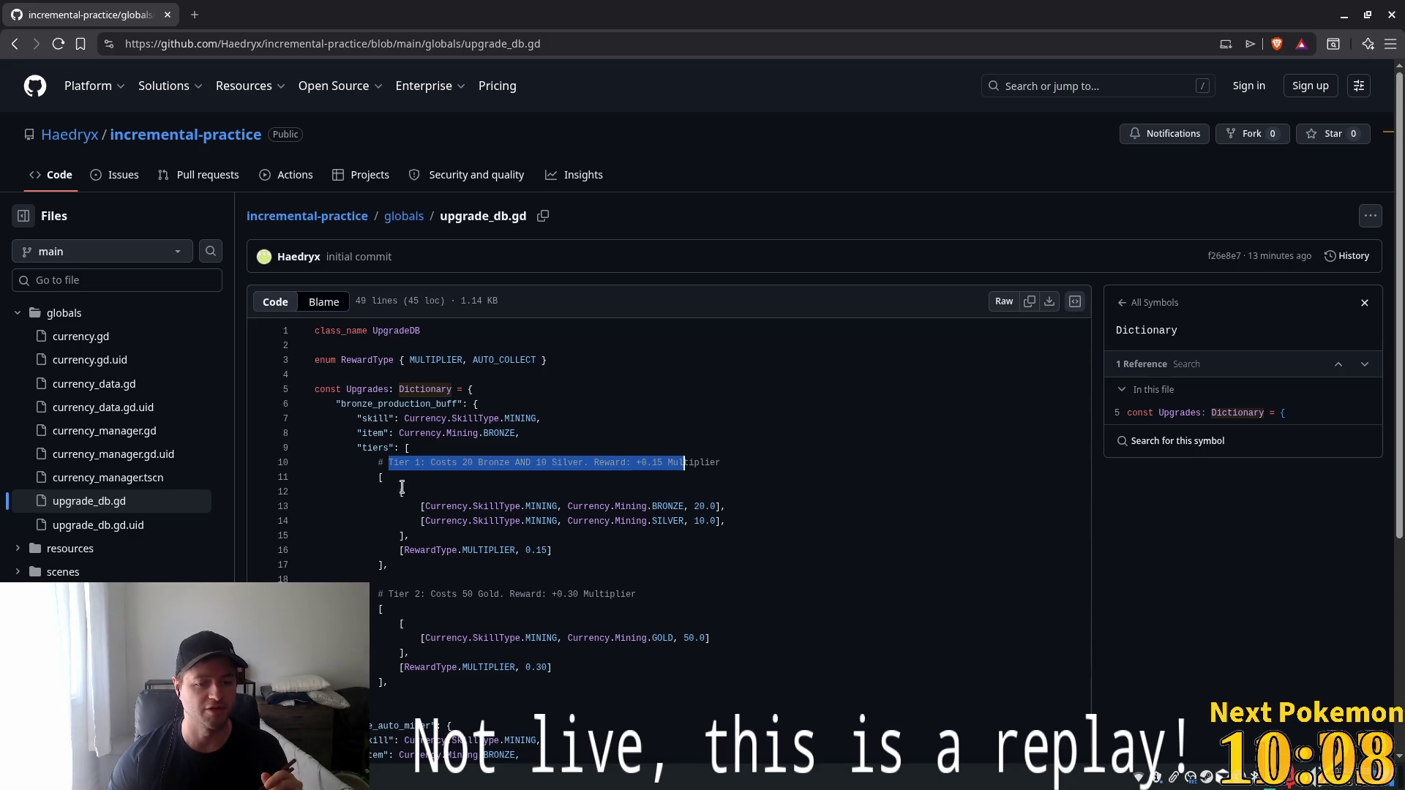
{"action": "left_click", "coordinate": [472, 496]}
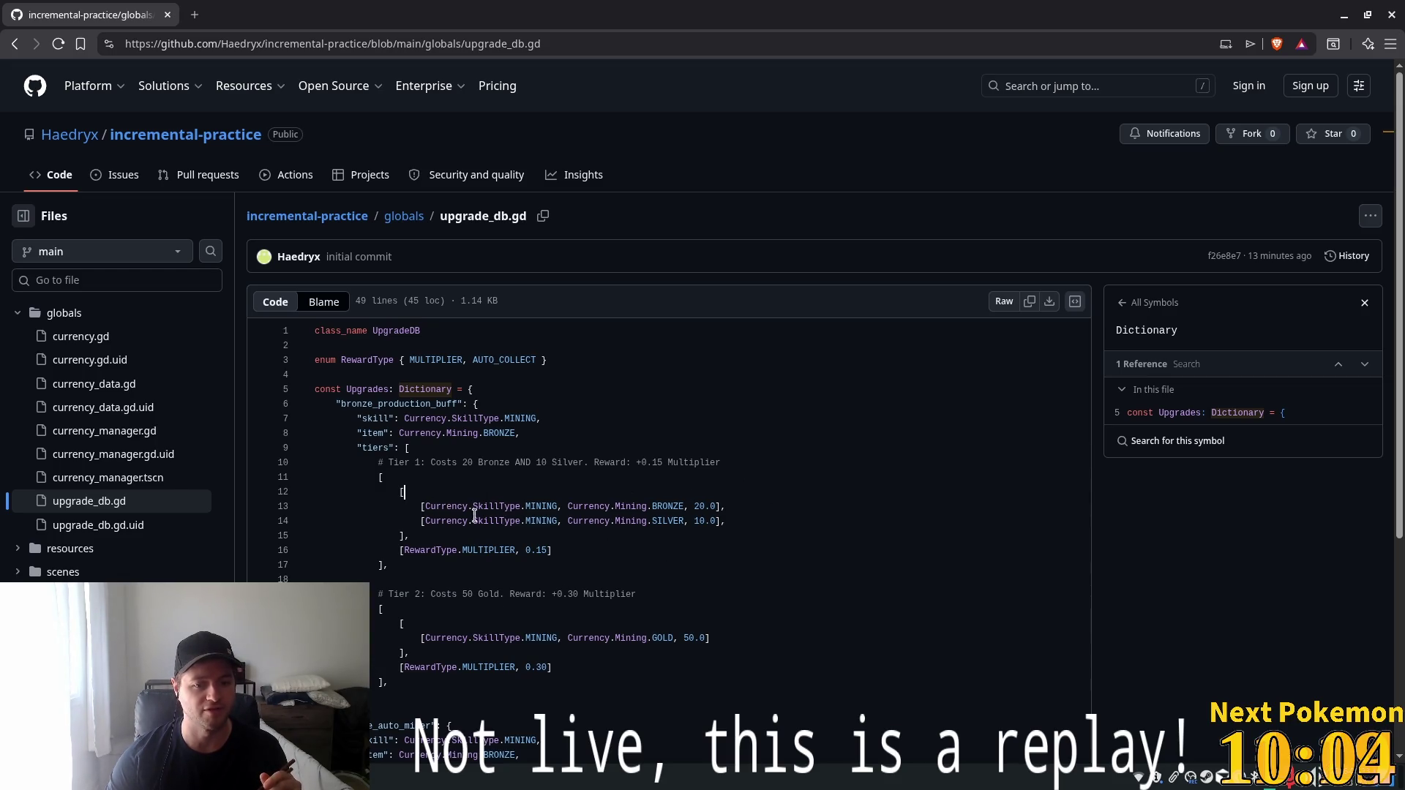
{"action": "mouse_move", "coordinate": [430, 506]}
{"action": "left_mouse_down"}
{"action": "mouse_move", "coordinate": [622, 544]}
{"action": "mouse_move", "coordinate": [387, 552]}
{"action": "left_mouse_up"}
{"action": "left_click", "coordinate": [398, 555]}
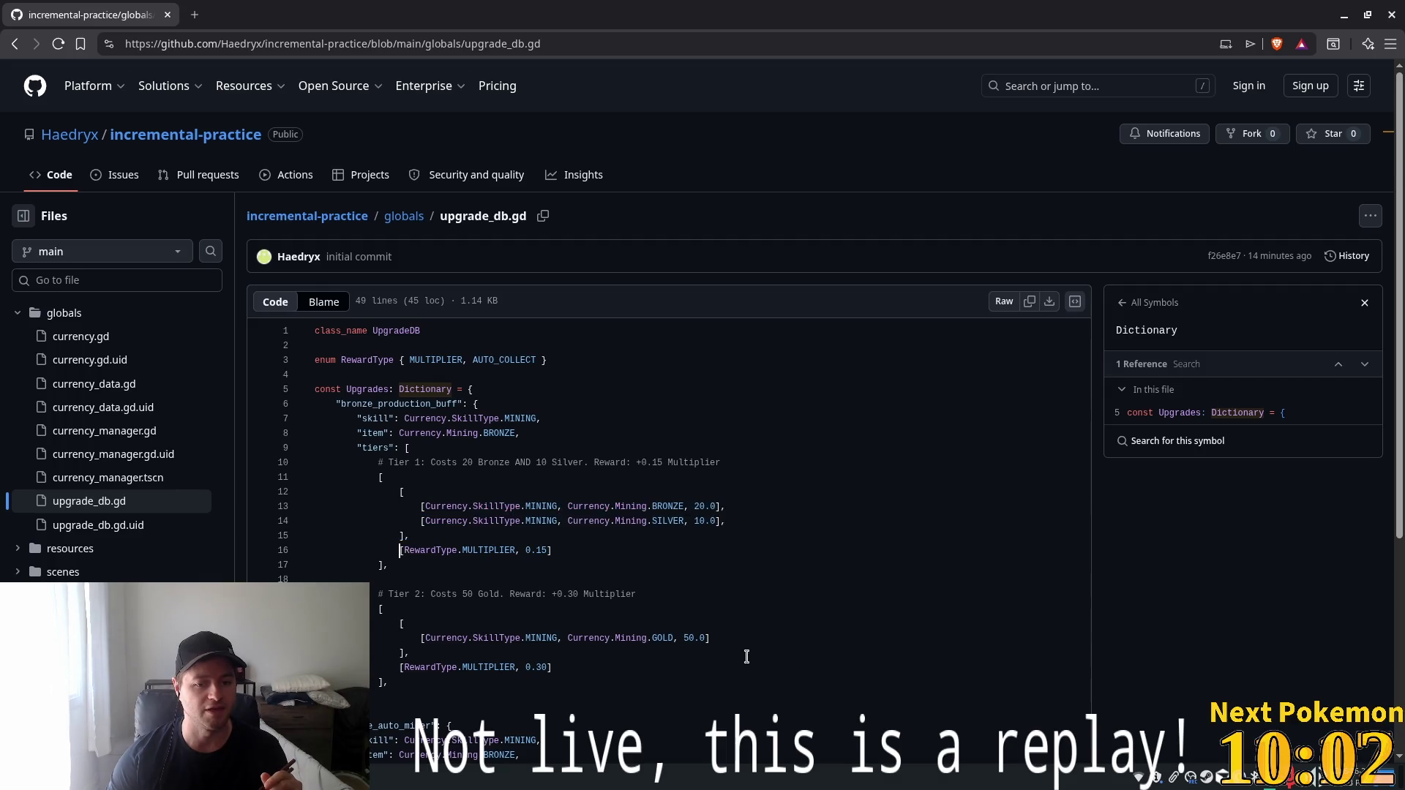
Scroll through upgrade_db.gd and search the repository for uses of Dictionary.
{"action": "scroll", "coordinate": [513, 611], "scroll_direction": "down", "scroll_amount": 2}
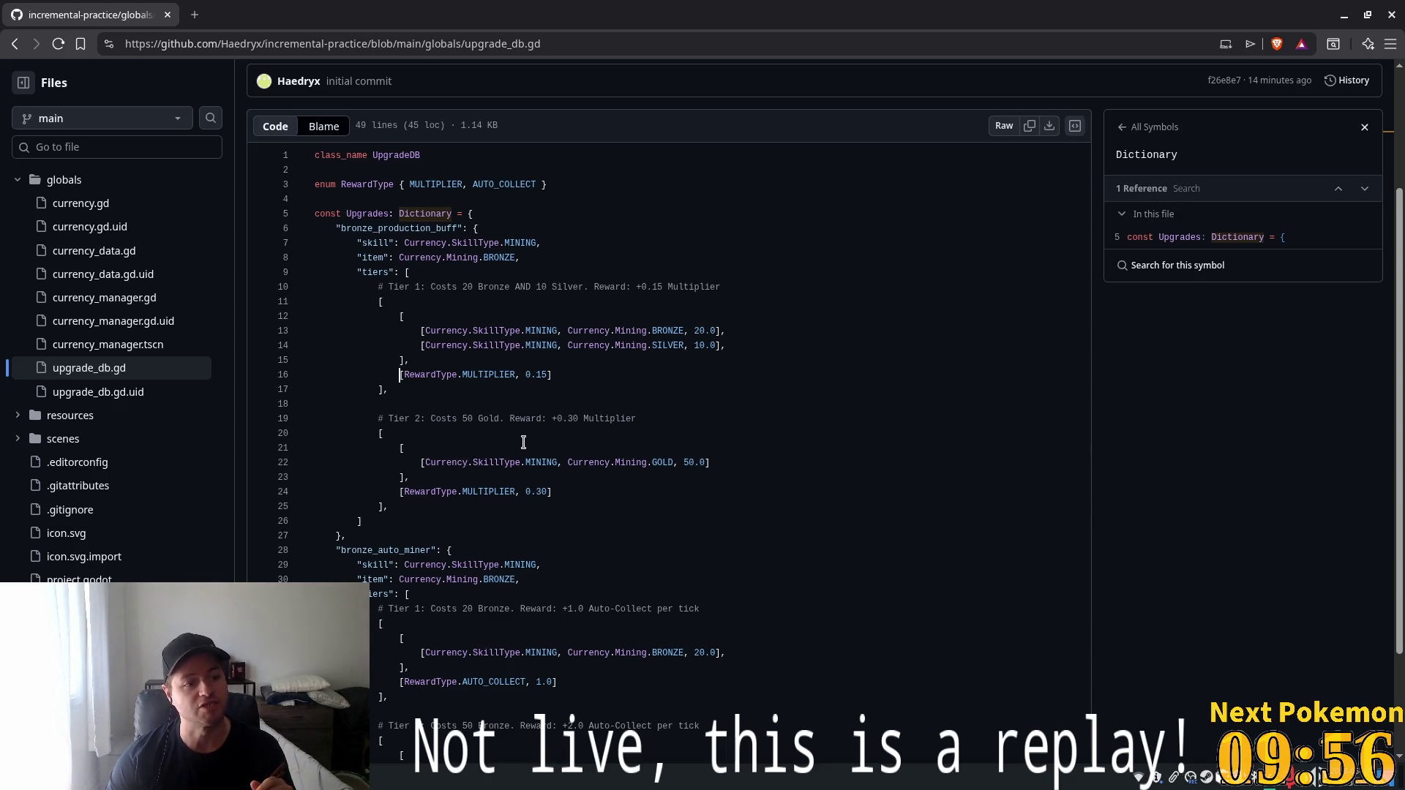
{"action": "scroll", "coordinate": [455, 428], "scroll_direction": "up", "scroll_amount": 2}
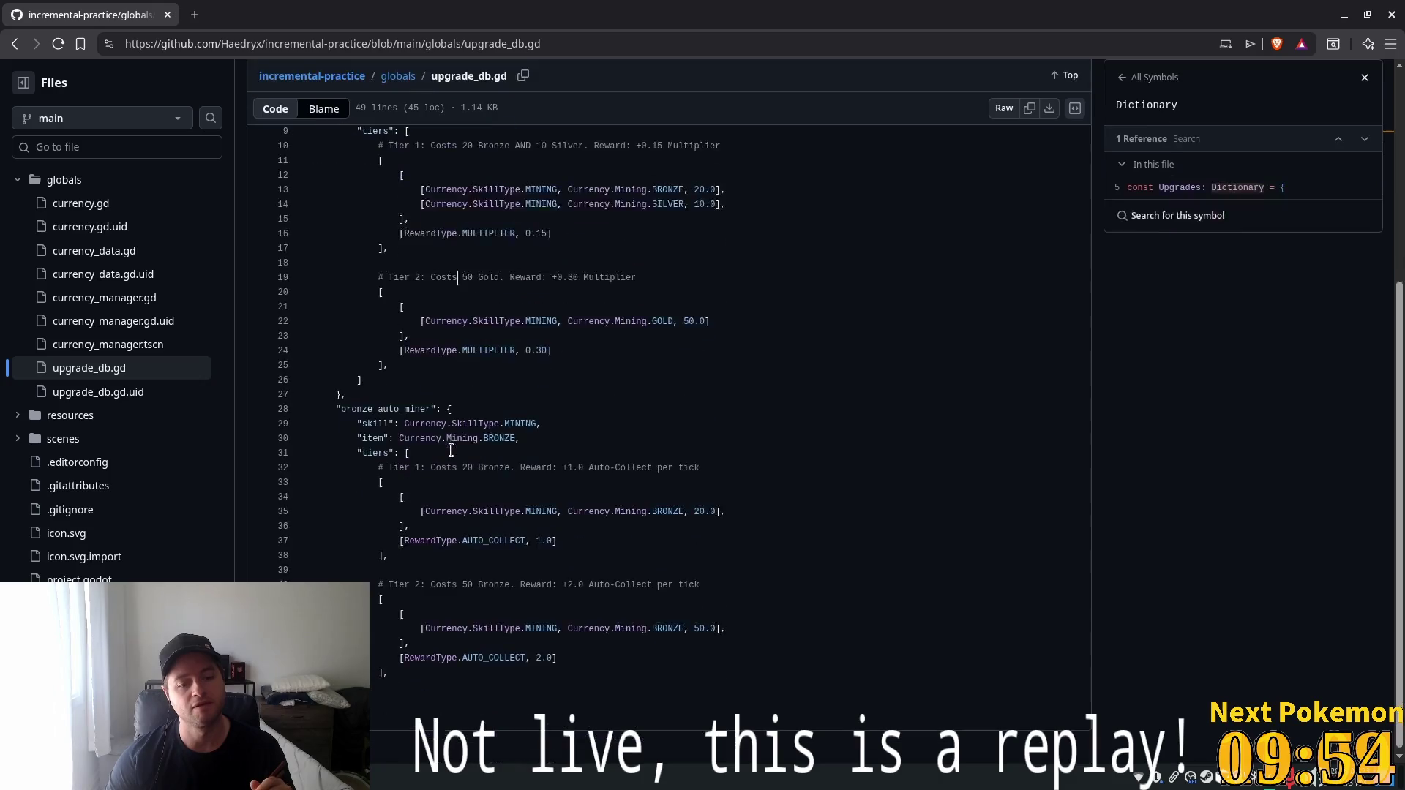
{"action": "scroll", "coordinate": [436, 439], "scroll_direction": "up", "scroll_amount": 1}
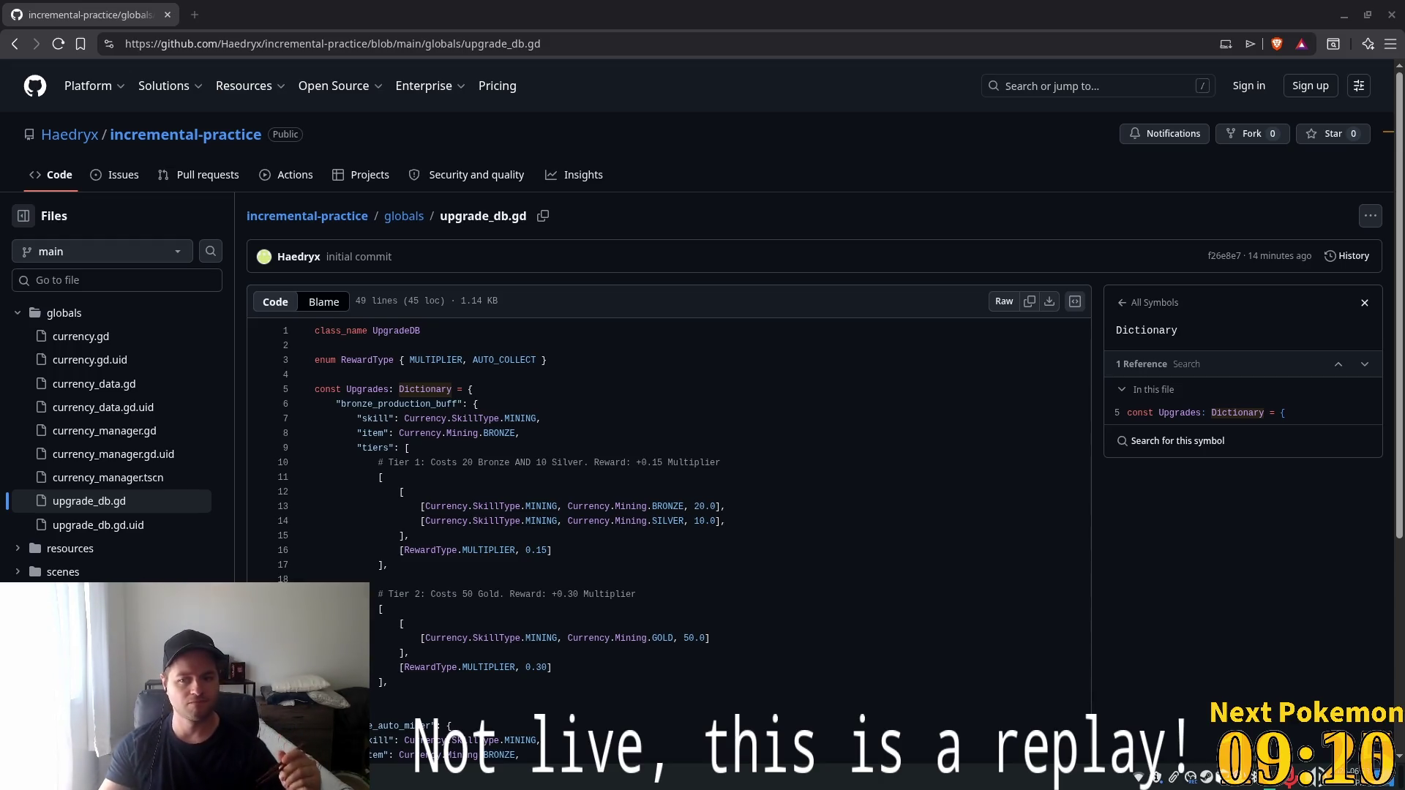
{"action": "left_click", "coordinate": [1222, 452]}
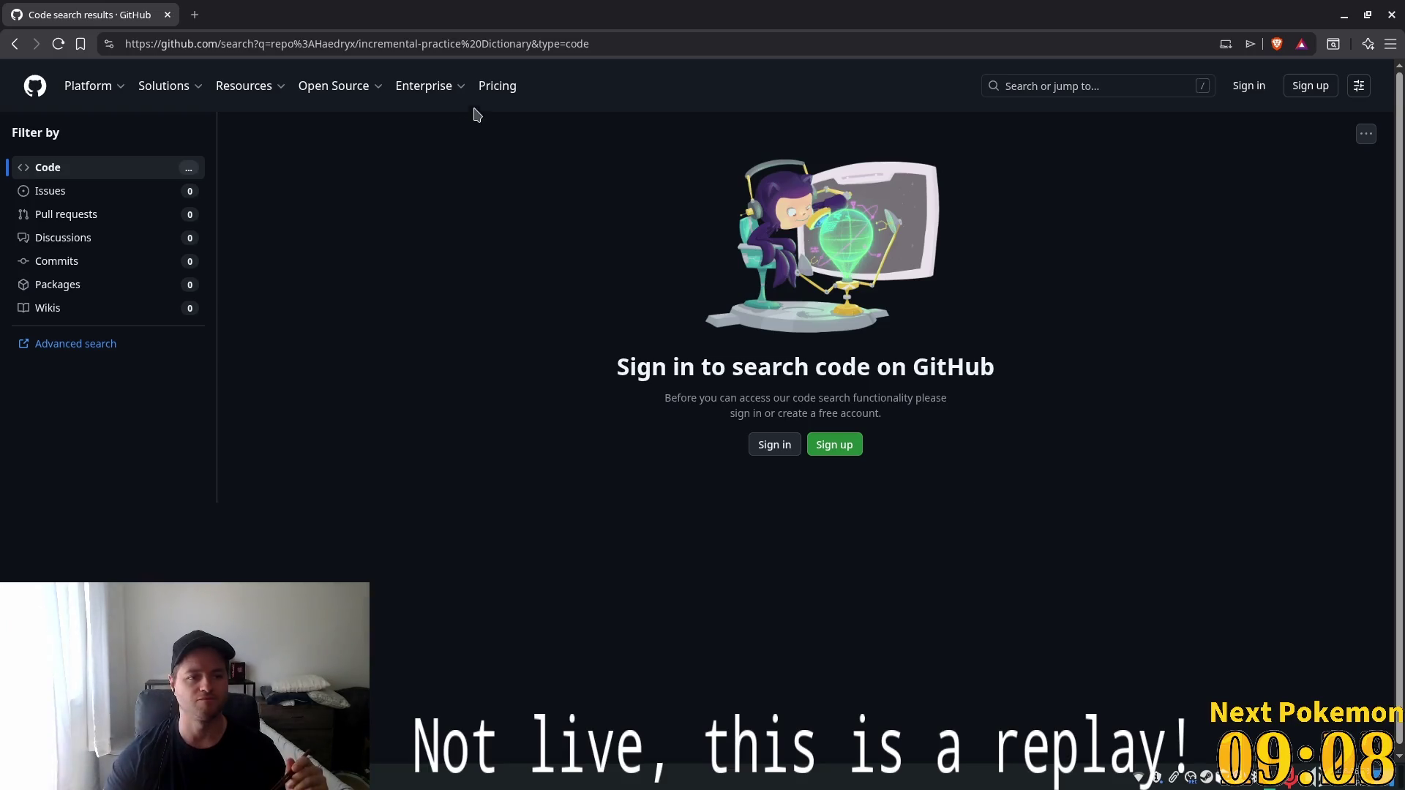
Go back to upgrade_db.gd and select lines 3 through 19, RewardType enum through the second bronze tier.
{"action": "left_click", "coordinate": [9, 50]}
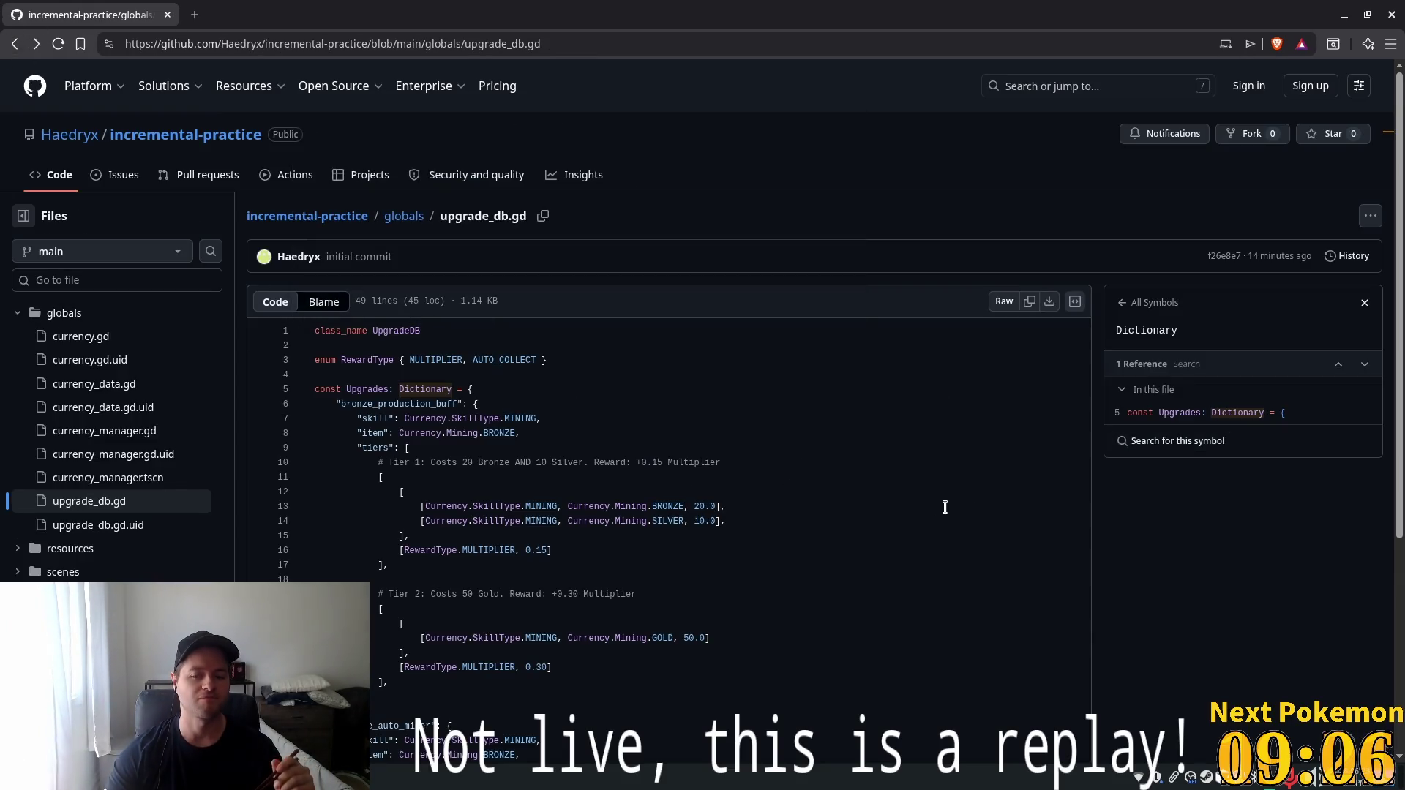
{"action": "mouse_move", "coordinate": [944, 507]}
{"action": "left_mouse_down"}
{"action": "mouse_move", "coordinate": [410, 726]}
{"action": "mouse_move", "coordinate": [395, 684]}
{"action": "left_mouse_up"}
{"action": "left_click_drag", "start_coordinate": [315, 360], "coordinate": [739, 688]}
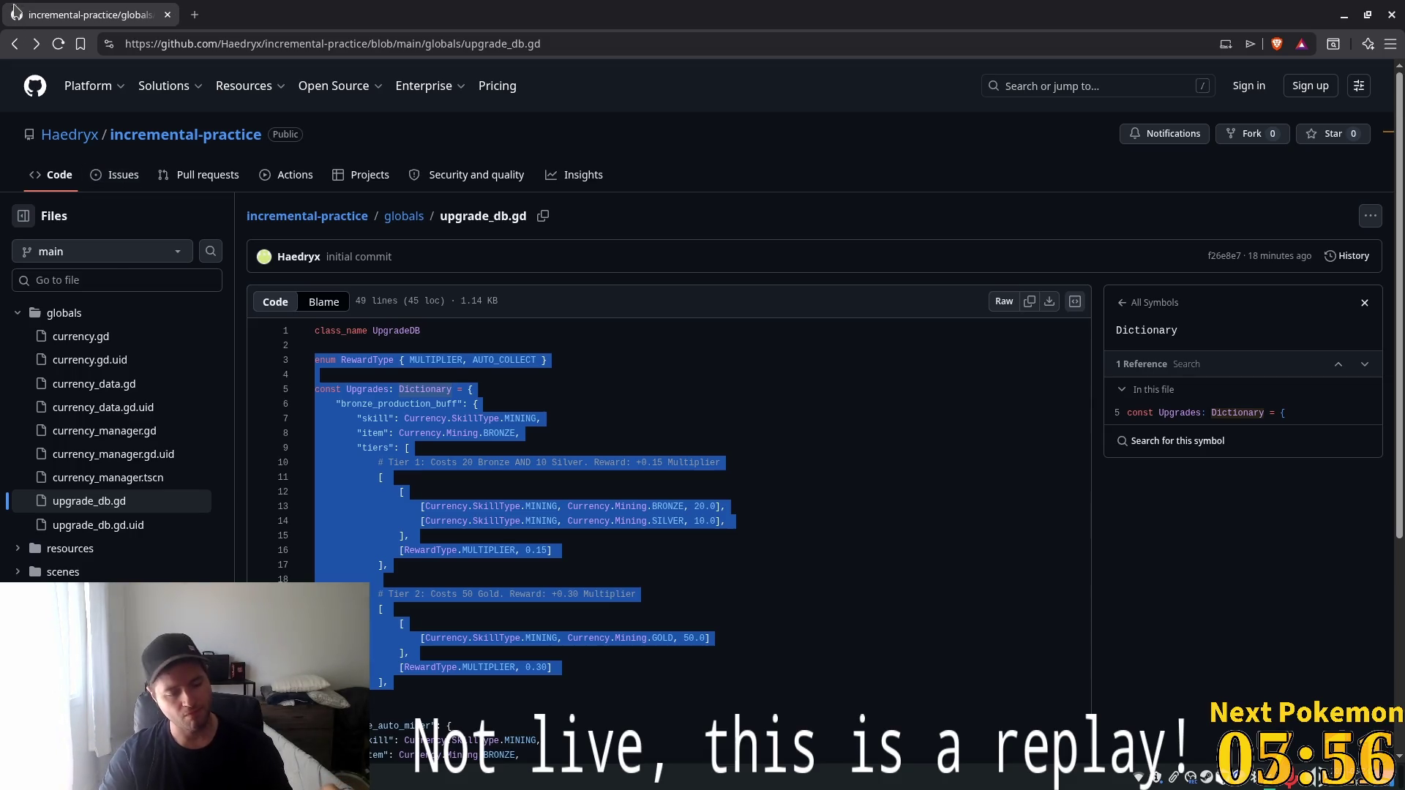
{"action": "mouse_move", "coordinate": [117, 86]}
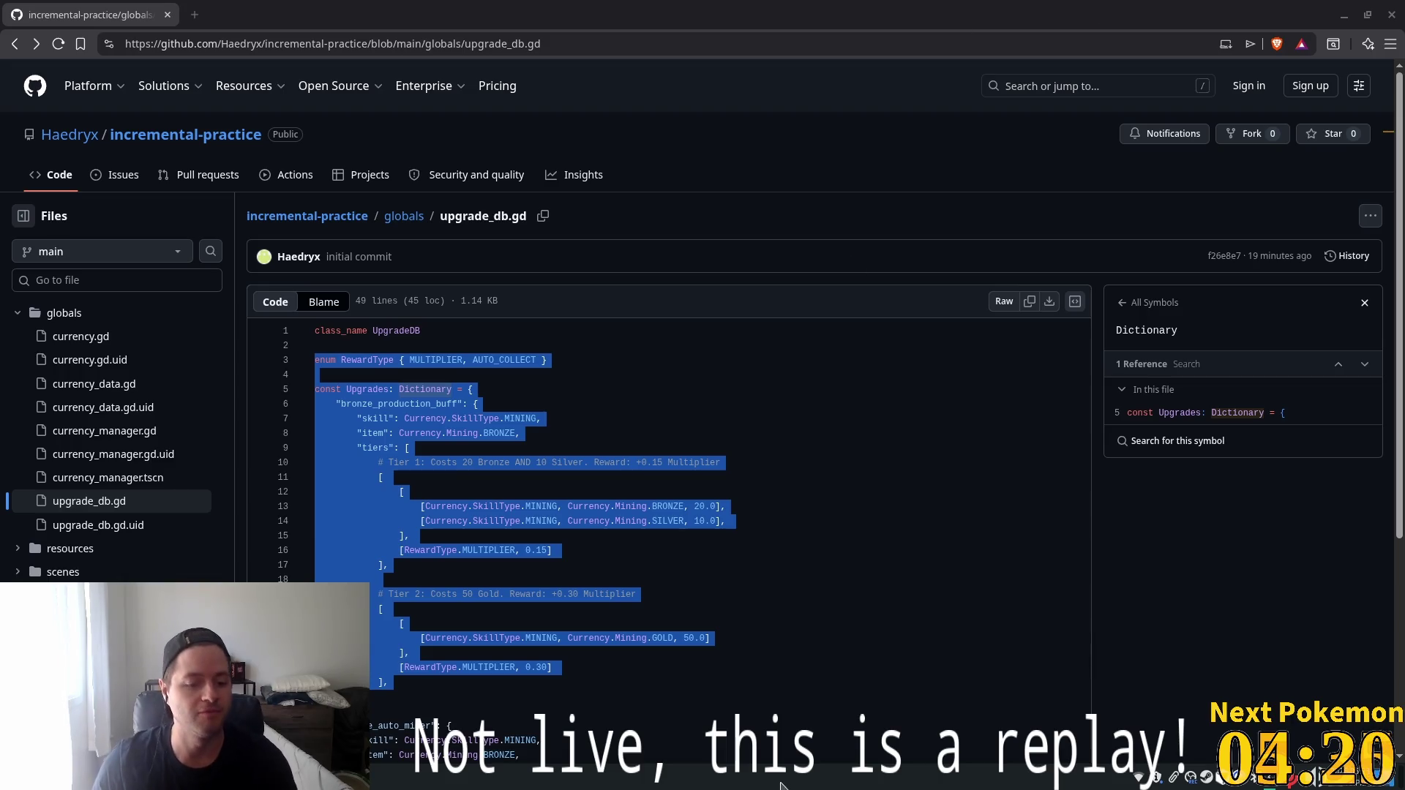
Switch to Godot, zoom out the 2D canvas, and maximize the running DoT The Bots window.
{"action": "left_click", "coordinate": [373, 777]}
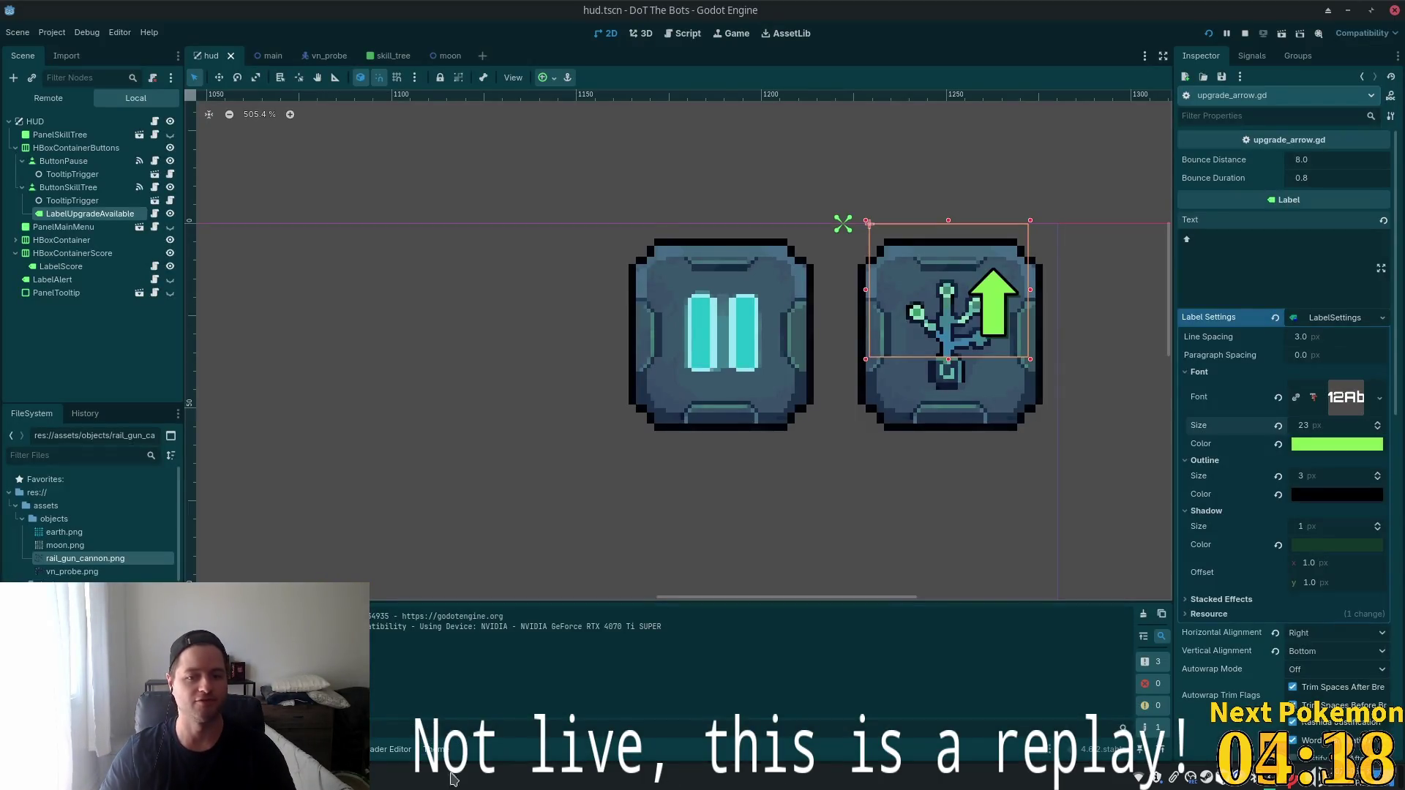
{"action": "scroll", "coordinate": [680, 272], "scroll_direction": "down", "scroll_amount": 6}
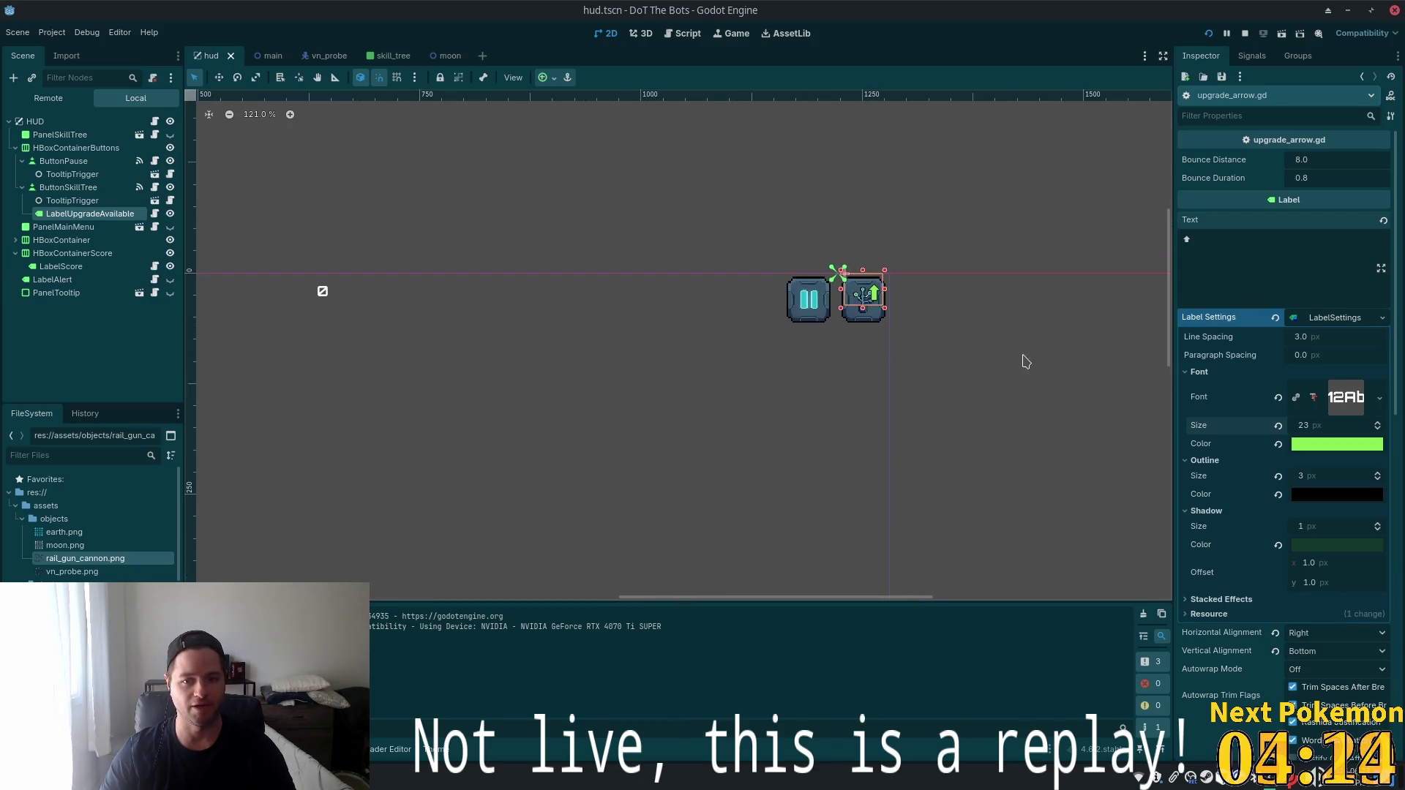
{"action": "scroll", "coordinate": [672, 417], "scroll_direction": "down", "scroll_amount": 3}
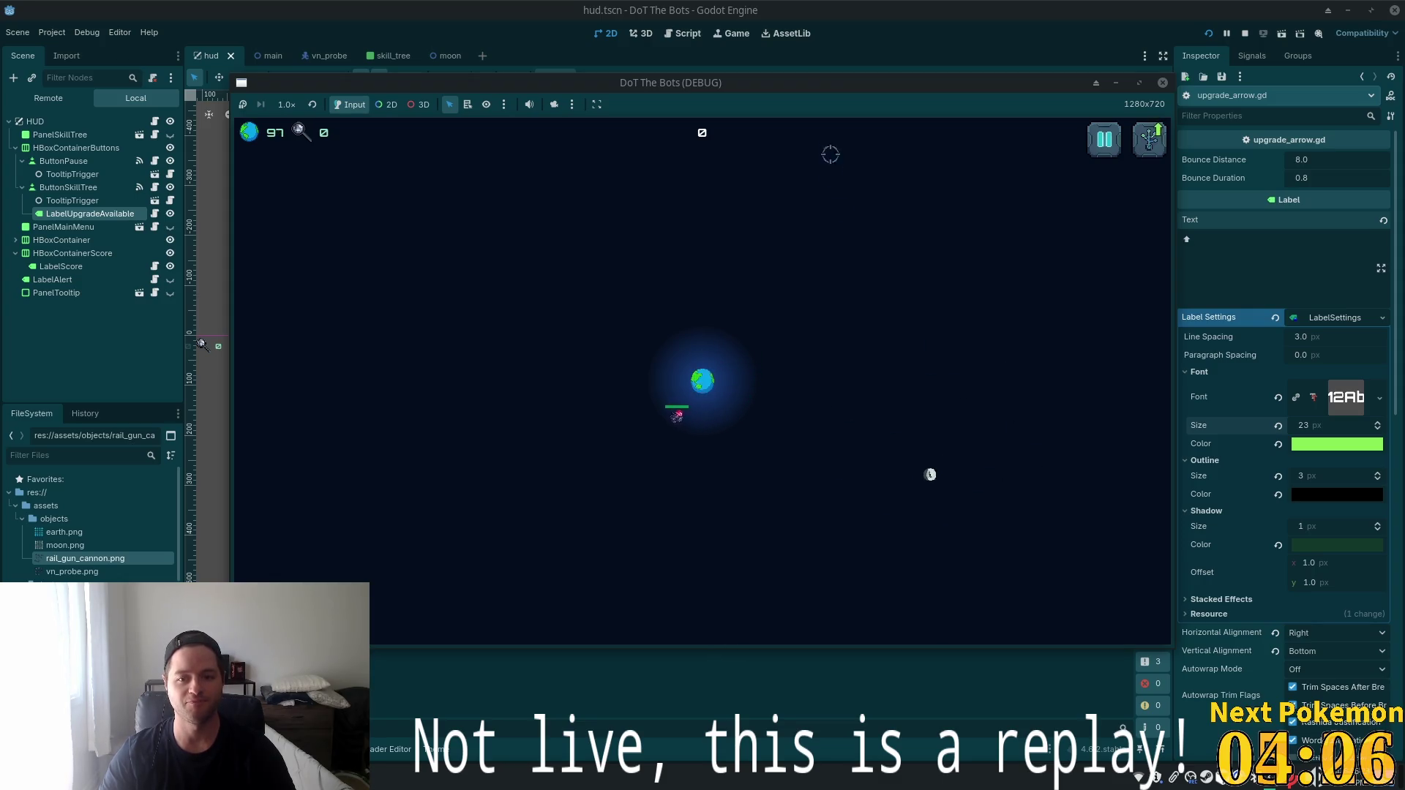
{"action": "double_click", "coordinate": [800, 85]}
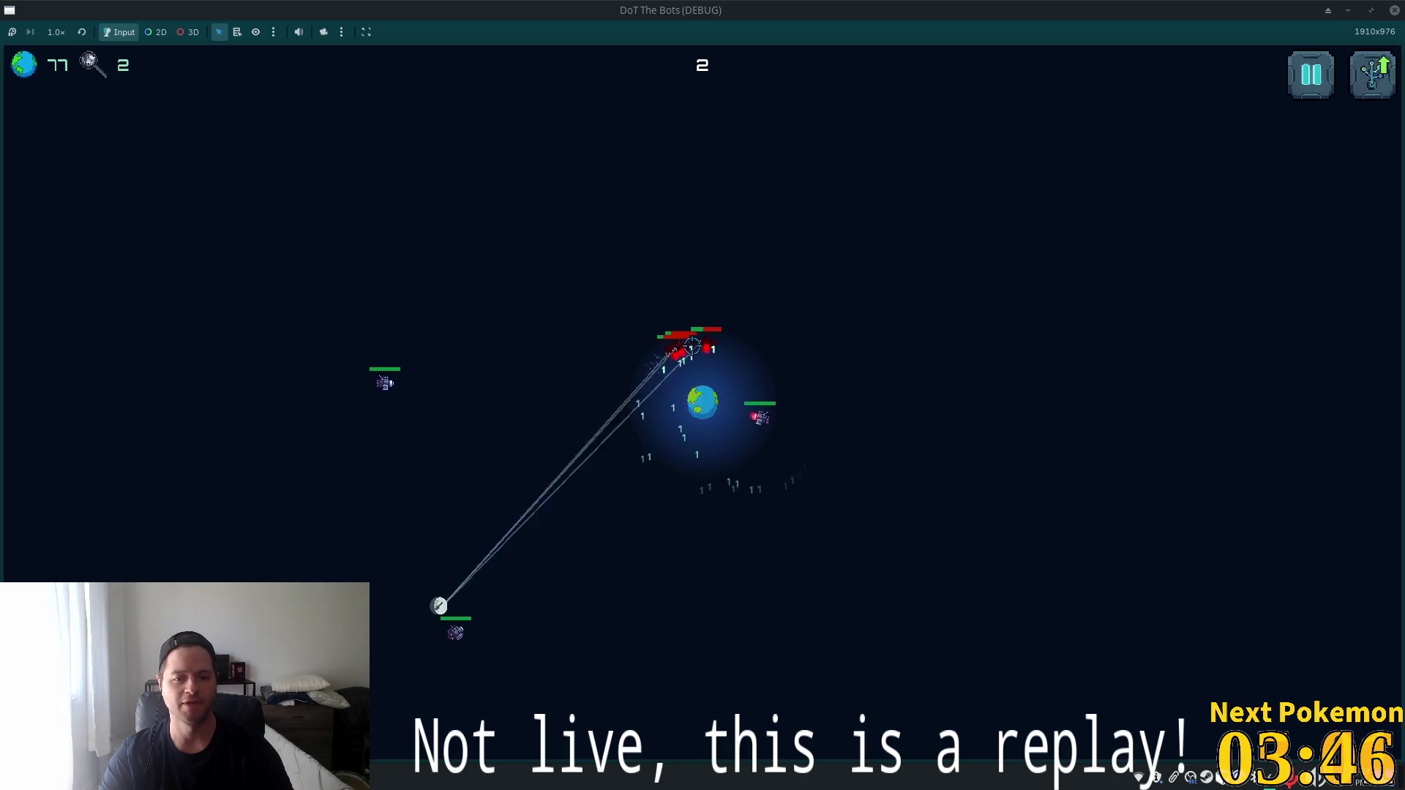
Open the DoT The Bots upgrade tree with the U hotkey.
{"action": "key", "text": "u"}
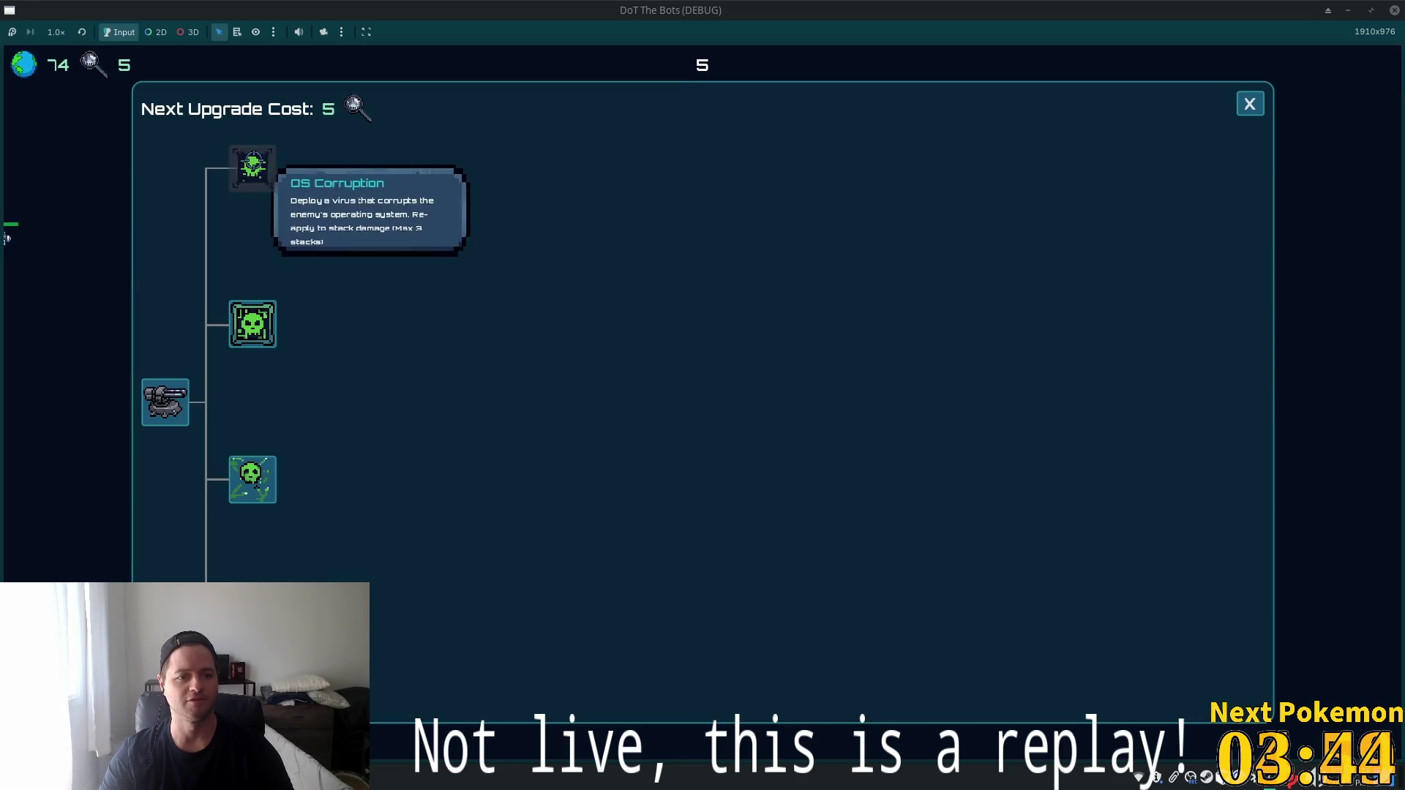
{"action": "left_click", "coordinate": [252, 168]}
{"action": "left_click", "coordinate": [1251, 104]}
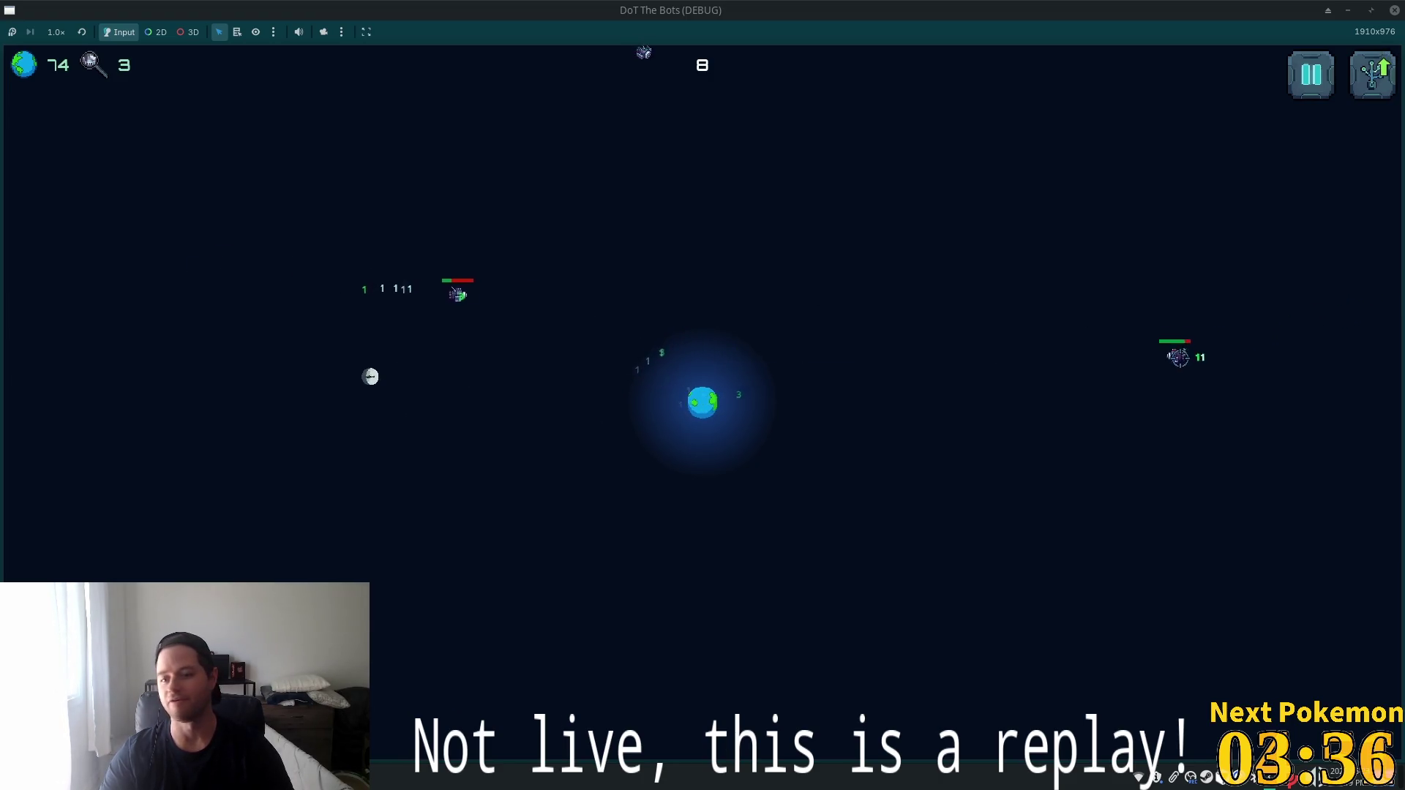
{"action": "key", "text": "u"}
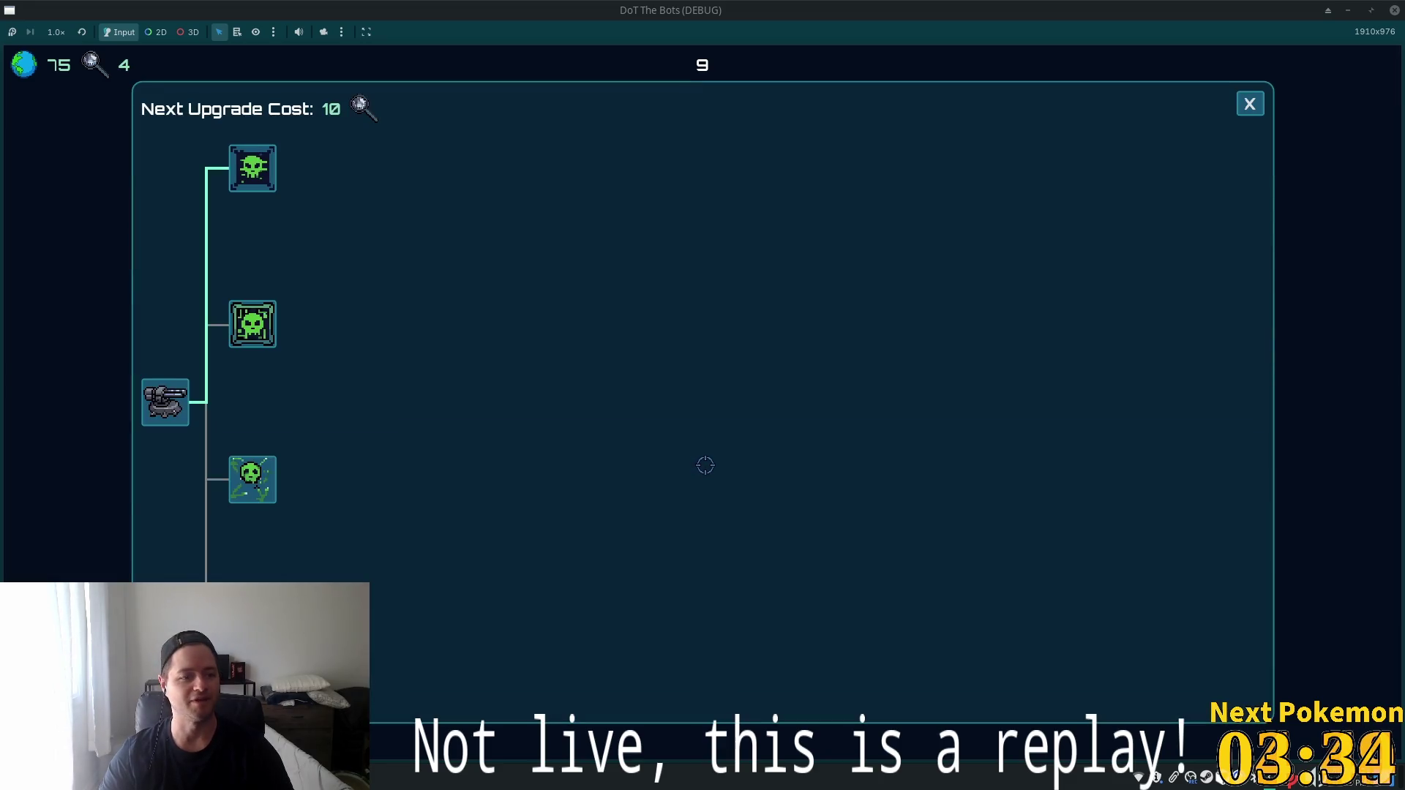
{"action": "key", "text": "u"}
{"action": "key", "text": "u"}
{"action": "key", "text": "u"}
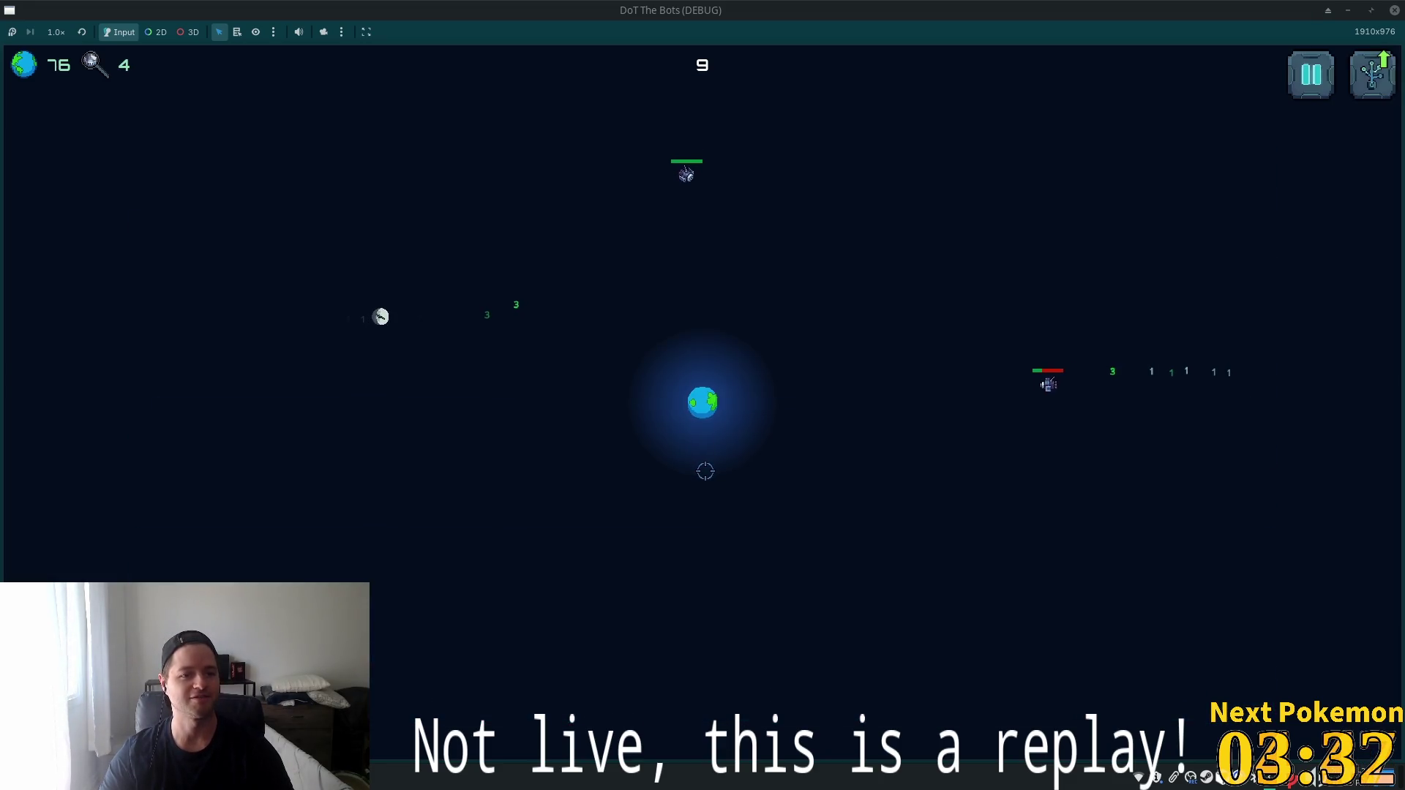
{"action": "key", "text": "u"}
{"action": "key", "text": "u"}
{"action": "key", "text": "u"}
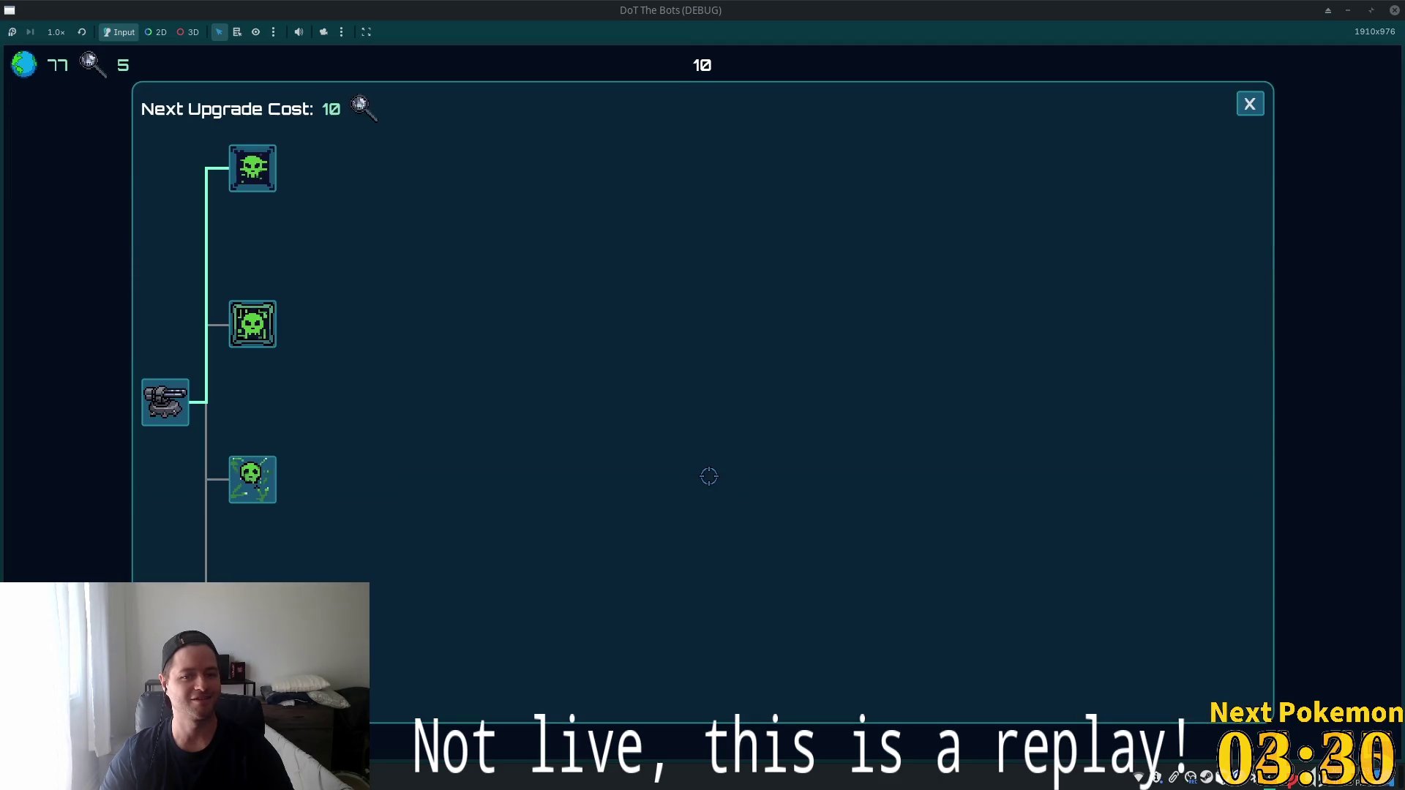
{"action": "key", "text": "u"}
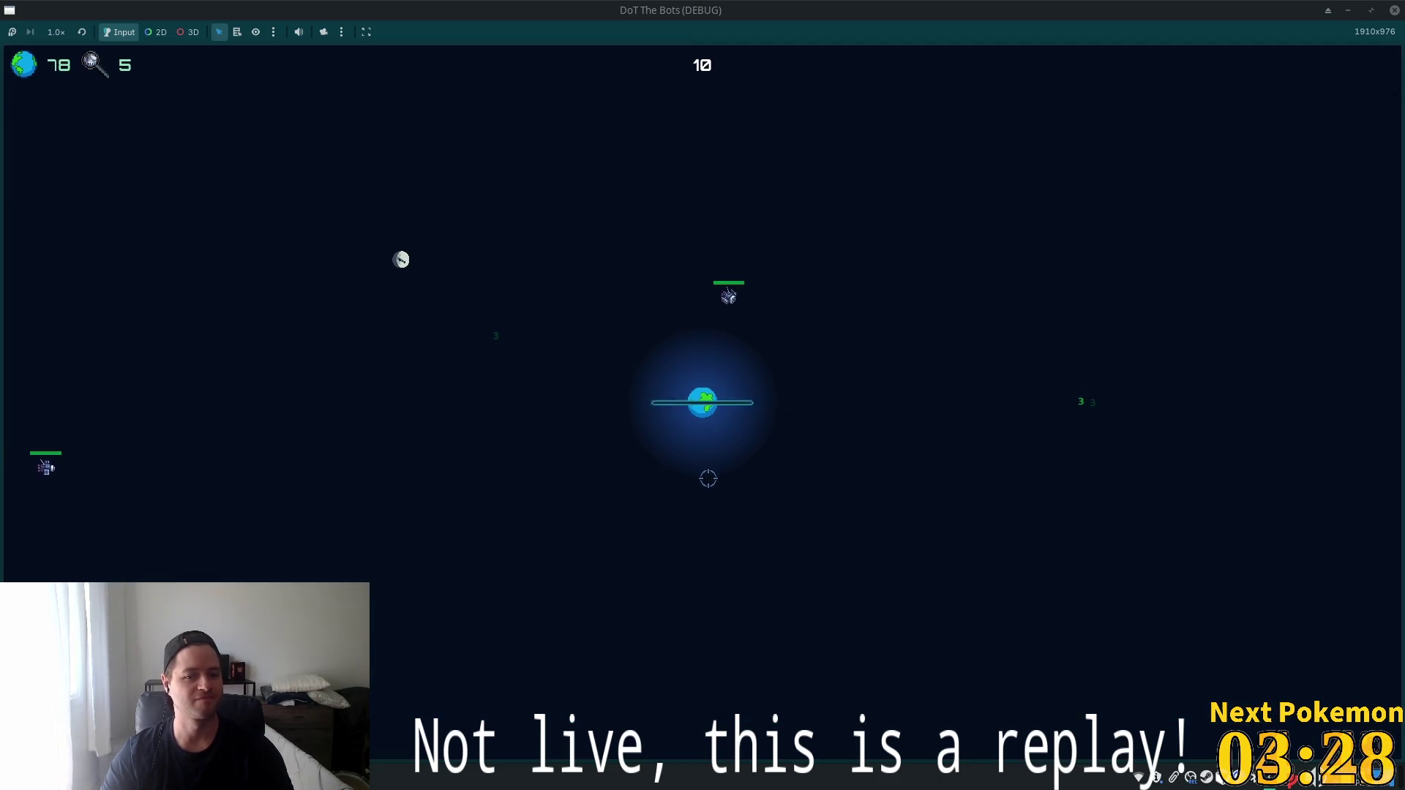
{"action": "key", "text": "Escape"}
{"action": "key", "text": "Escape"}
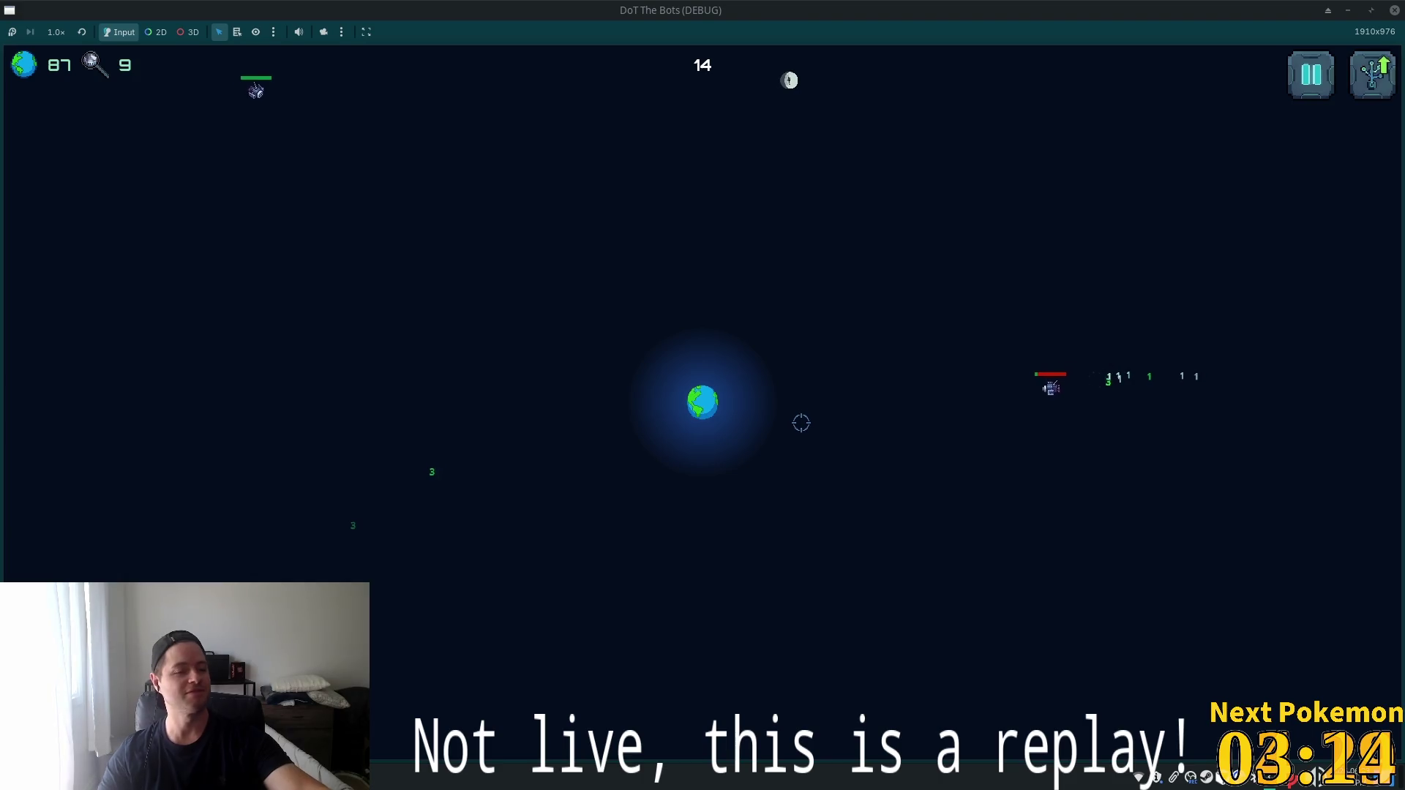
{"action": "key", "text": "u"}
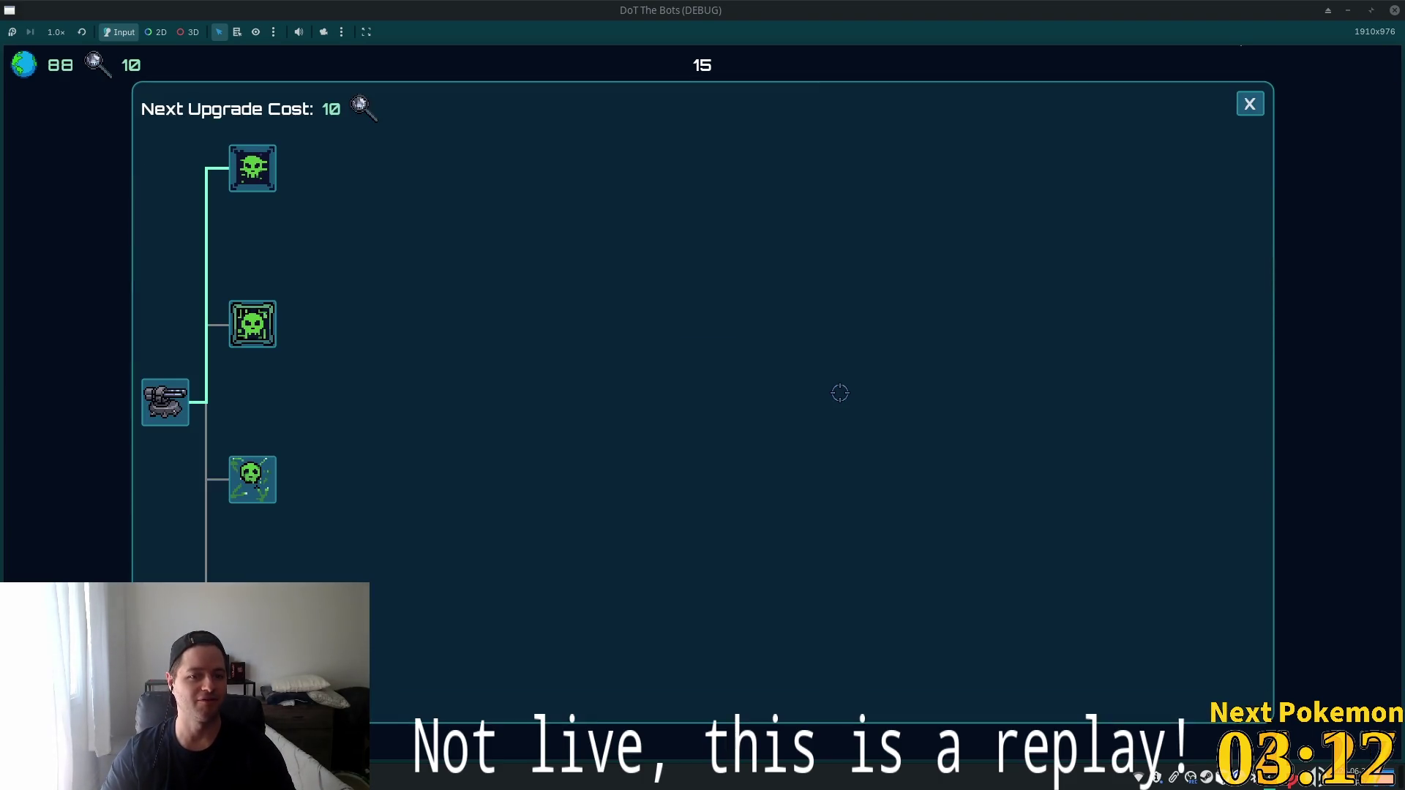
{"action": "key", "text": "u"}
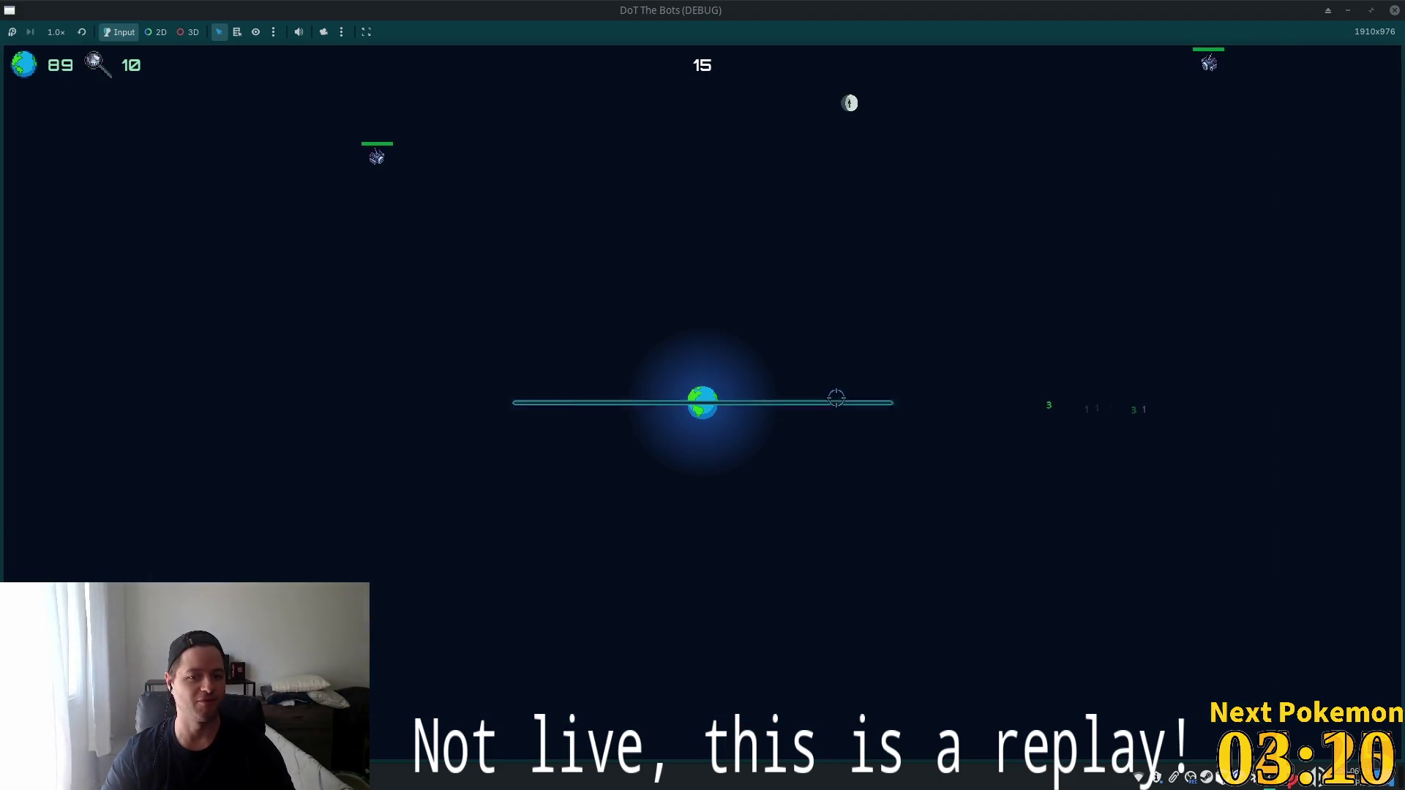
{"action": "key", "text": "u"}
{"action": "key", "text": "u"}
{"action": "key", "text": "u"}
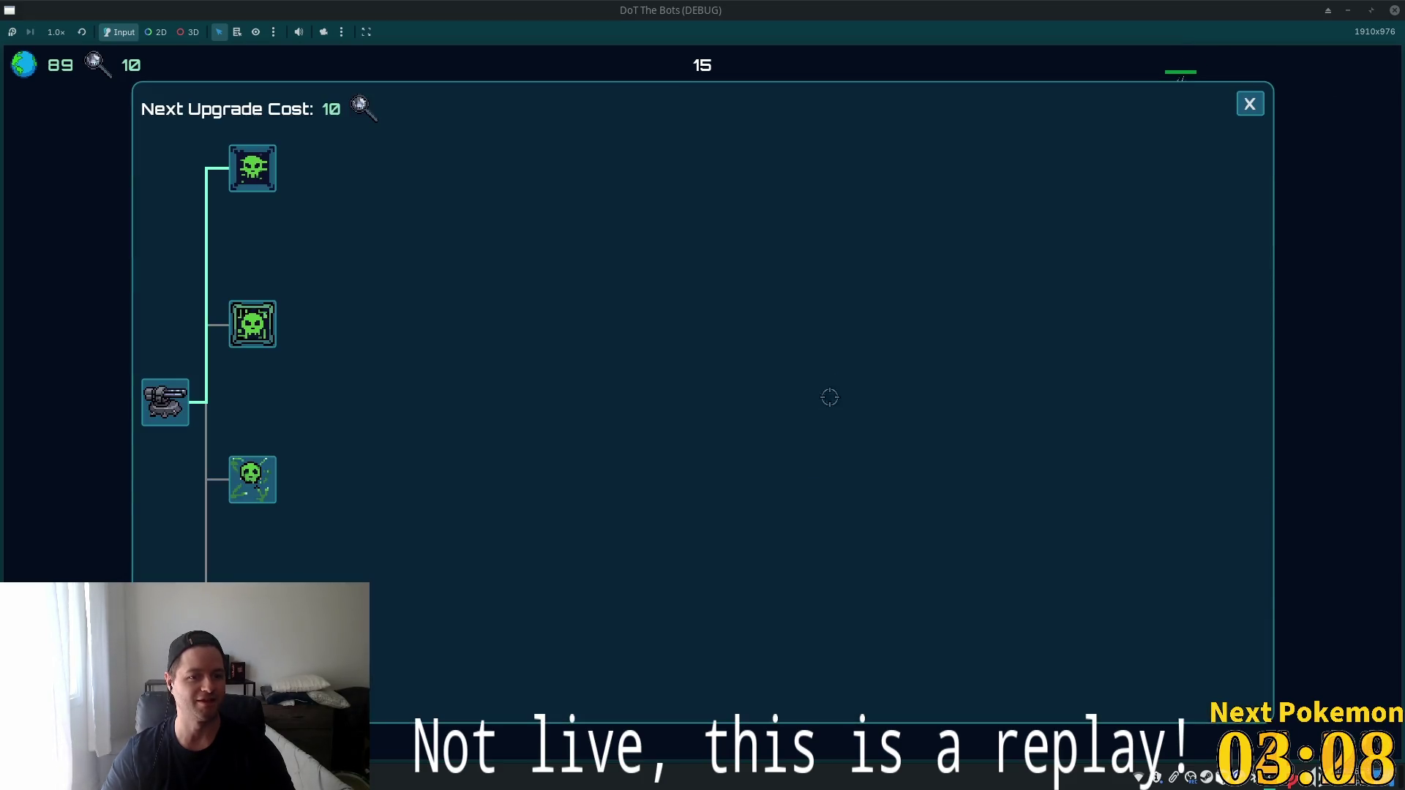
{"action": "key", "text": "u"}
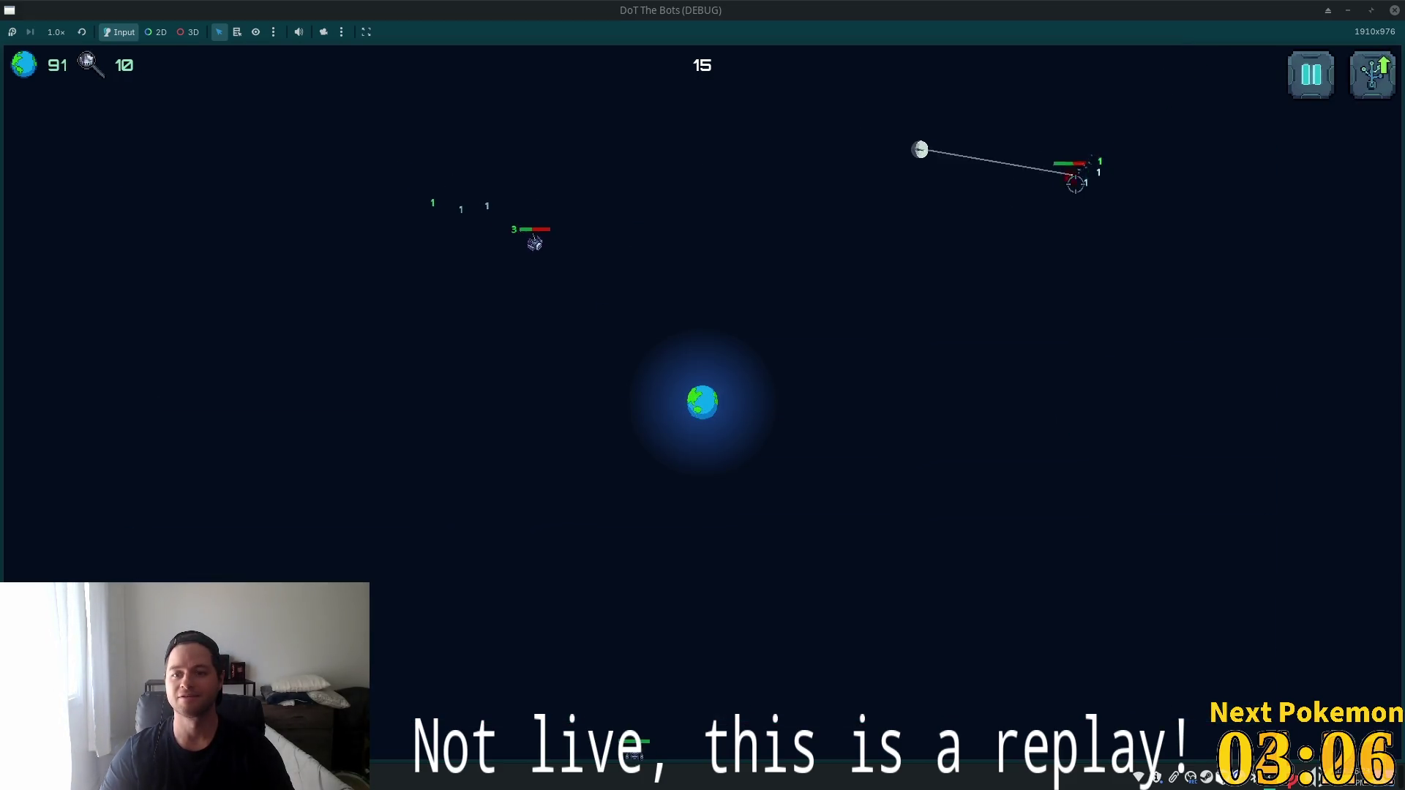
{"action": "key", "text": "u"}
{"action": "key", "text": "u"}
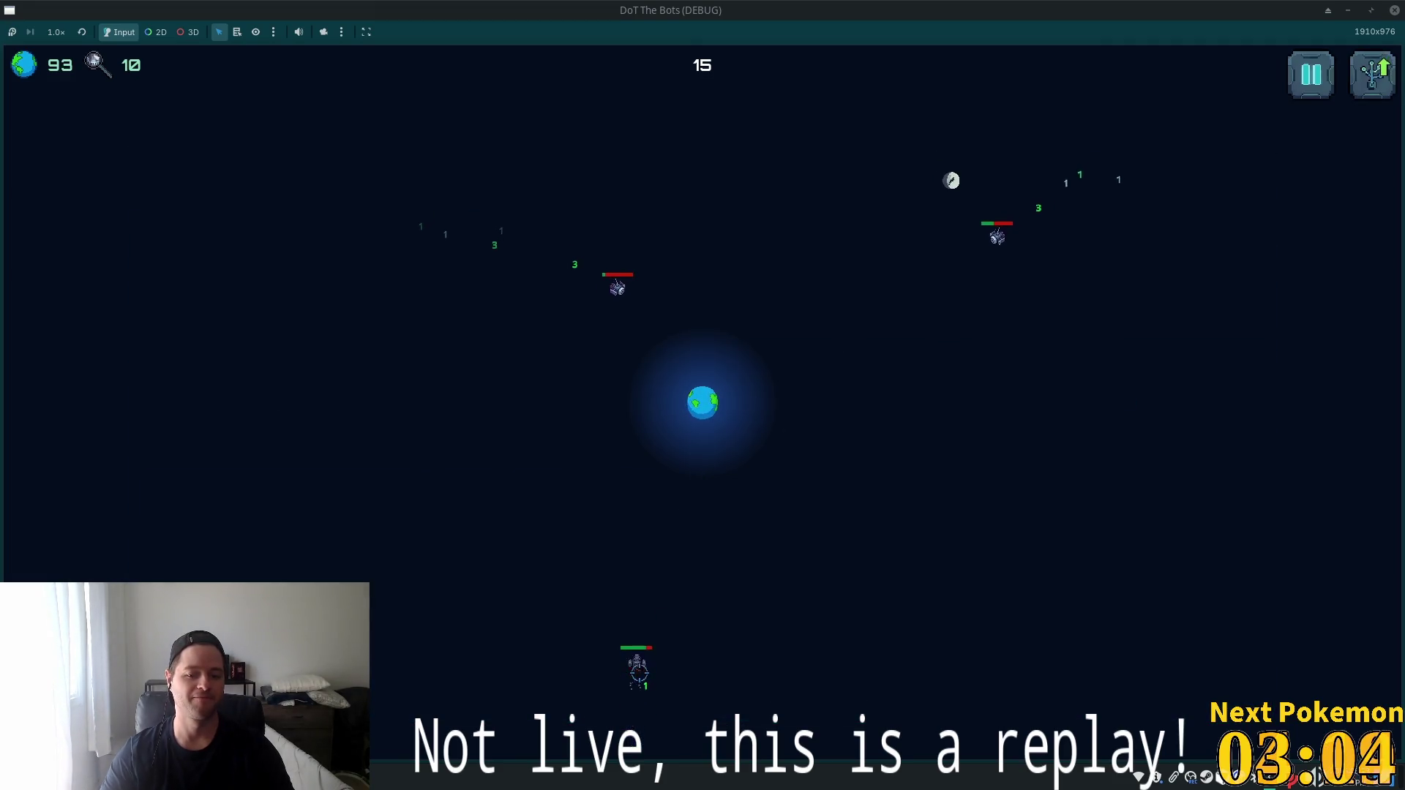
{"action": "key", "text": "Escape"}
{"action": "key", "text": "Escape"}
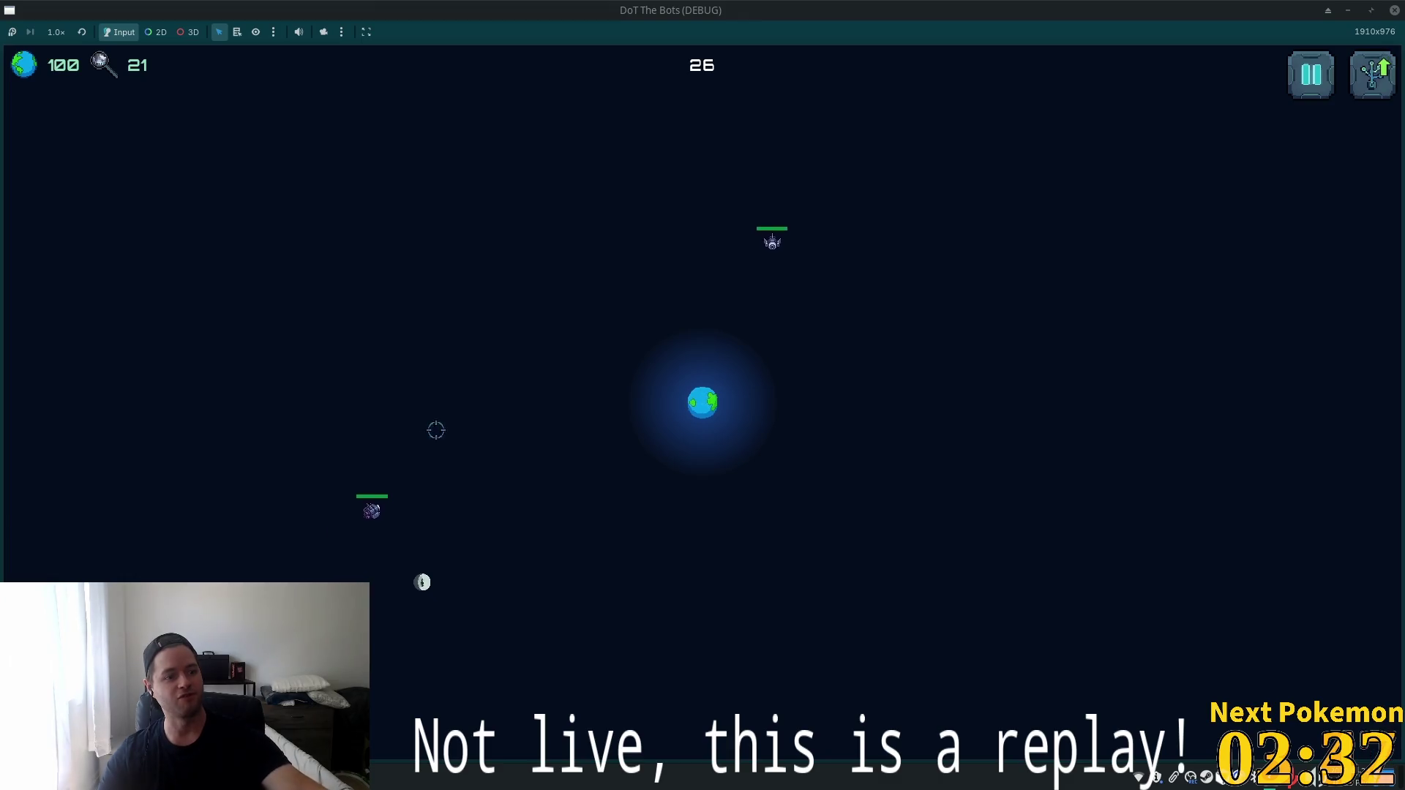
Fire the orb's beam at the top, left, top-right, top-left and lower-right bots.
{"action": "left_click", "coordinate": [770, 311]}
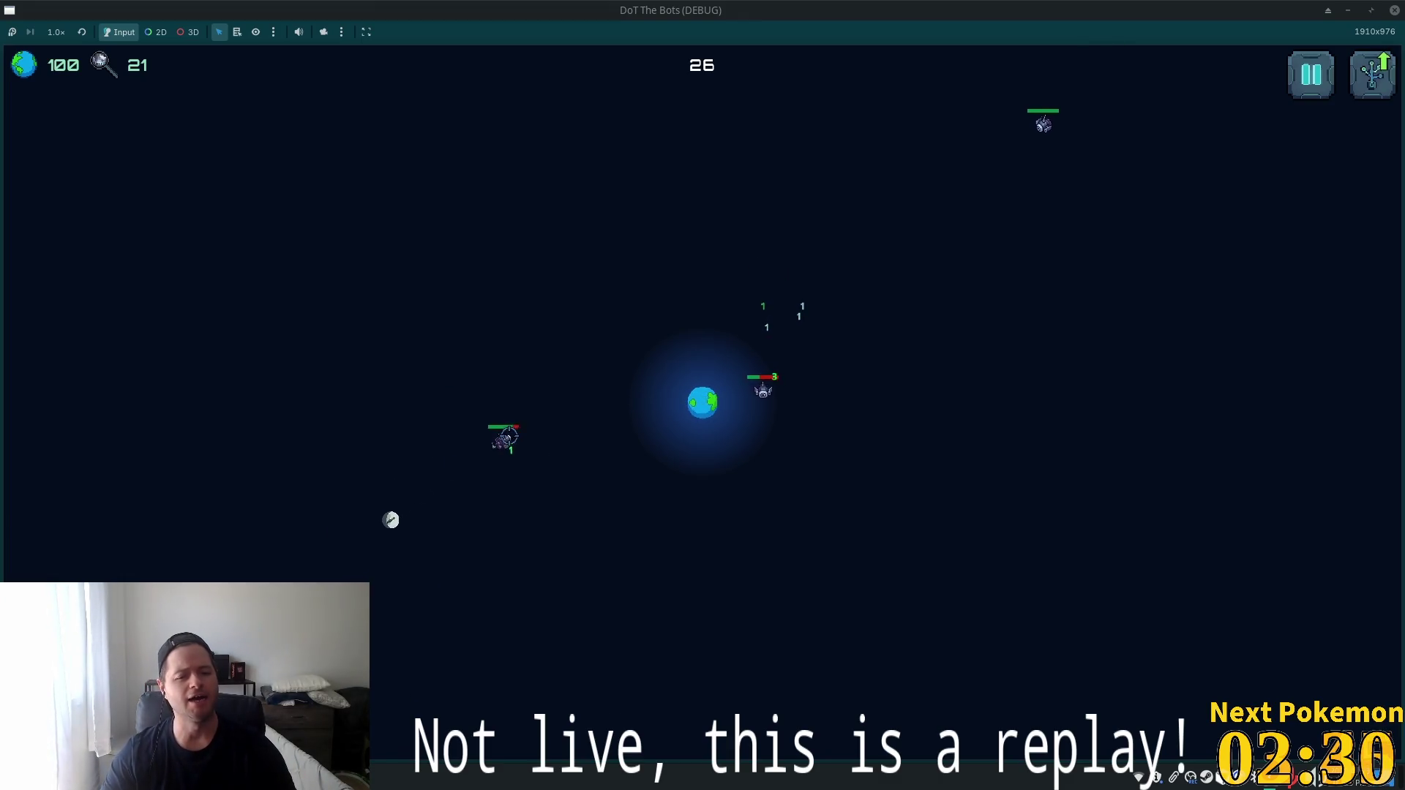
{"action": "left_click", "coordinate": [516, 437]}
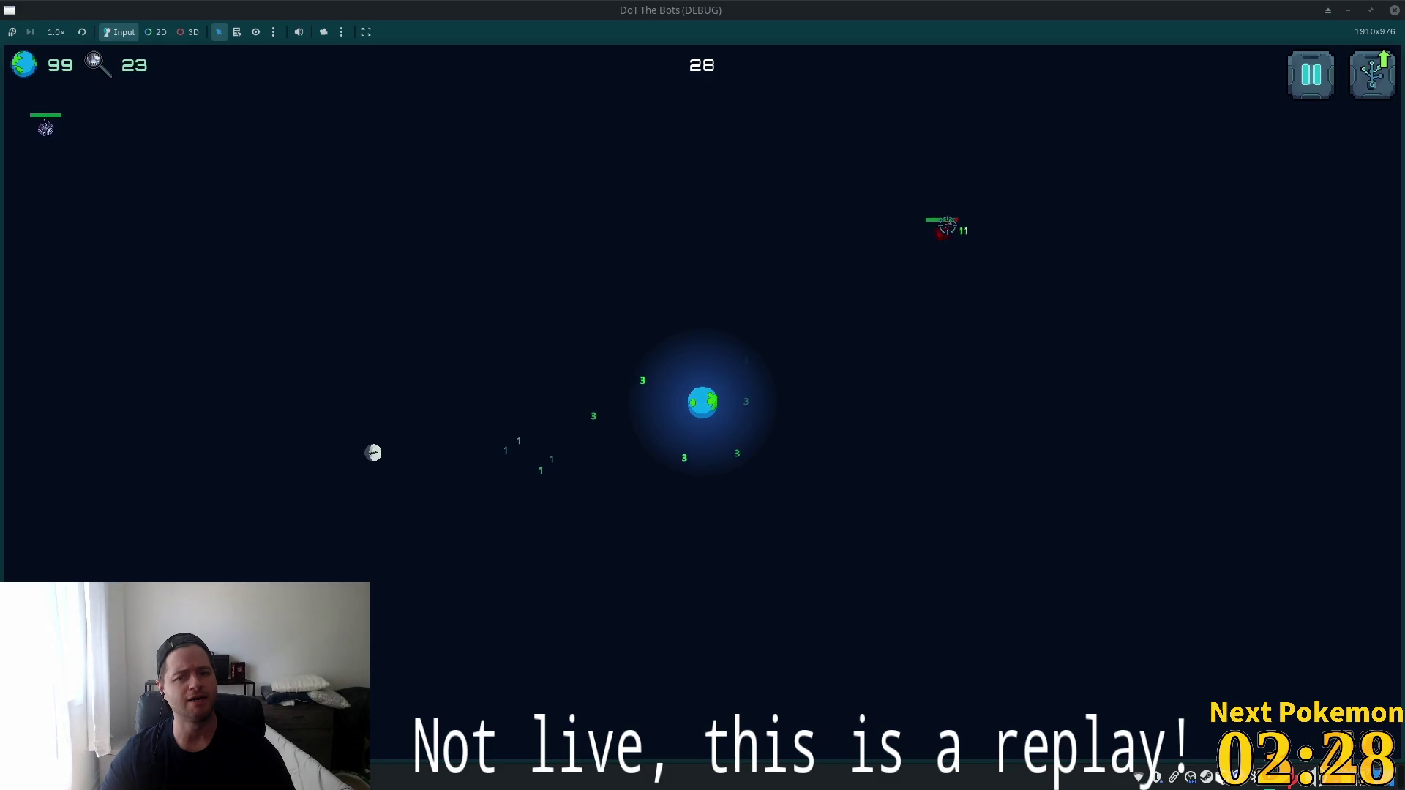
{"action": "left_click", "coordinate": [926, 238]}
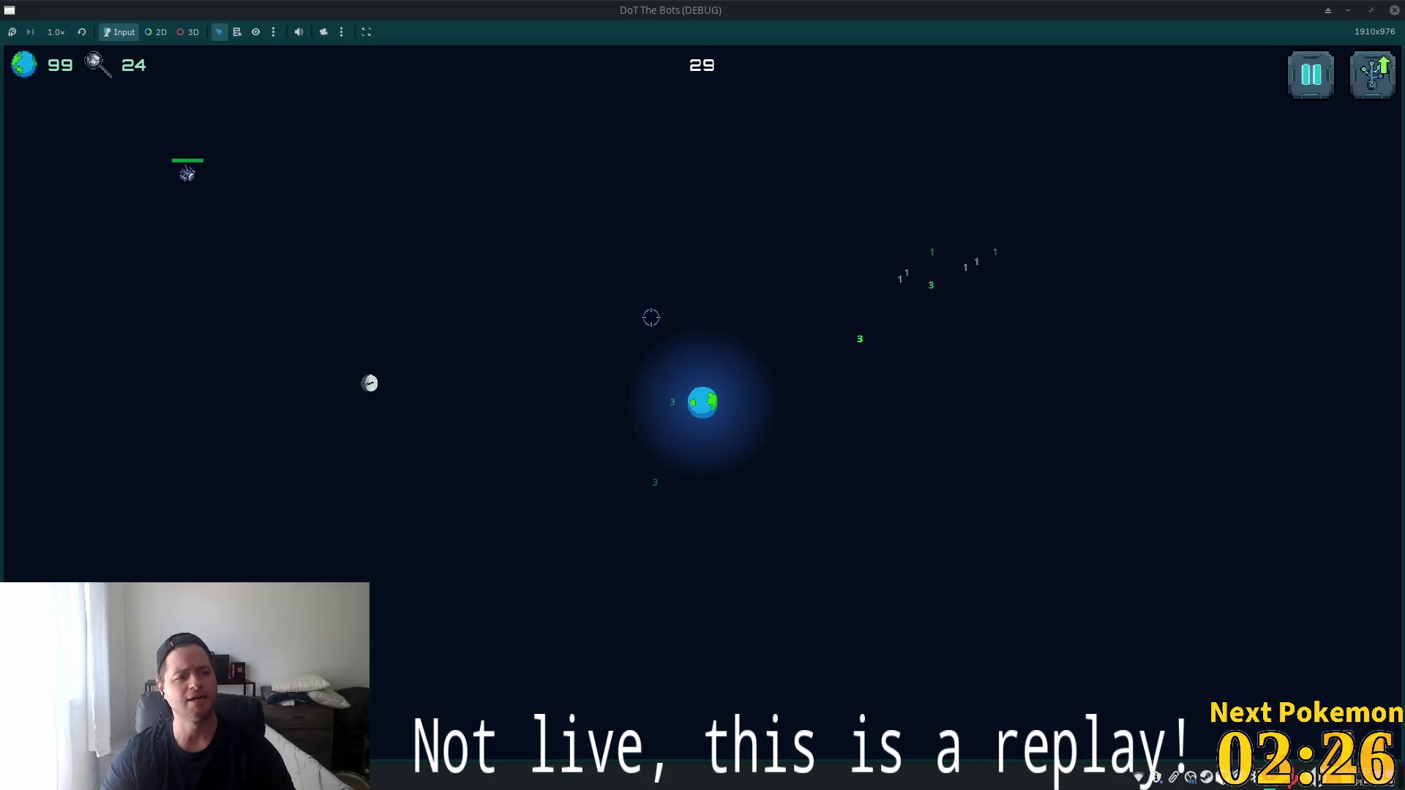
{"action": "left_click", "coordinate": [263, 197]}
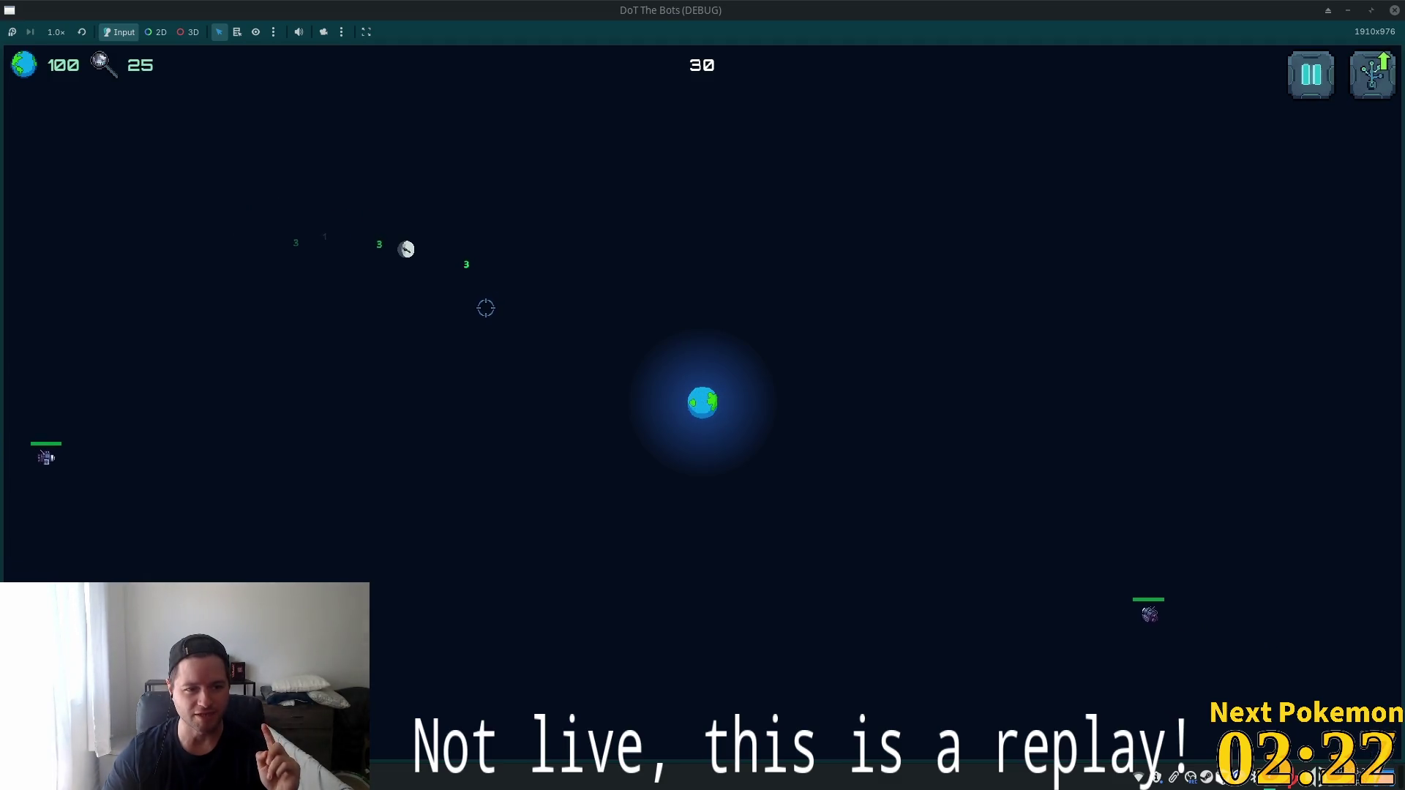
{"action": "left_click", "coordinate": [159, 440]}
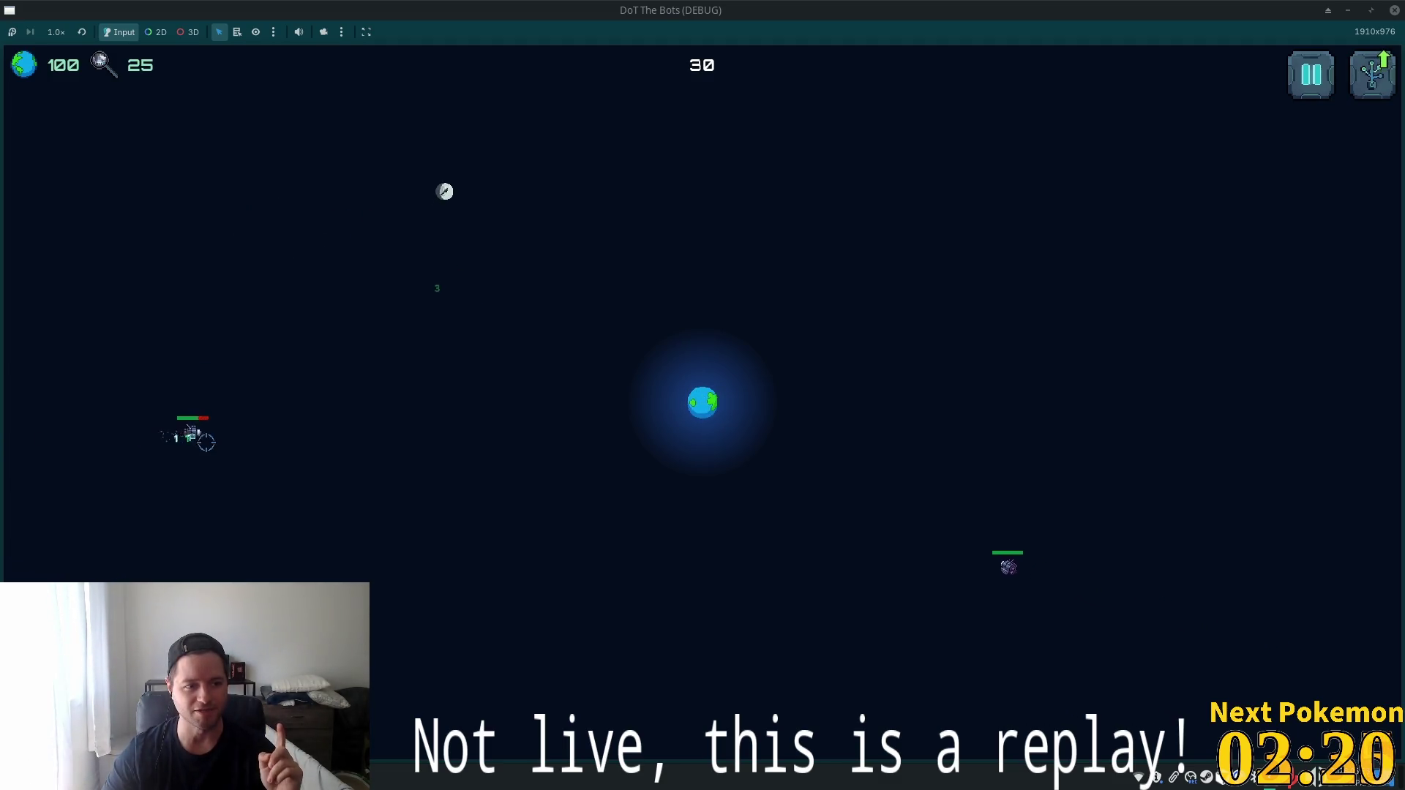
{"action": "left_click", "coordinate": [933, 548]}
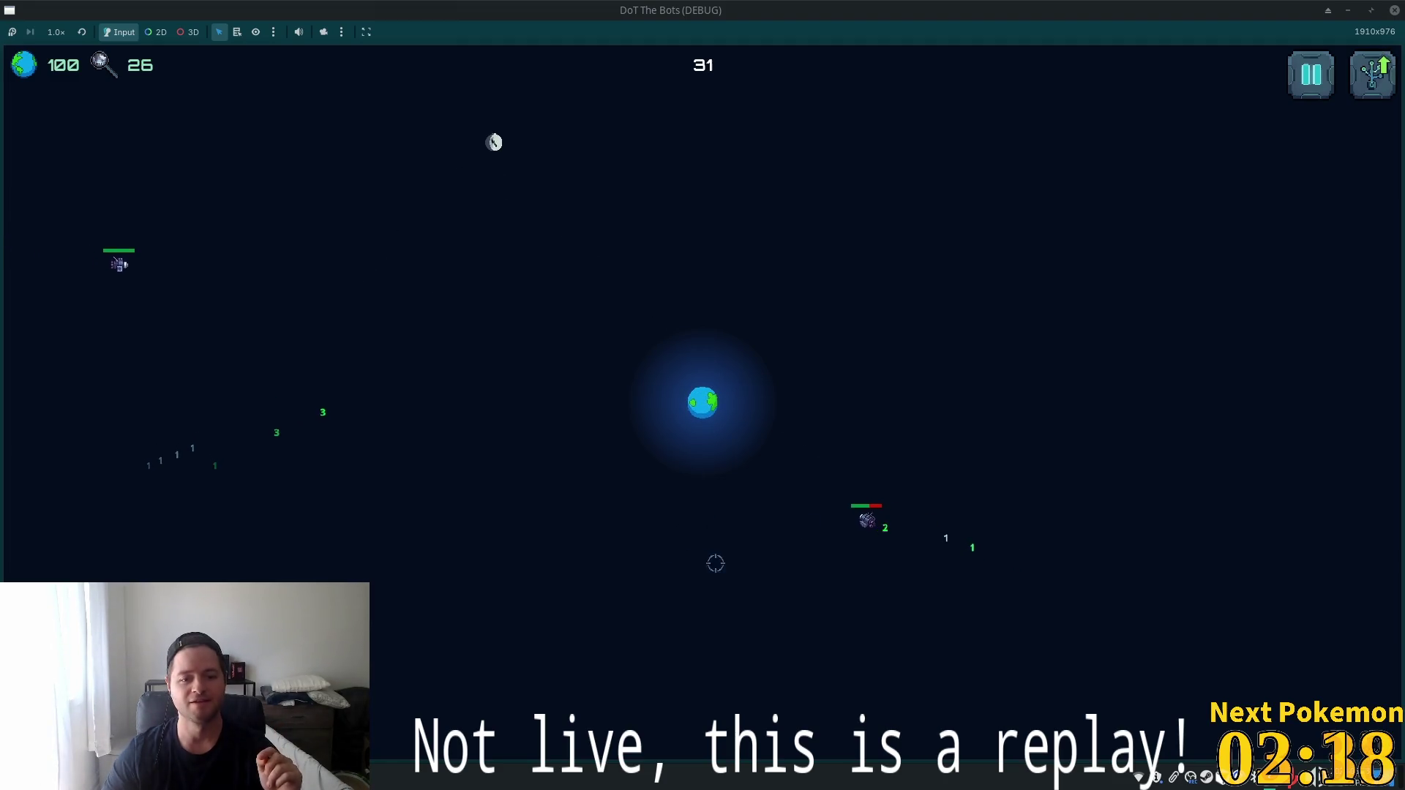
Launch another Godot instance and open the Alchemy project in the editor.
{"action": "key", "text": "super"}
{"action": "type", "text": "godot"}
{"action": "key", "text": "Return"}
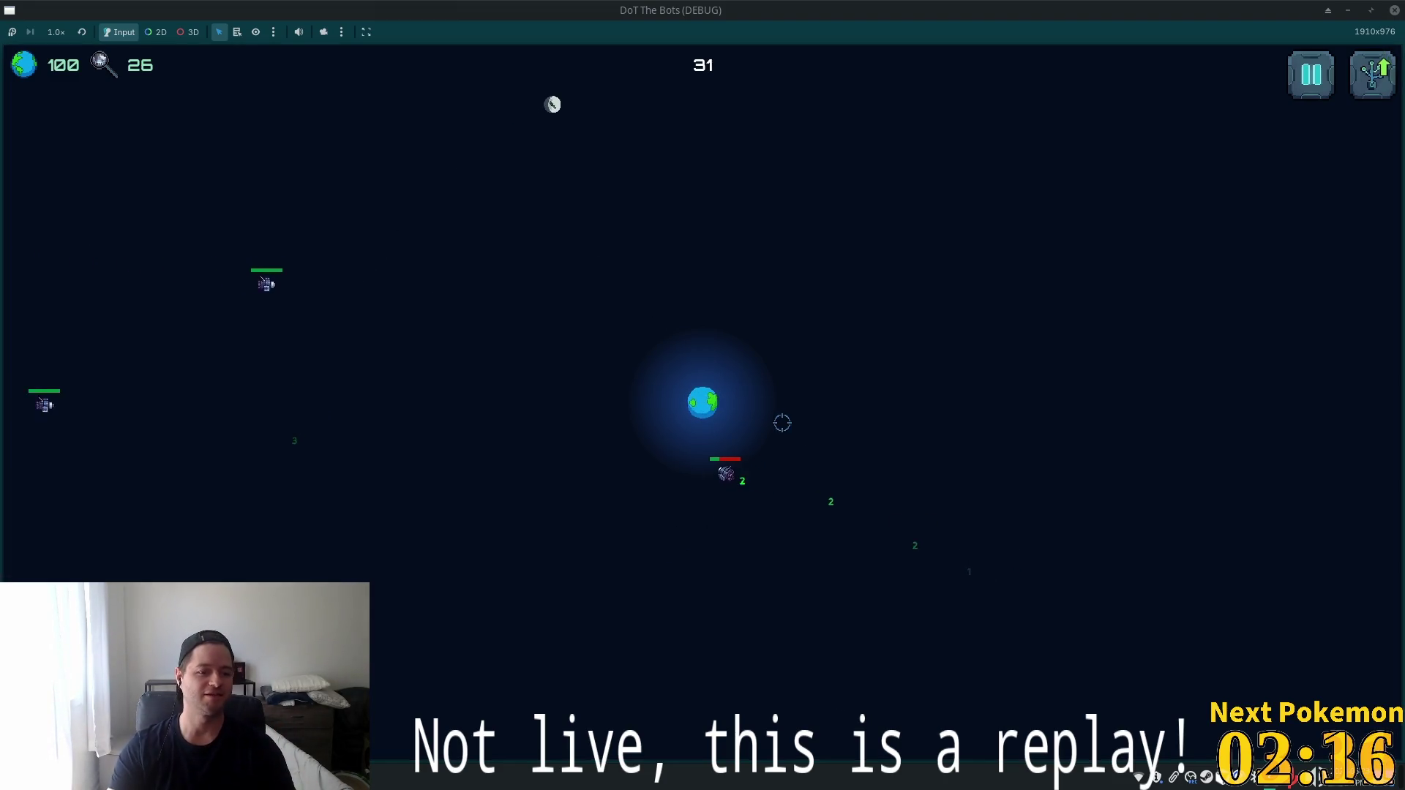
{"action": "double_click", "coordinate": [493, 229]}
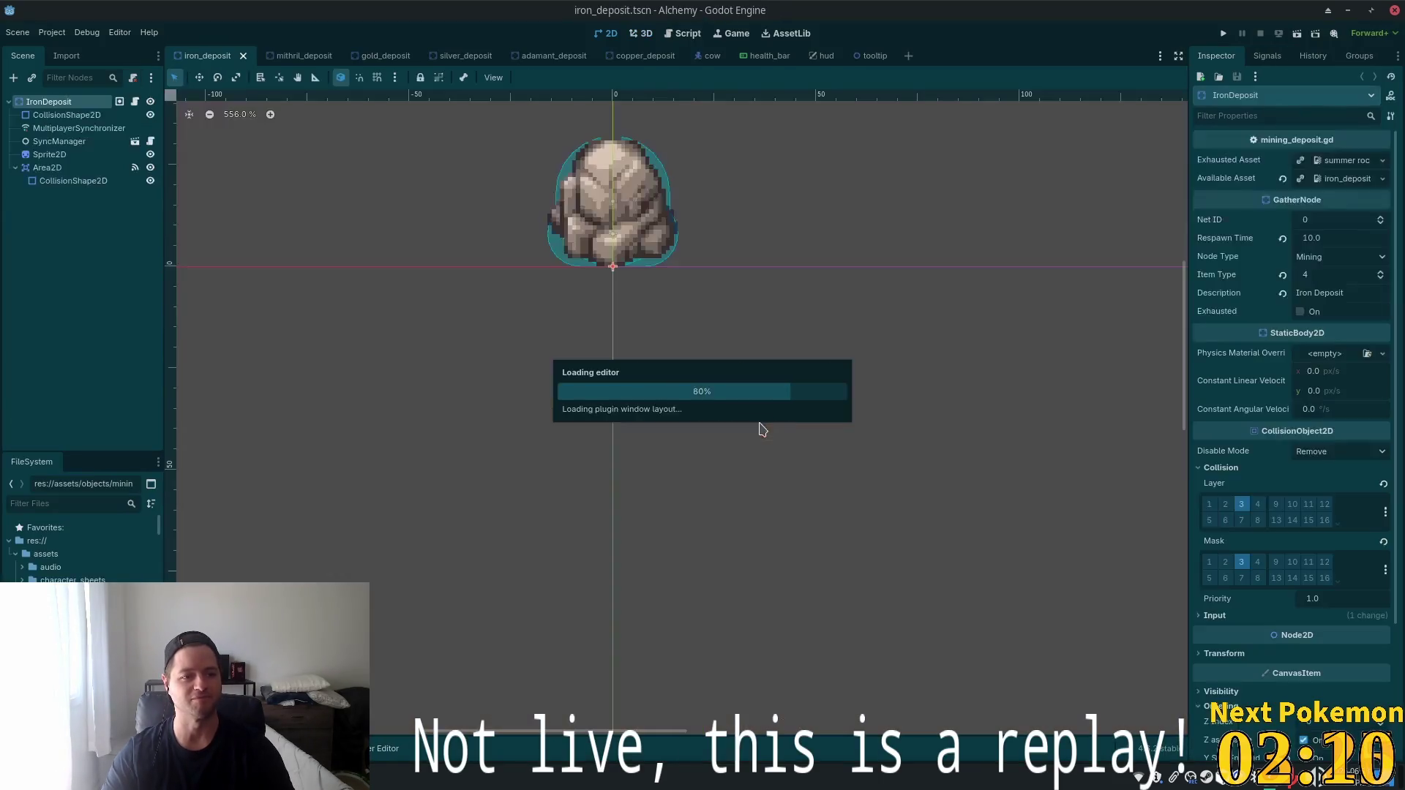
Run the Alchemy project and walk the character north and back south.
{"action": "left_click", "coordinate": [1223, 33]}
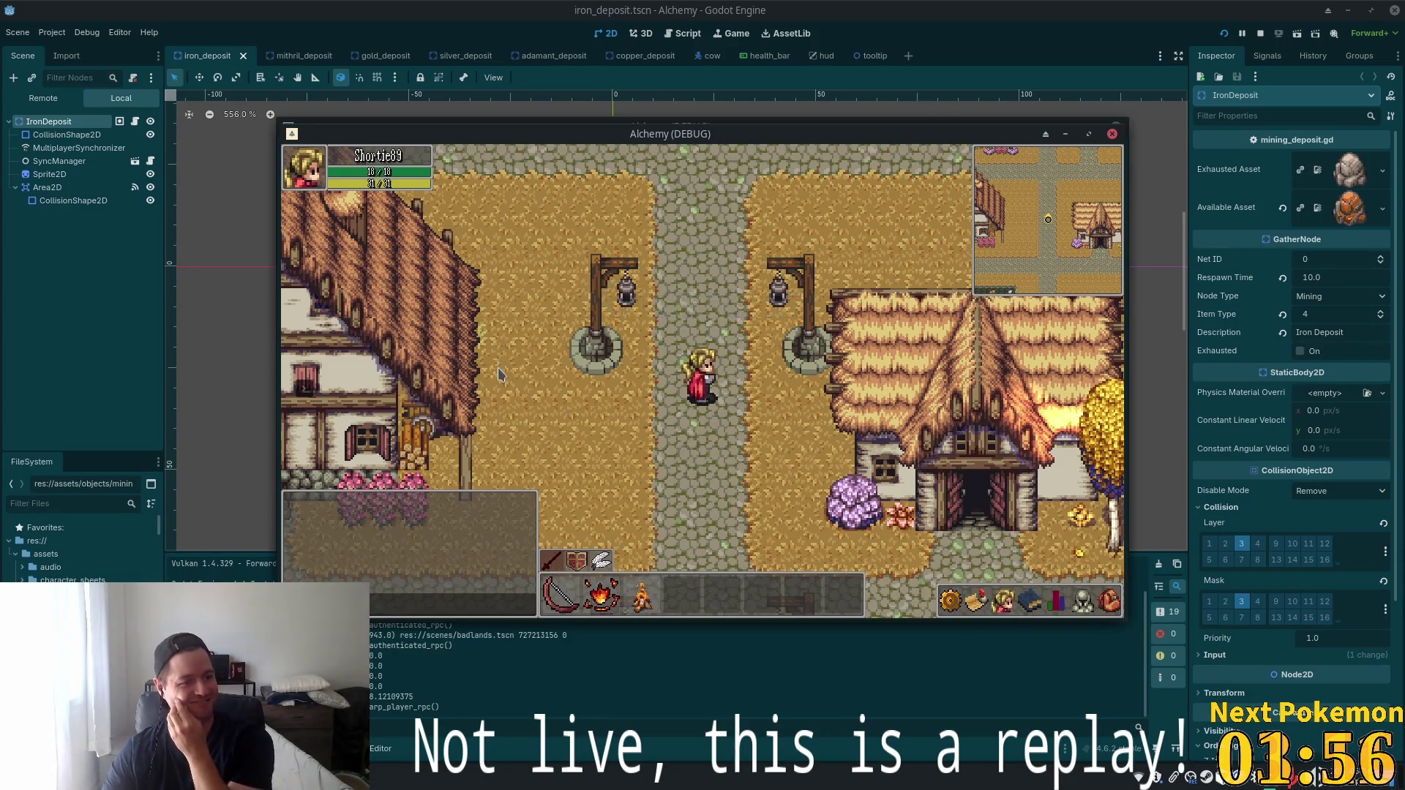
{"action": "key", "text": "w"}
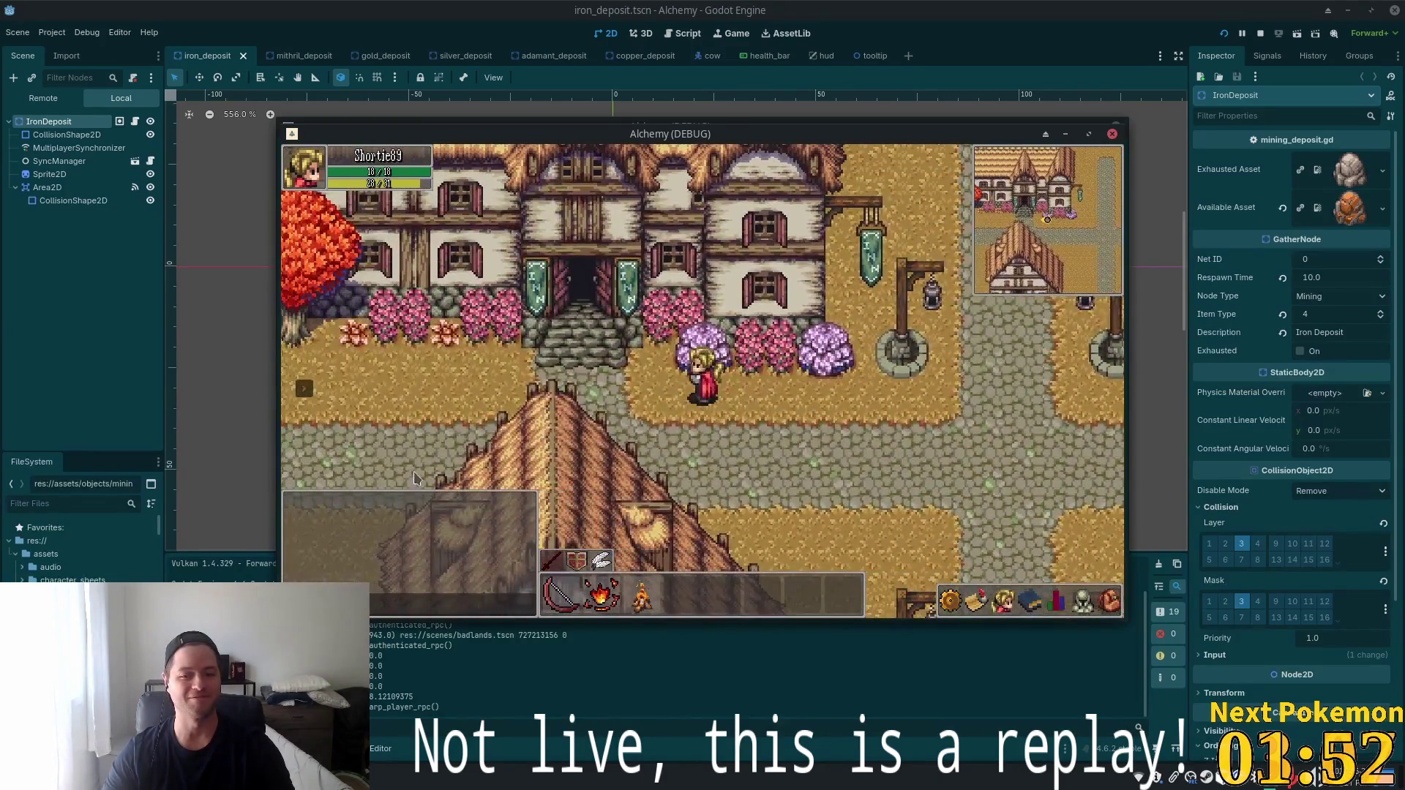
{"action": "key", "text": "s"}
Teleport the character to Greenspan, then bring the DoT The Bots game forward.
{"action": "left_click", "coordinate": [308, 391]}
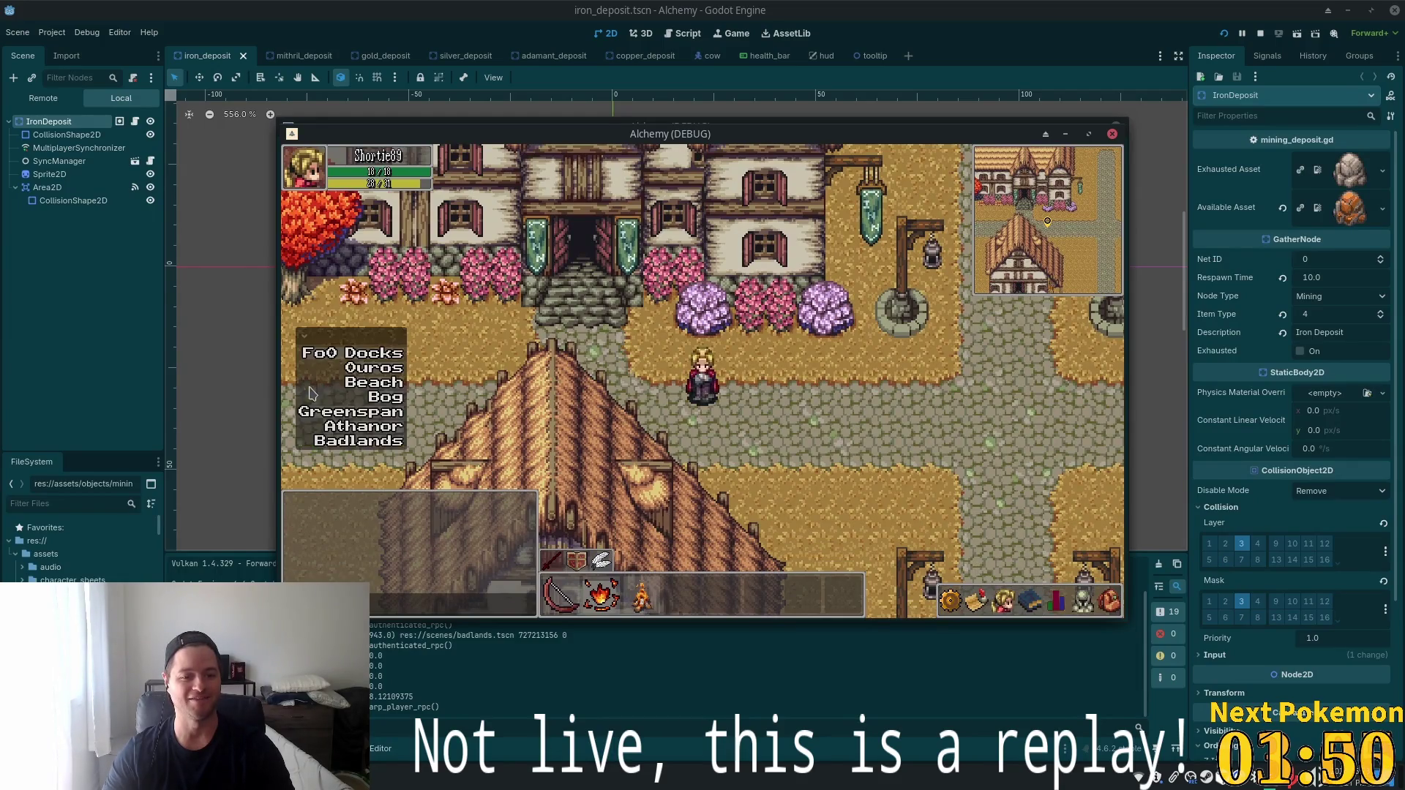
{"action": "left_click", "coordinate": [359, 412]}
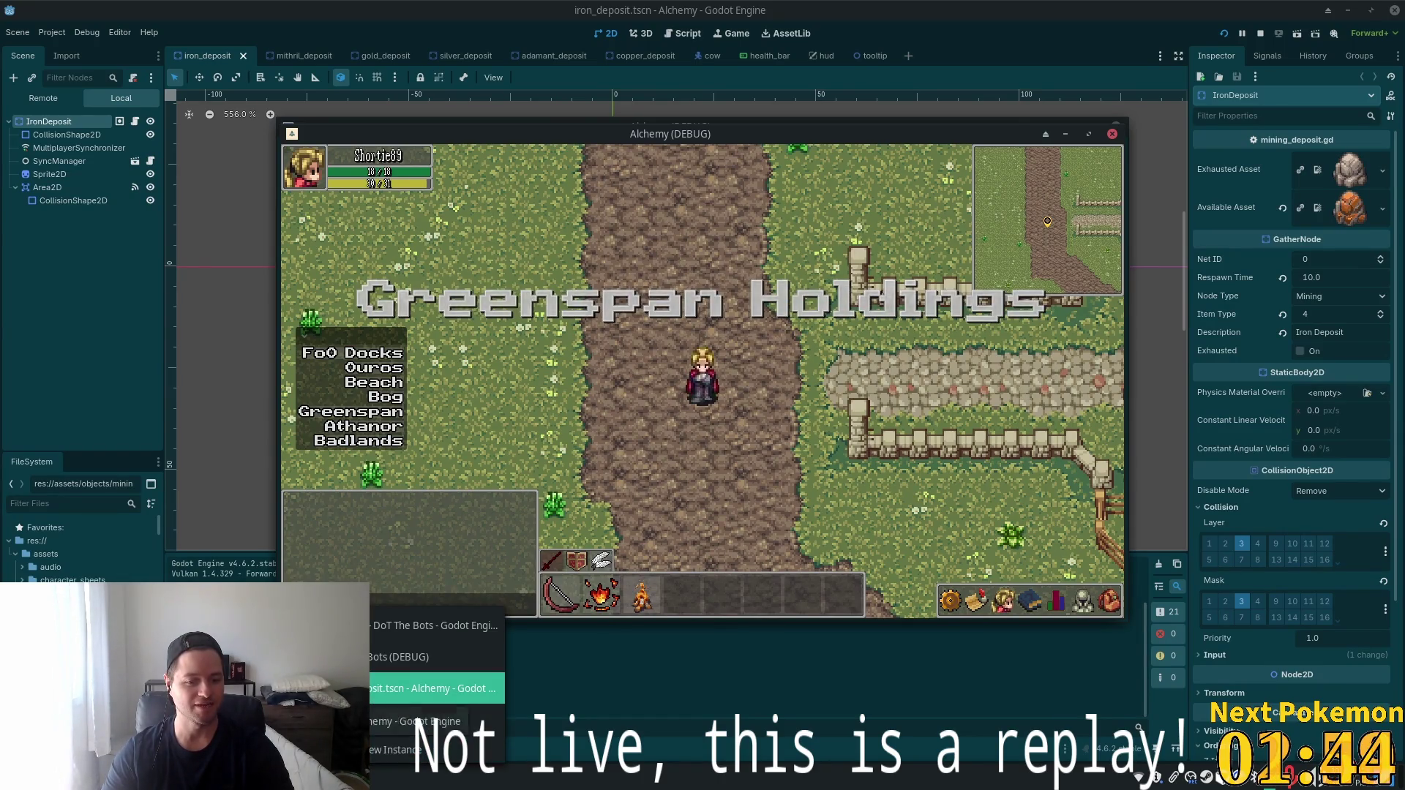
{"action": "left_click", "coordinate": [410, 657]}
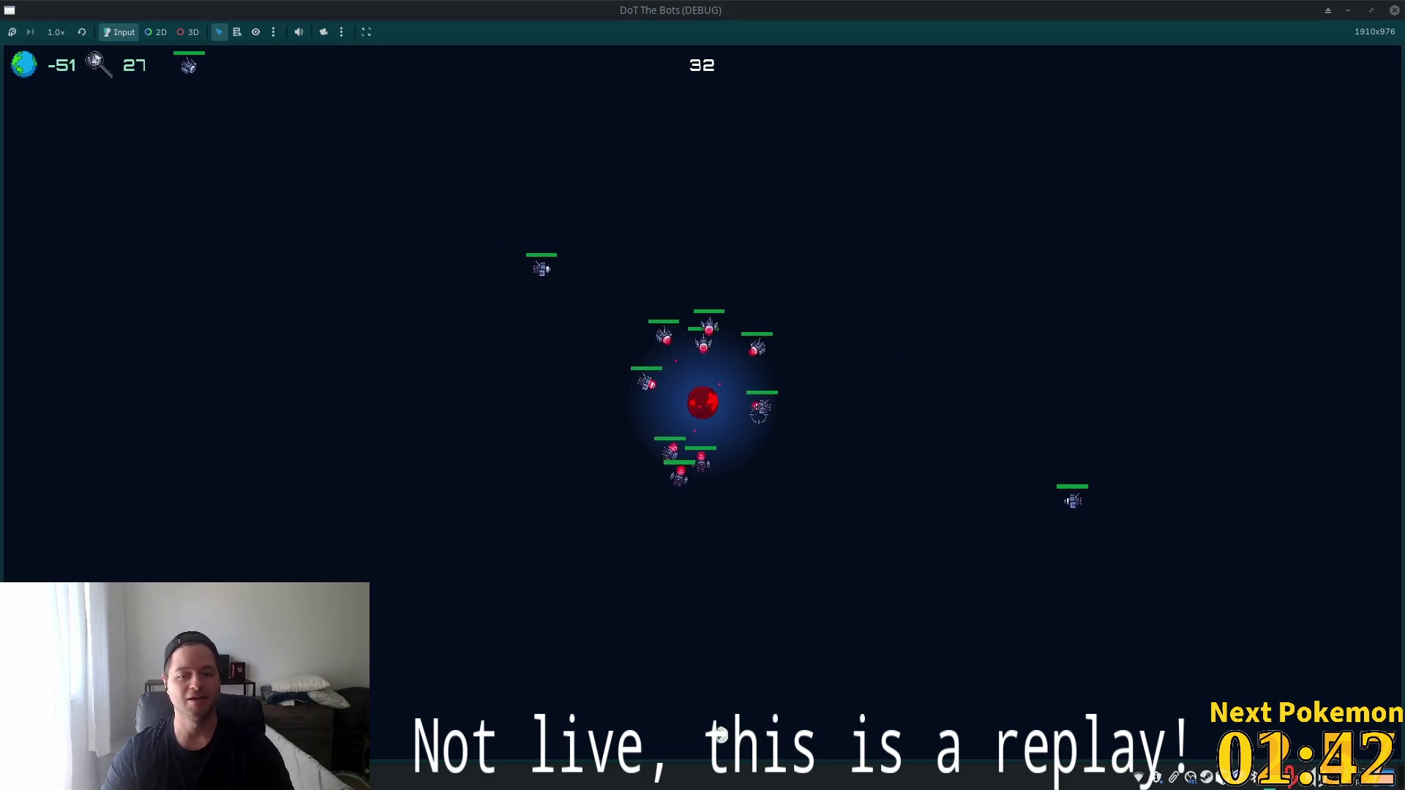
Open and close the upgrade tree via the central tower and U hotkey, then pause with Escape.
{"action": "left_click", "coordinate": [736, 408]}
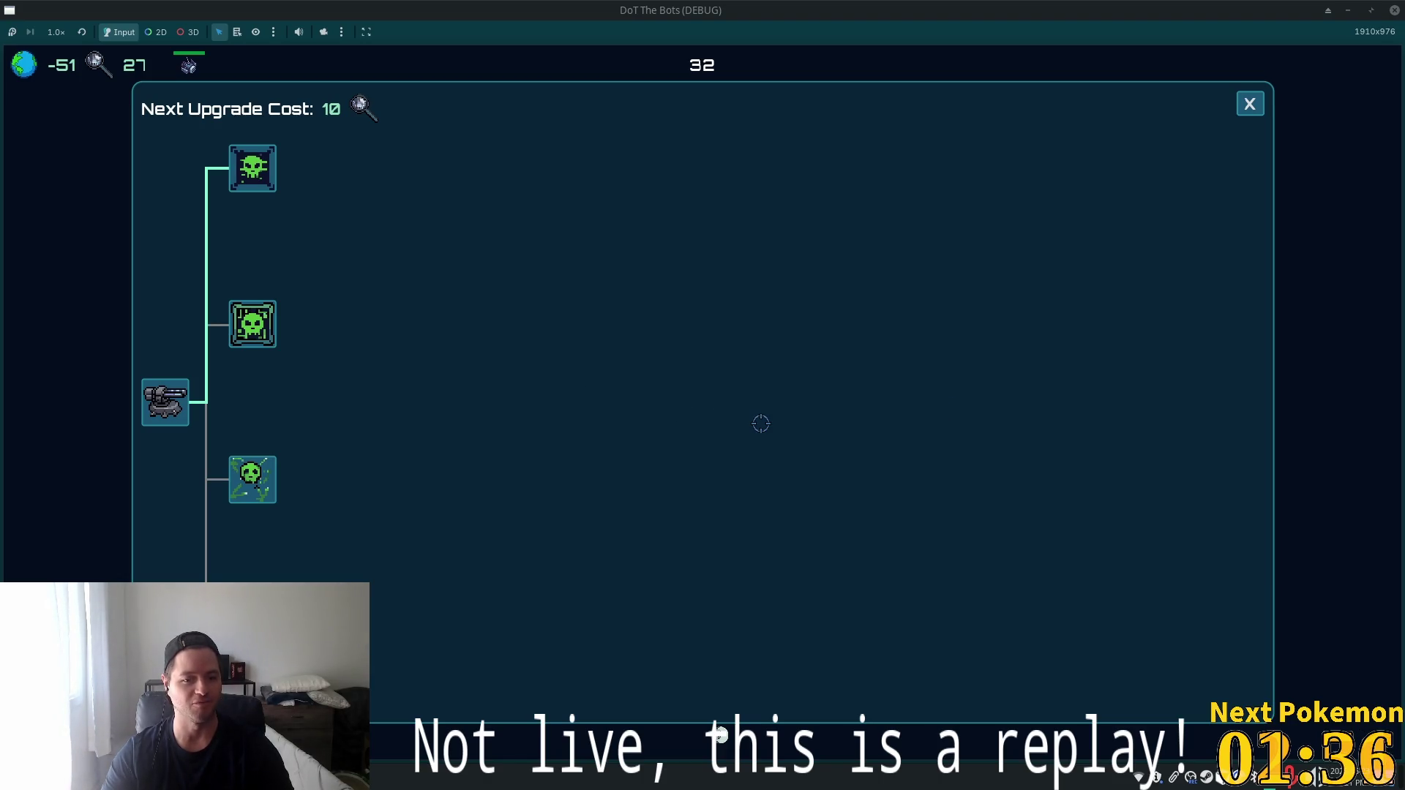
{"action": "key", "text": "Escape"}
{"action": "left_click", "coordinate": [691, 426]}
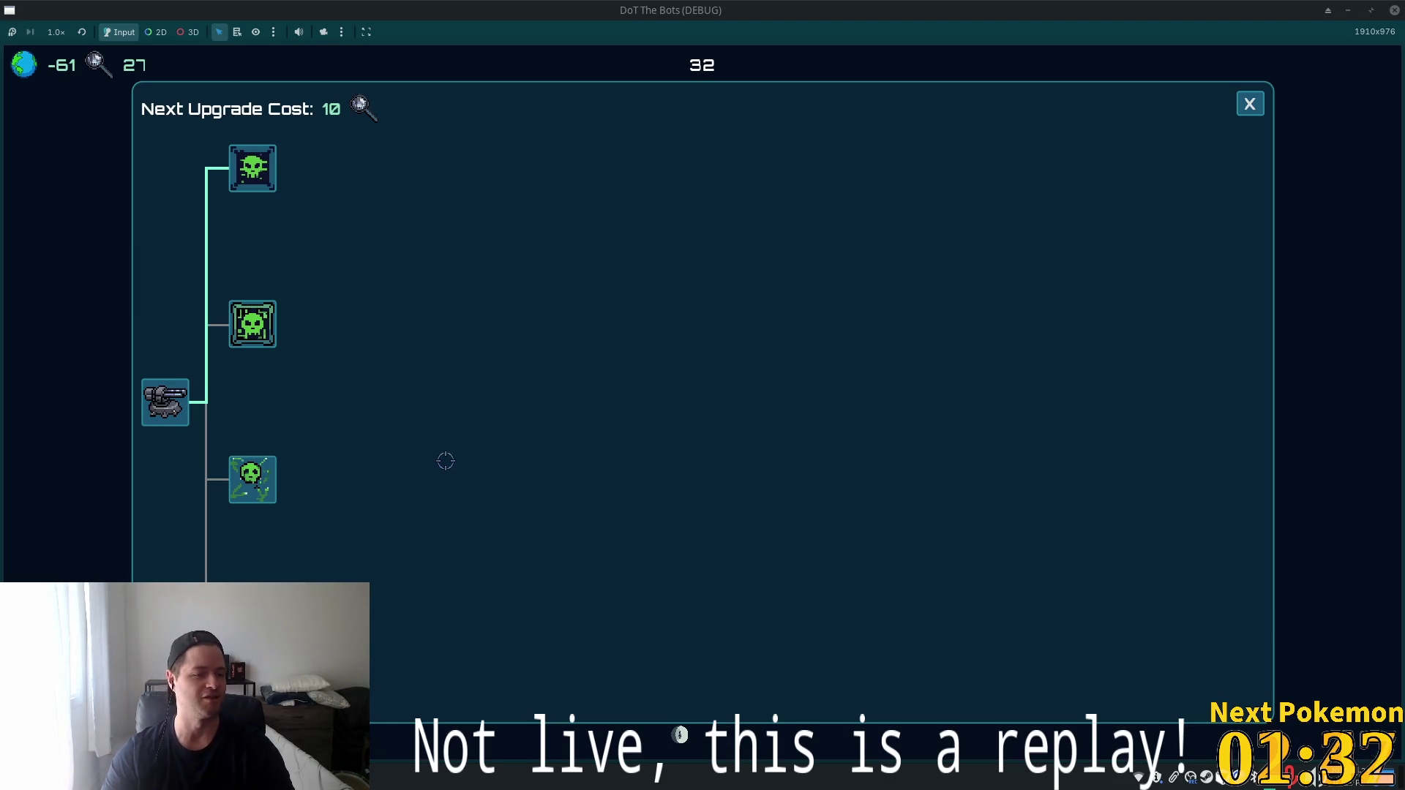
{"action": "key", "text": "Escape"}
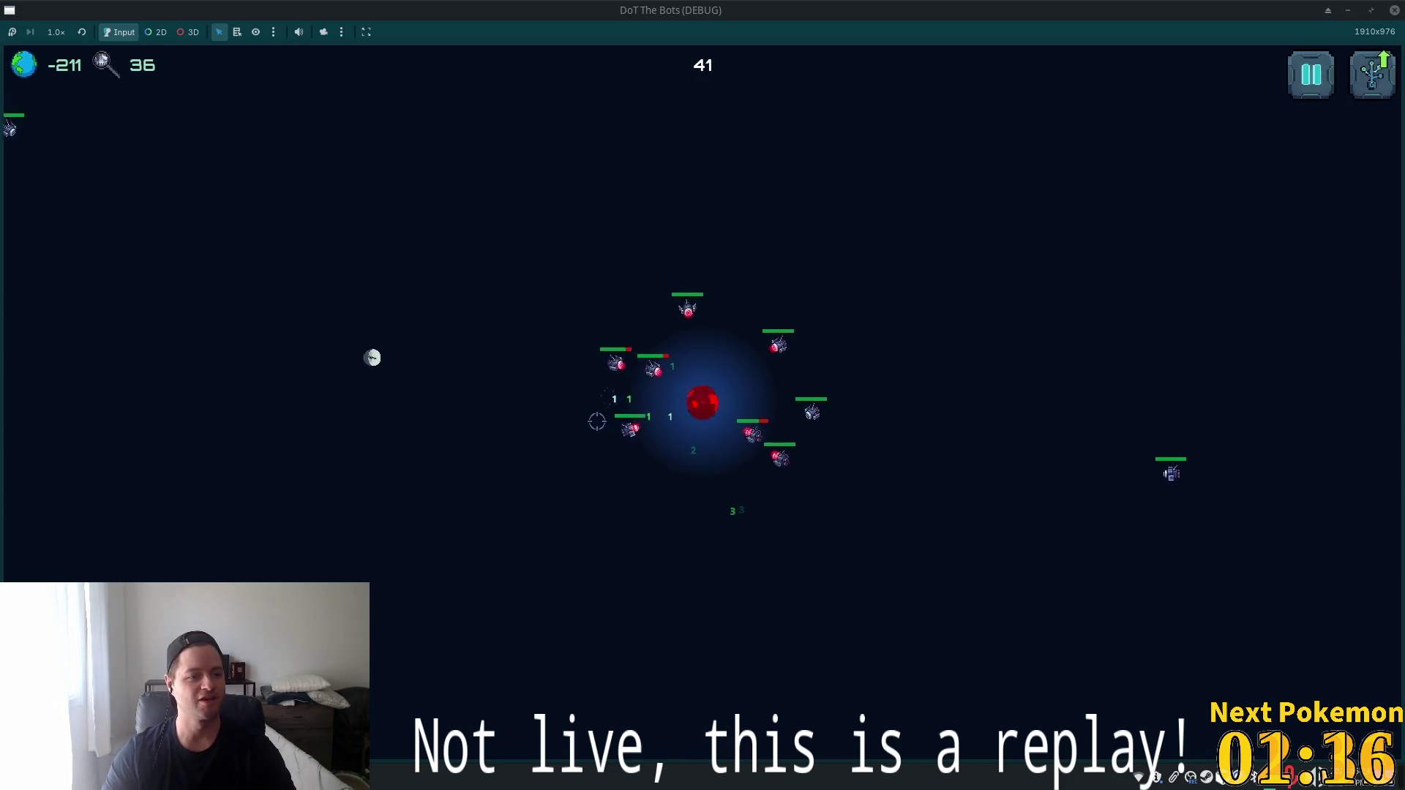
{"action": "key", "text": "u"}
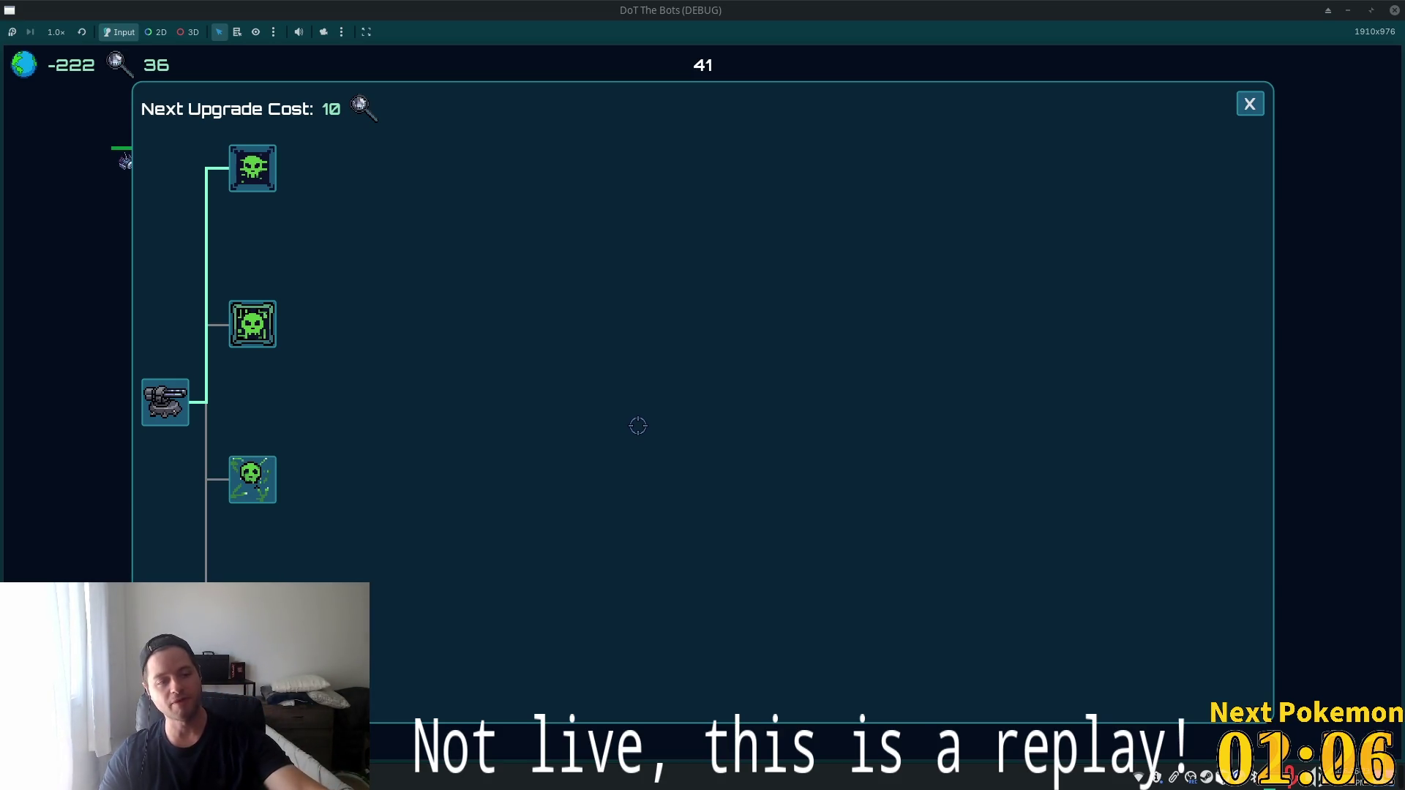
{"action": "key", "text": "Escape"}
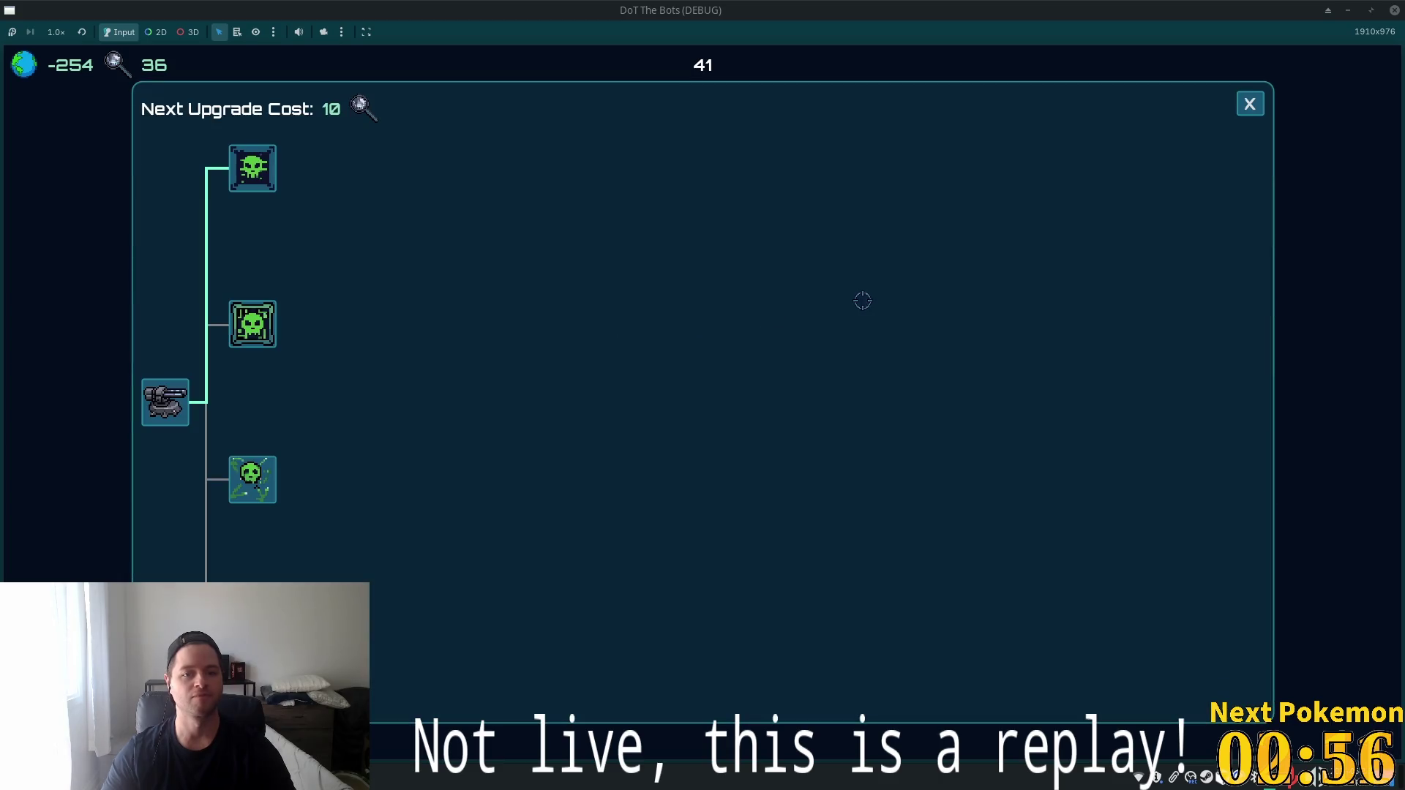
{"action": "key", "text": "Escape"}
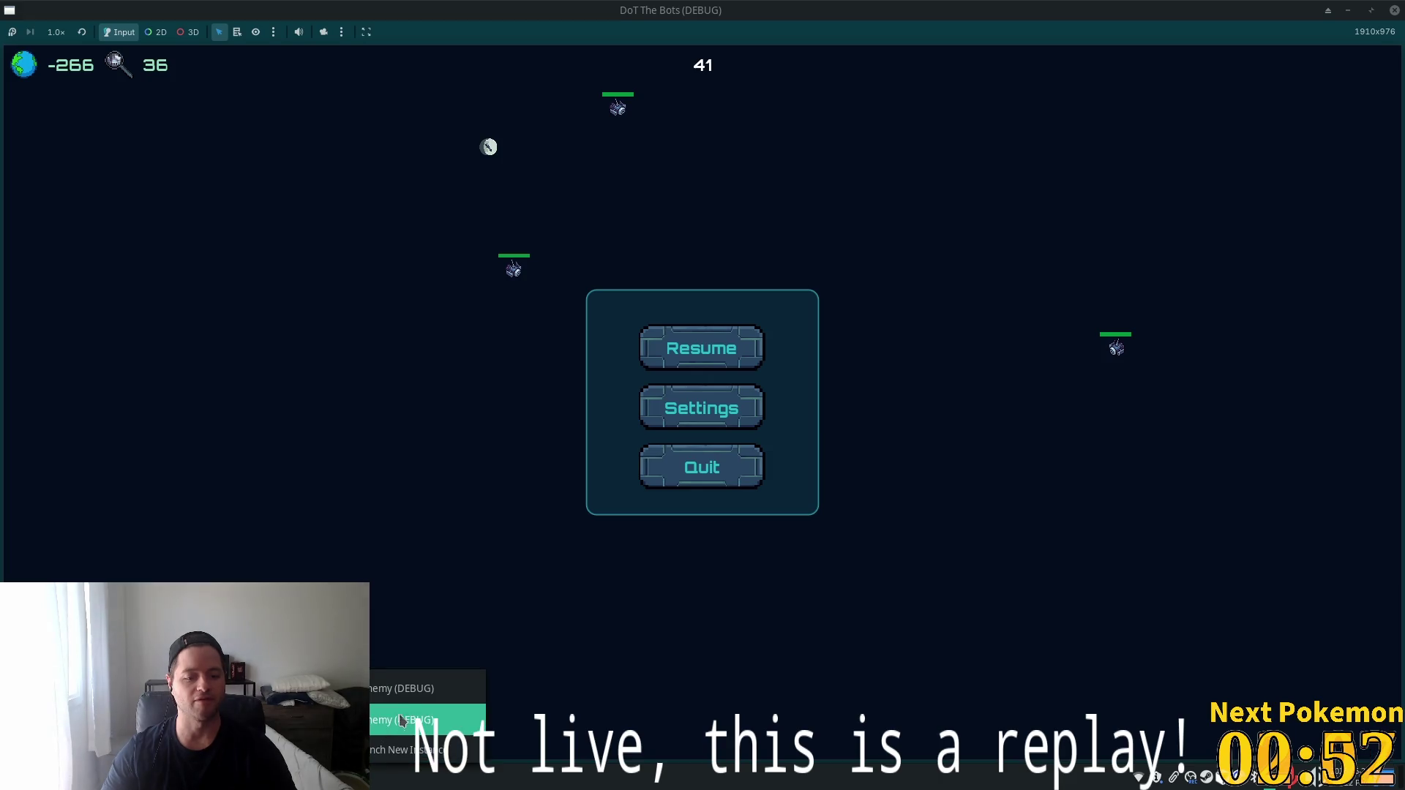
Bring Alchemy forward, walk the character east to the wooden structure, and close the skills panel.
{"action": "left_click", "coordinate": [425, 703]}
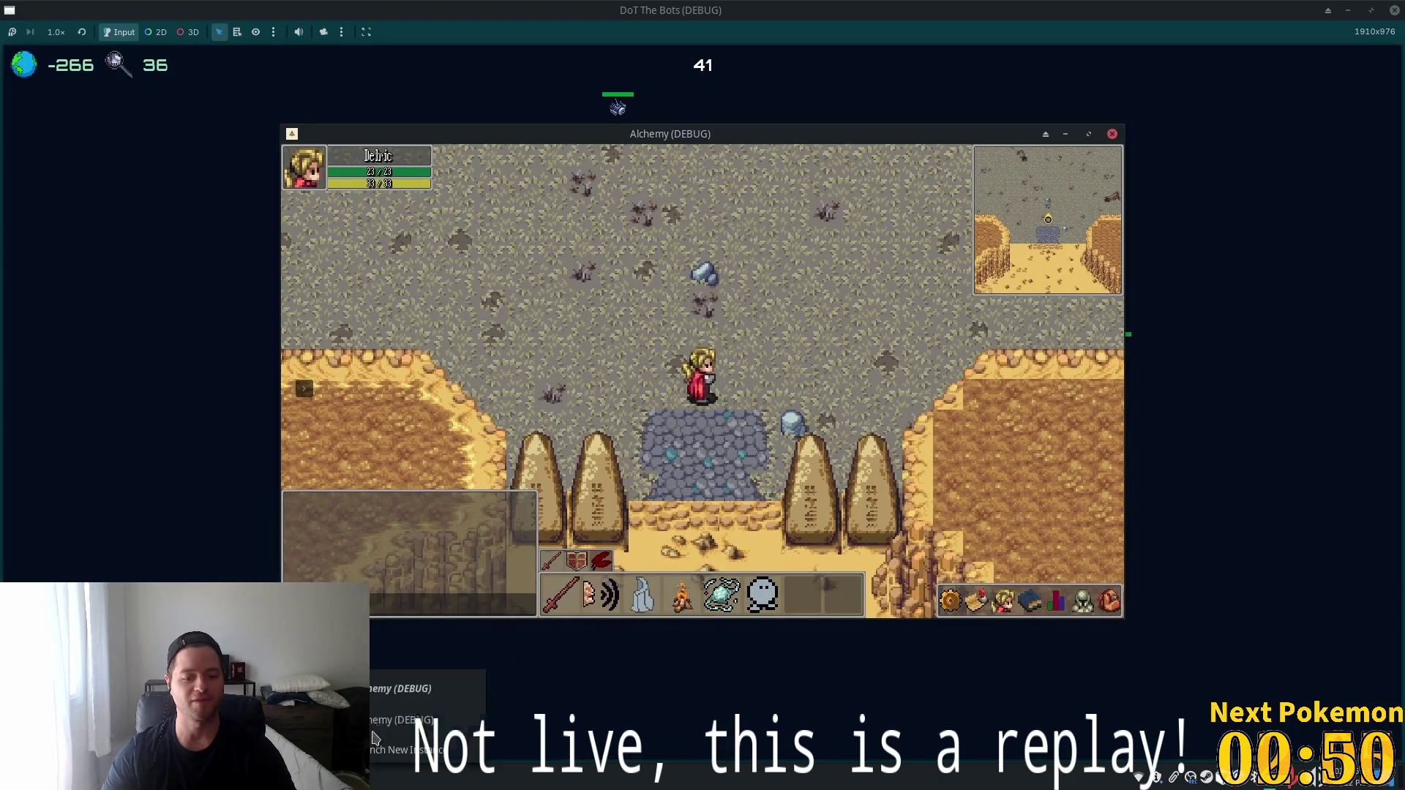
{"action": "key", "text": "Right"}
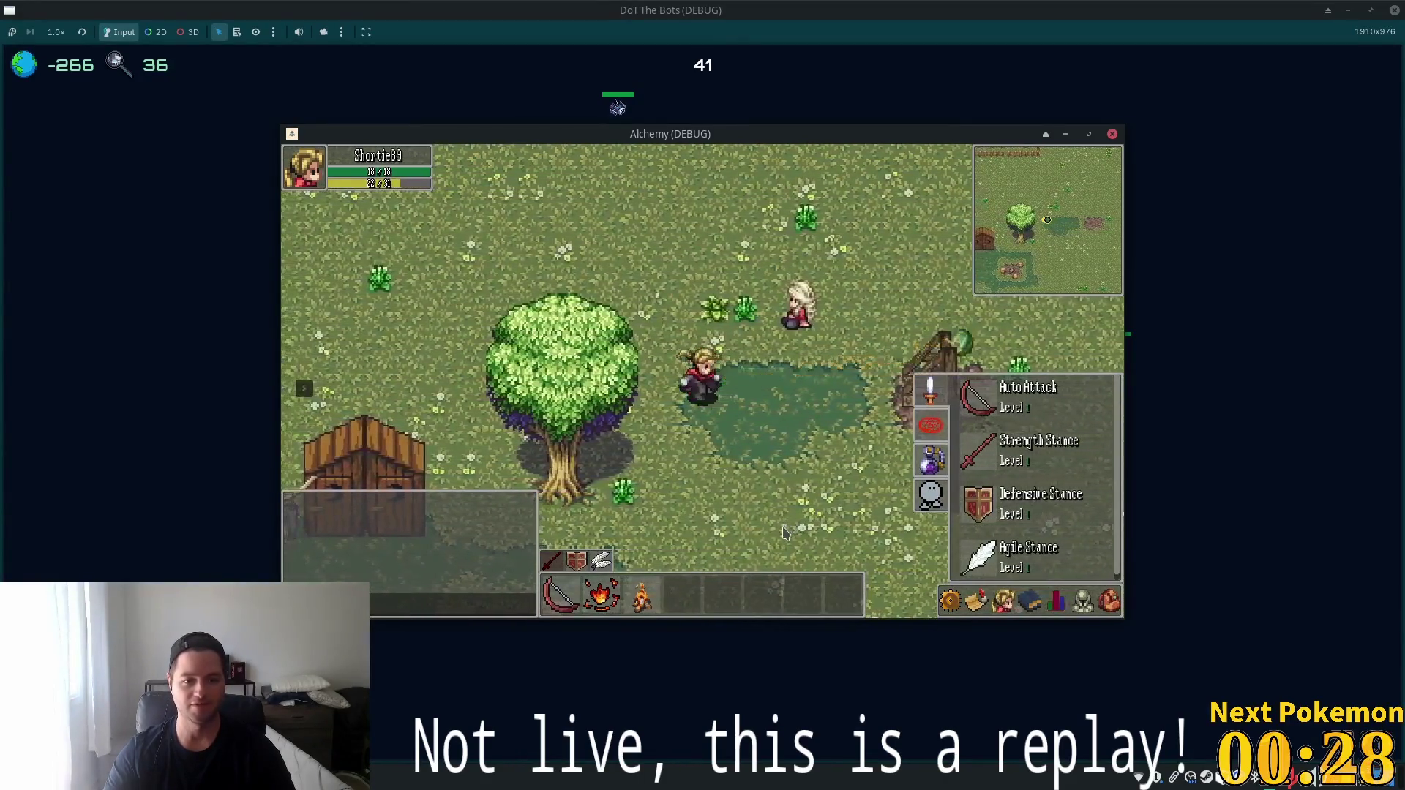
{"action": "left_click", "coordinate": [900, 395]}
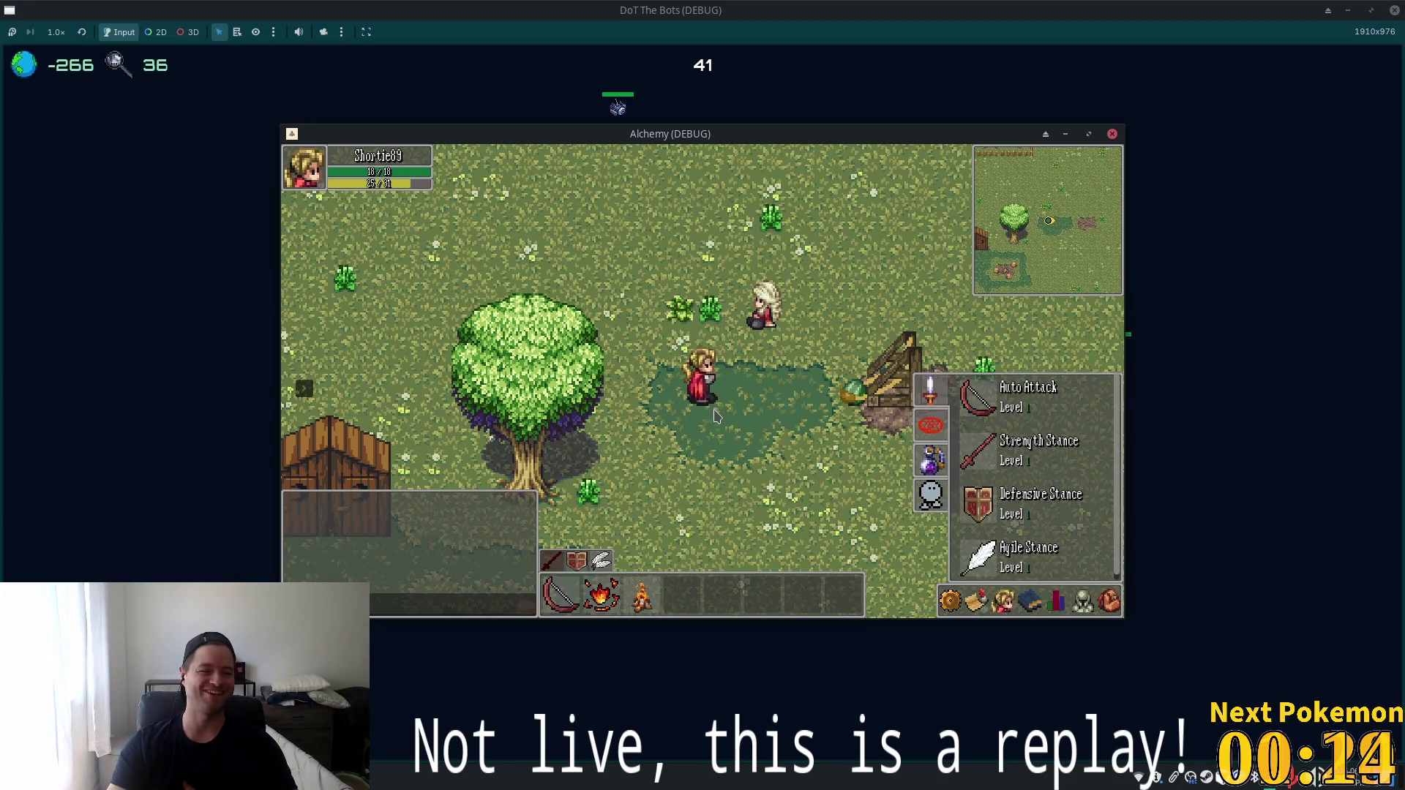
{"action": "key", "text": "Escape"}
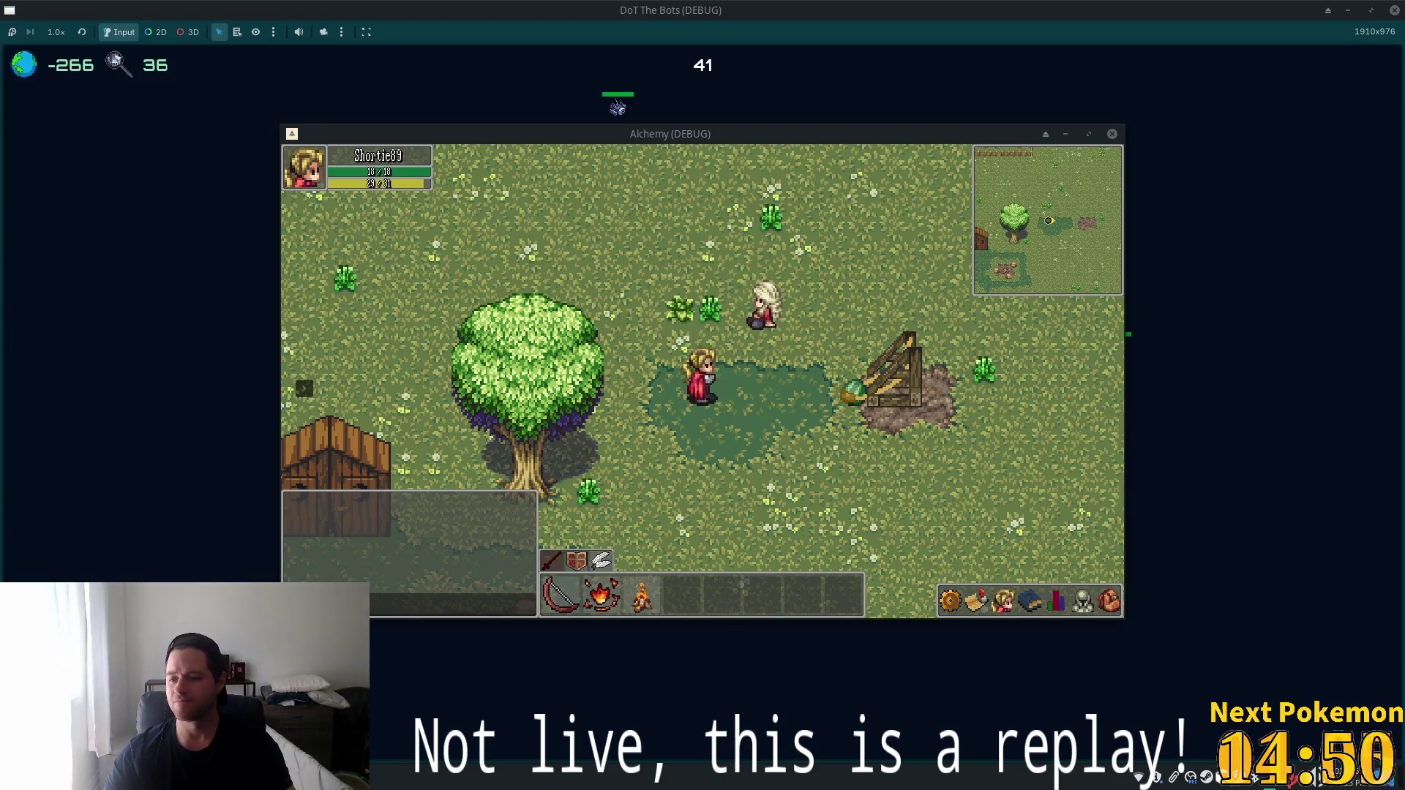
{"action": "key", "text": "super"}
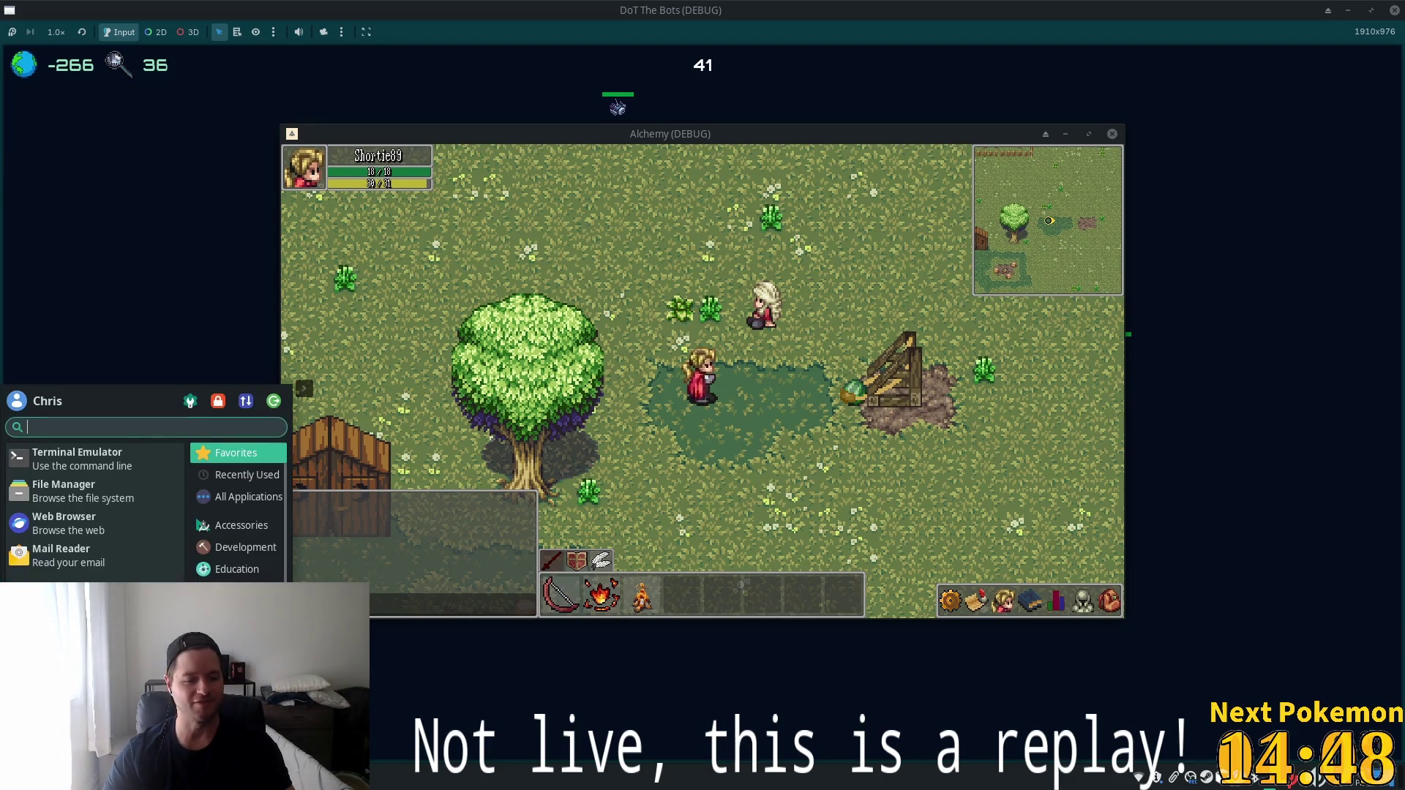
Copy the second 'npm start' line from Mousepad's alchemy-todo notes and raise the terminal.
{"action": "key", "text": "alt+Tab"}
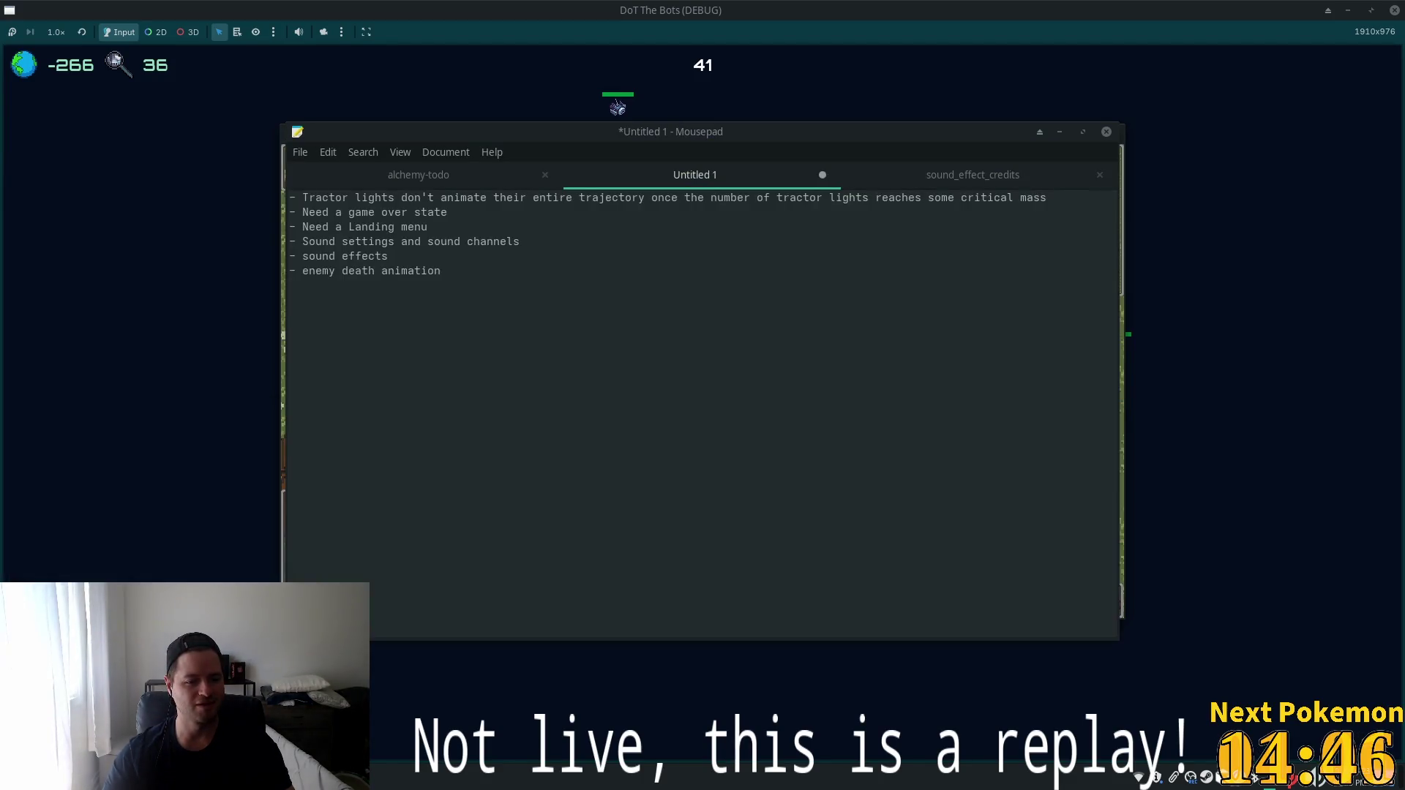
{"action": "left_click", "coordinate": [416, 175]}
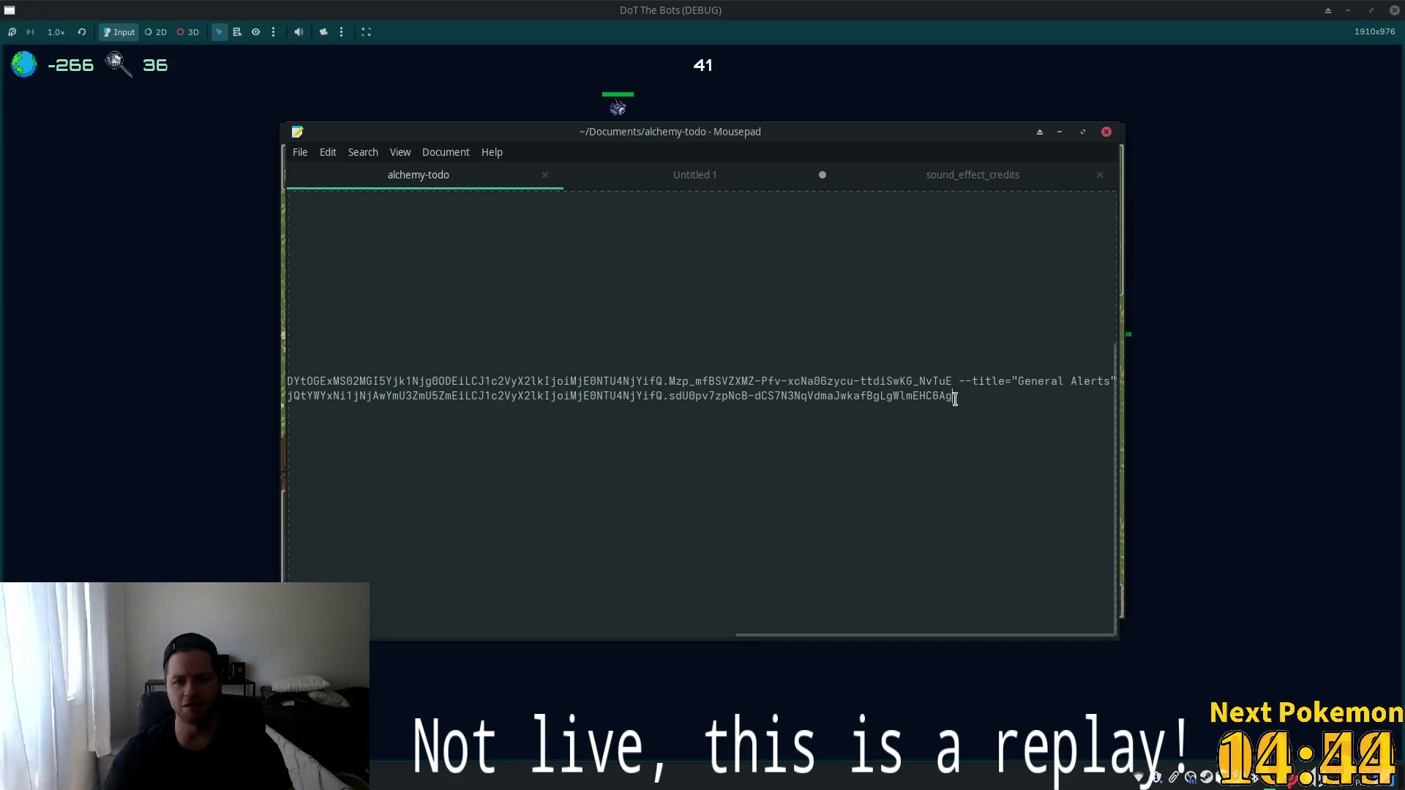
{"action": "mouse_move", "coordinate": [957, 398]}
{"action": "left_mouse_down"}
{"action": "mouse_move", "coordinate": [178, 399]}
{"action": "mouse_move", "coordinate": [218, 388]}
{"action": "left_mouse_up"}
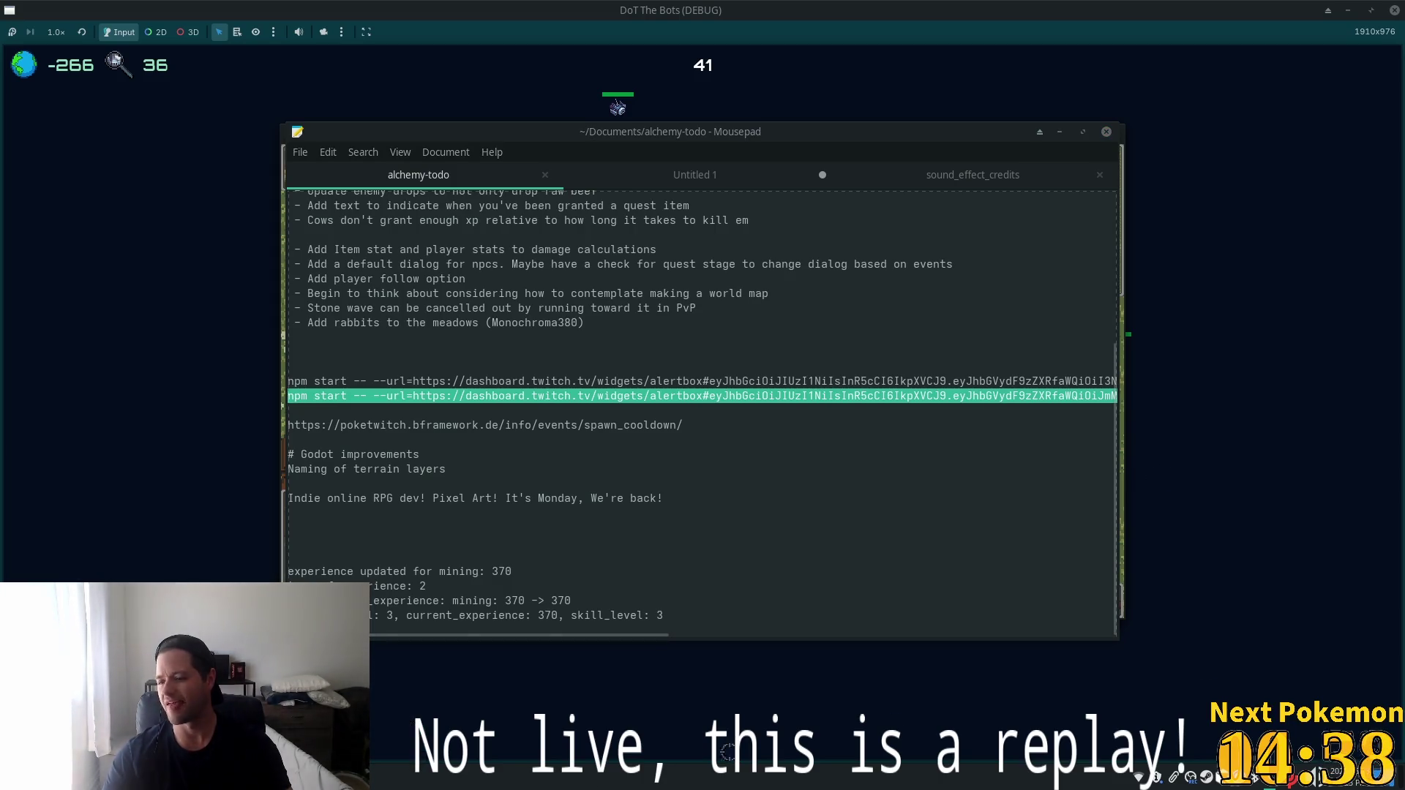
{"action": "left_click", "coordinate": [344, 779]}
{"action": "left_click", "coordinate": [395, 721]}
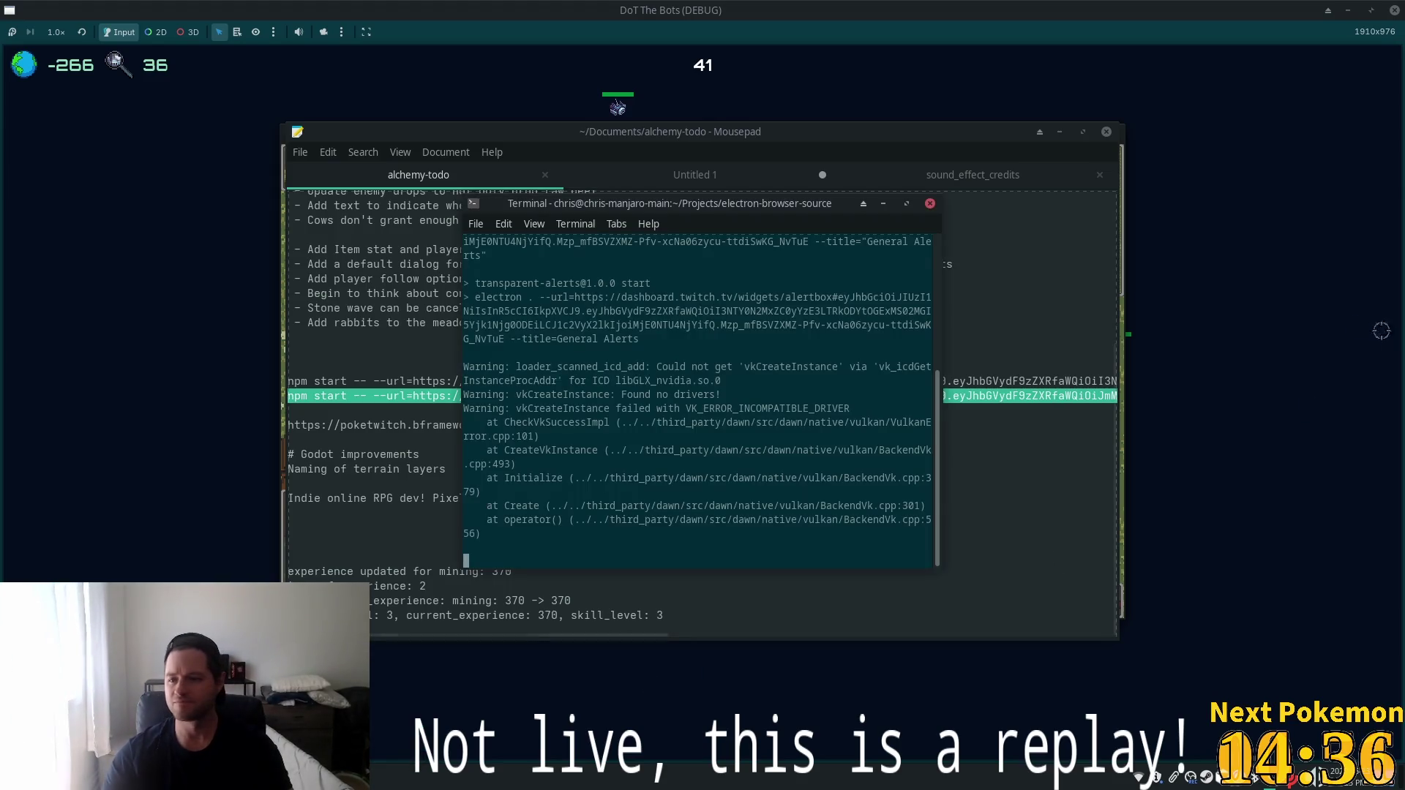
Run the pasted transparent-alerts npm start command in a new terminal tab, then return to the game.
{"action": "key", "text": "ctrl+shift+t"}
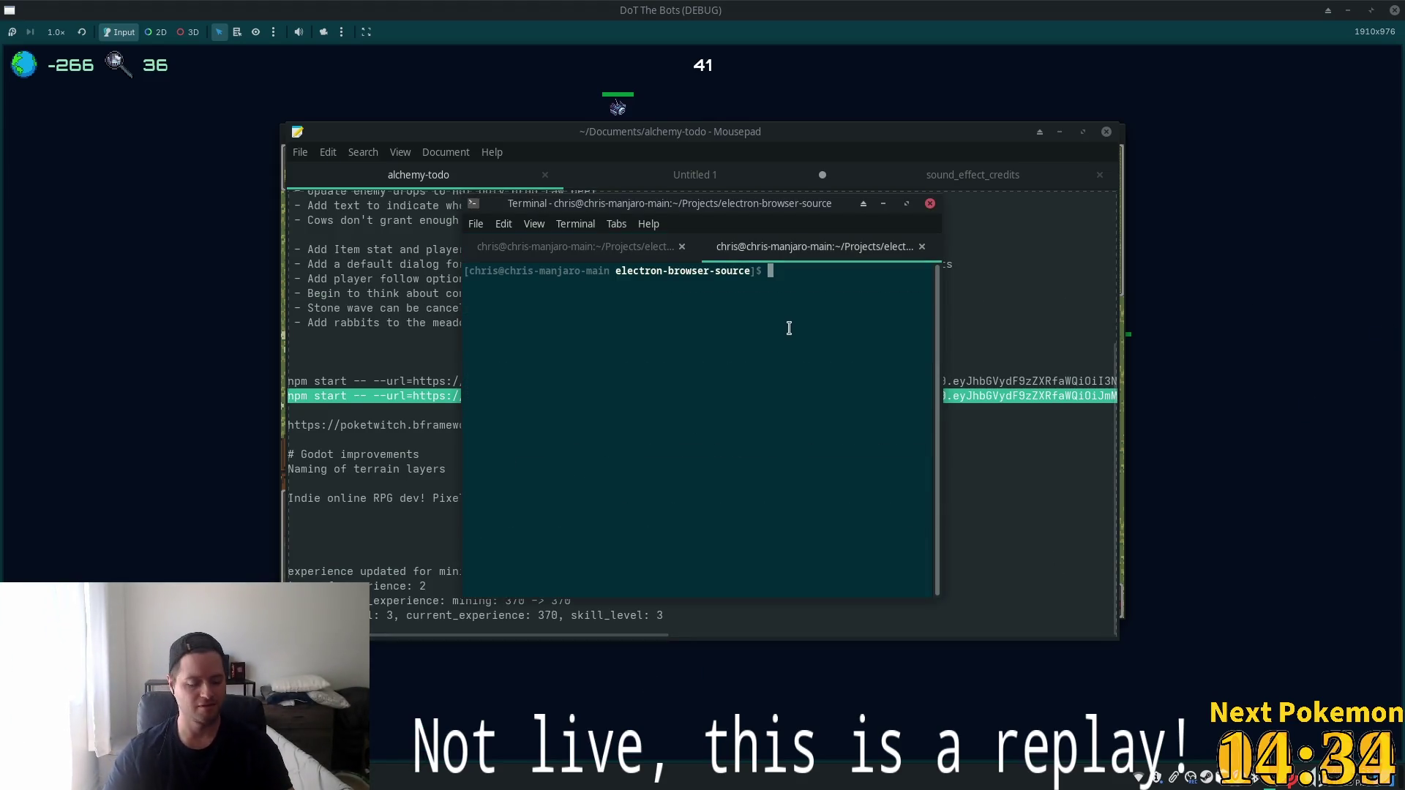
{"action": "key", "text": "ctrl+shift+v"}
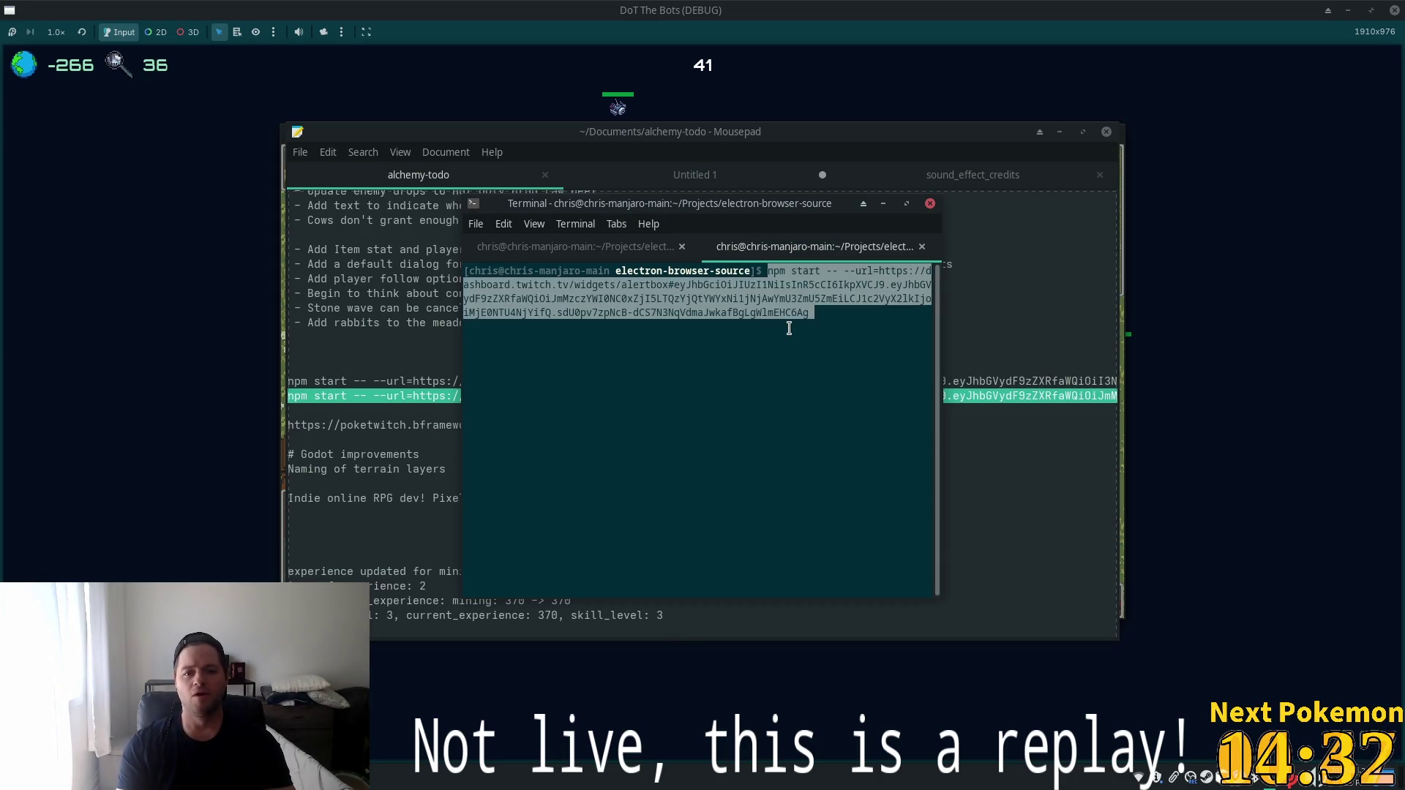
{"action": "key", "text": "Return"}
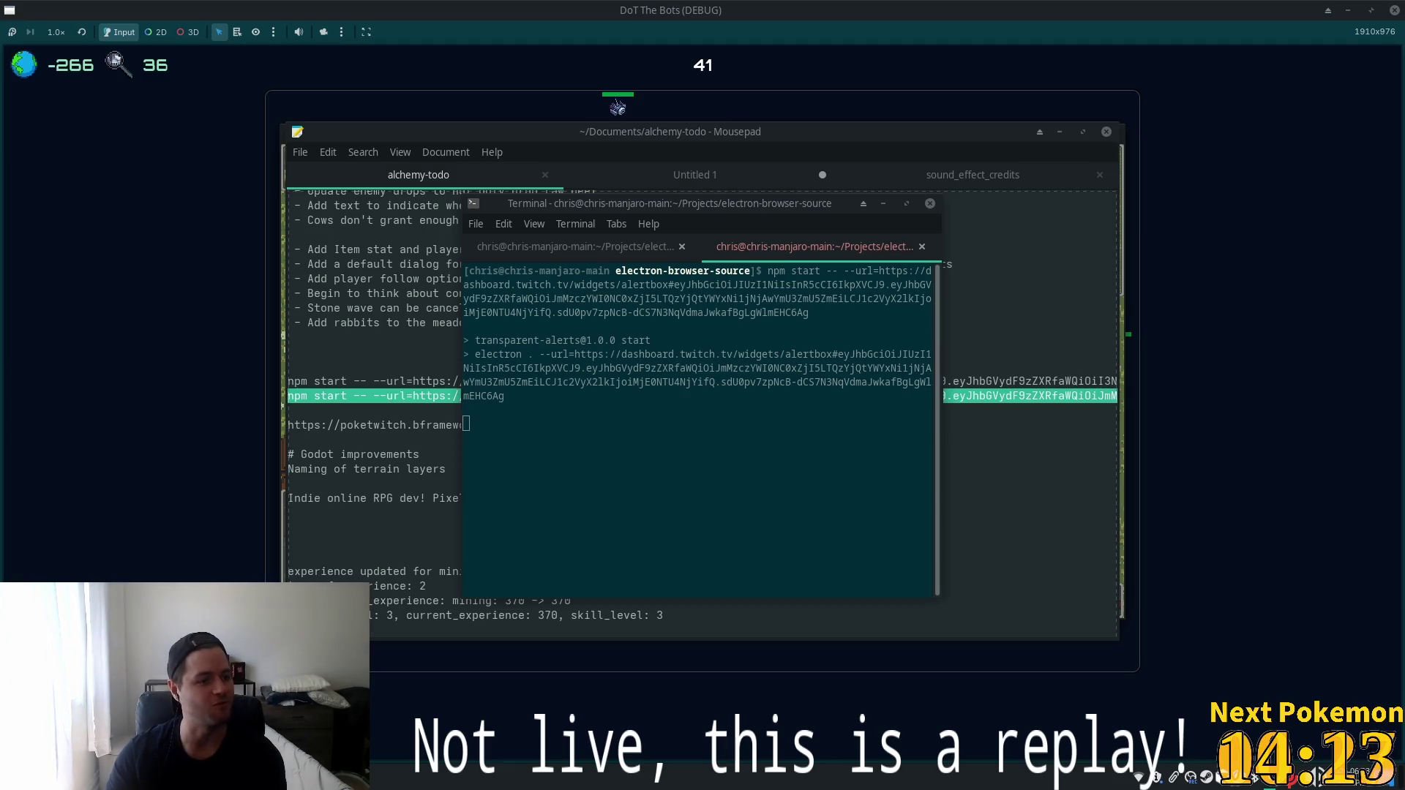
{"action": "left_click", "coordinate": [1255, 338]}
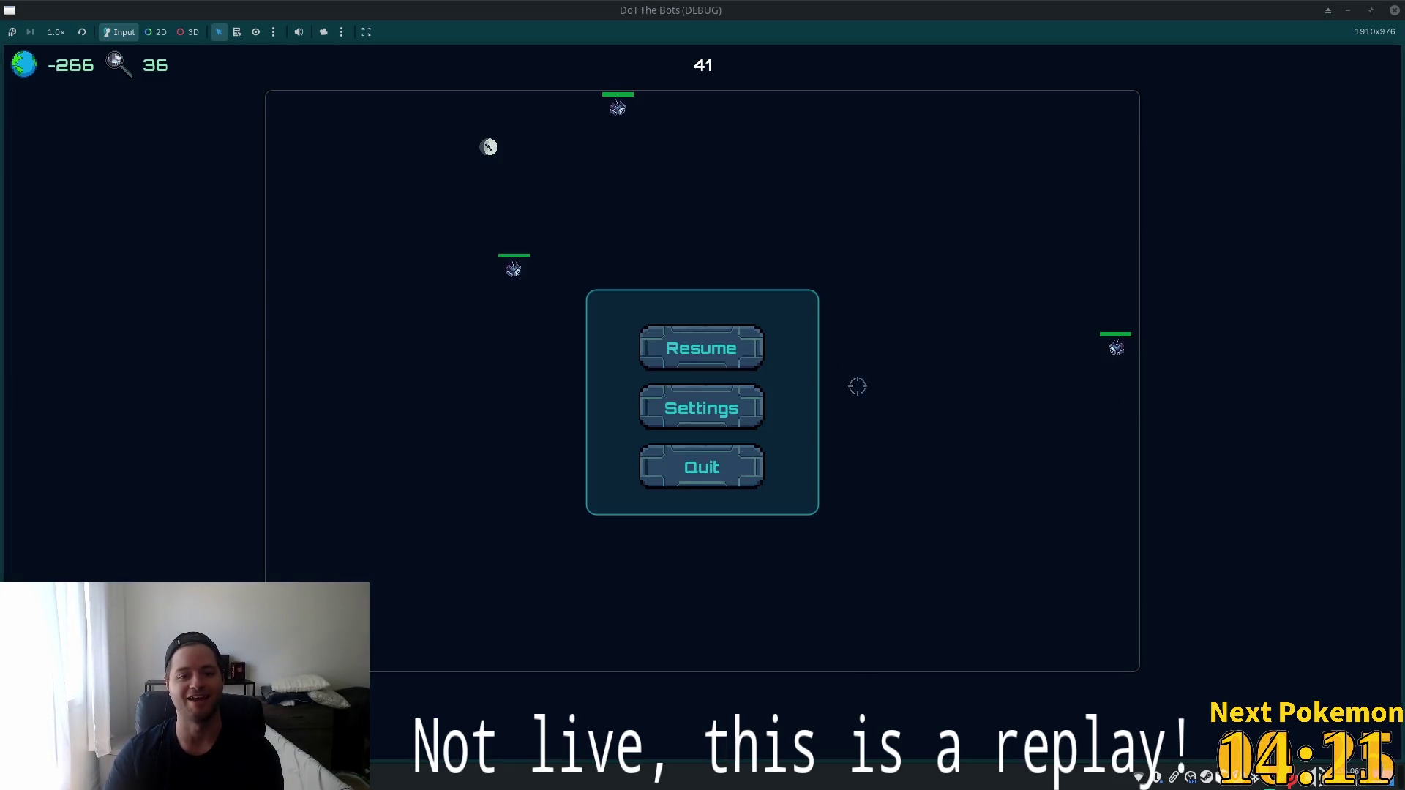
Bring the Alchemy (DEBUG) window to the front from the taskbar window list.
{"action": "left_click", "coordinate": [380, 779]}
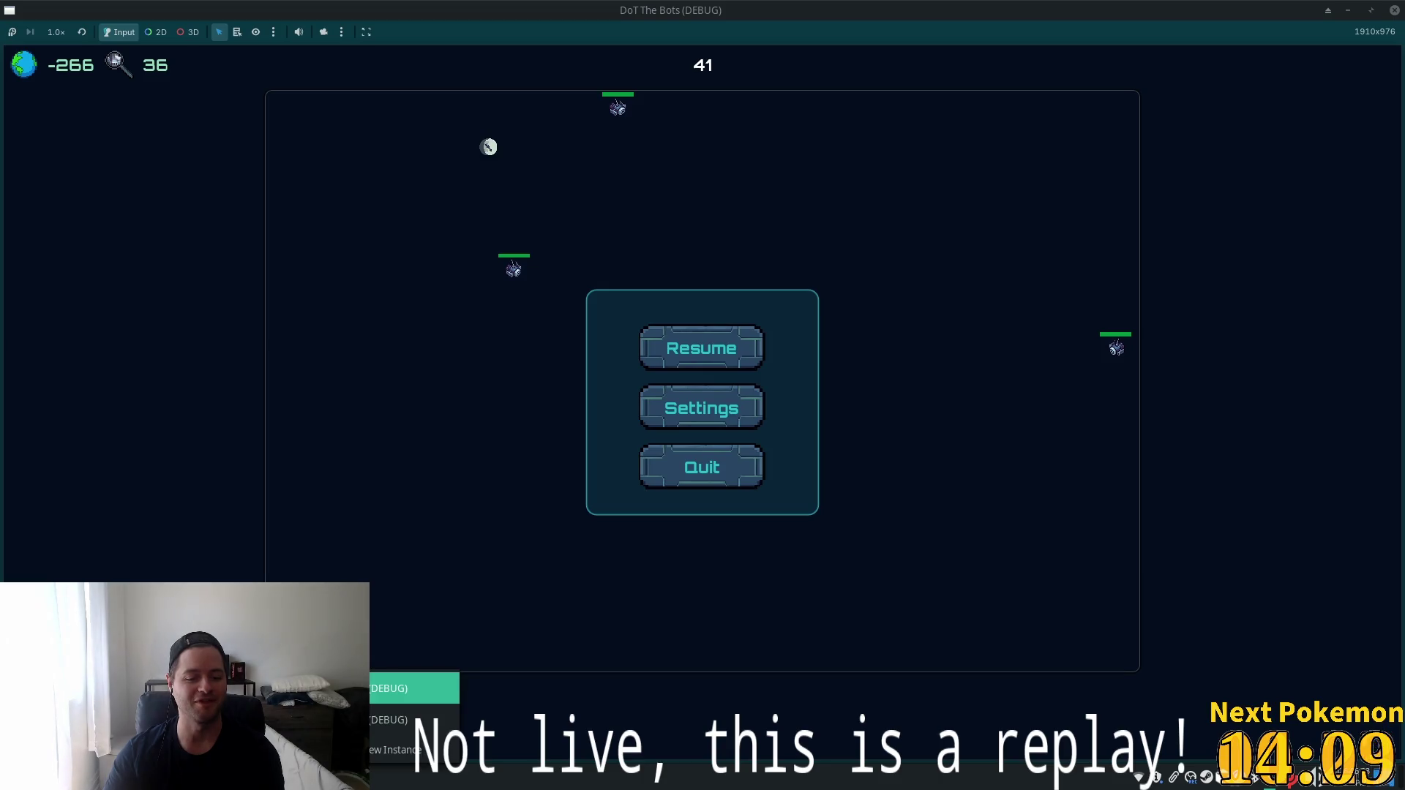
{"action": "left_click", "coordinate": [410, 688]}
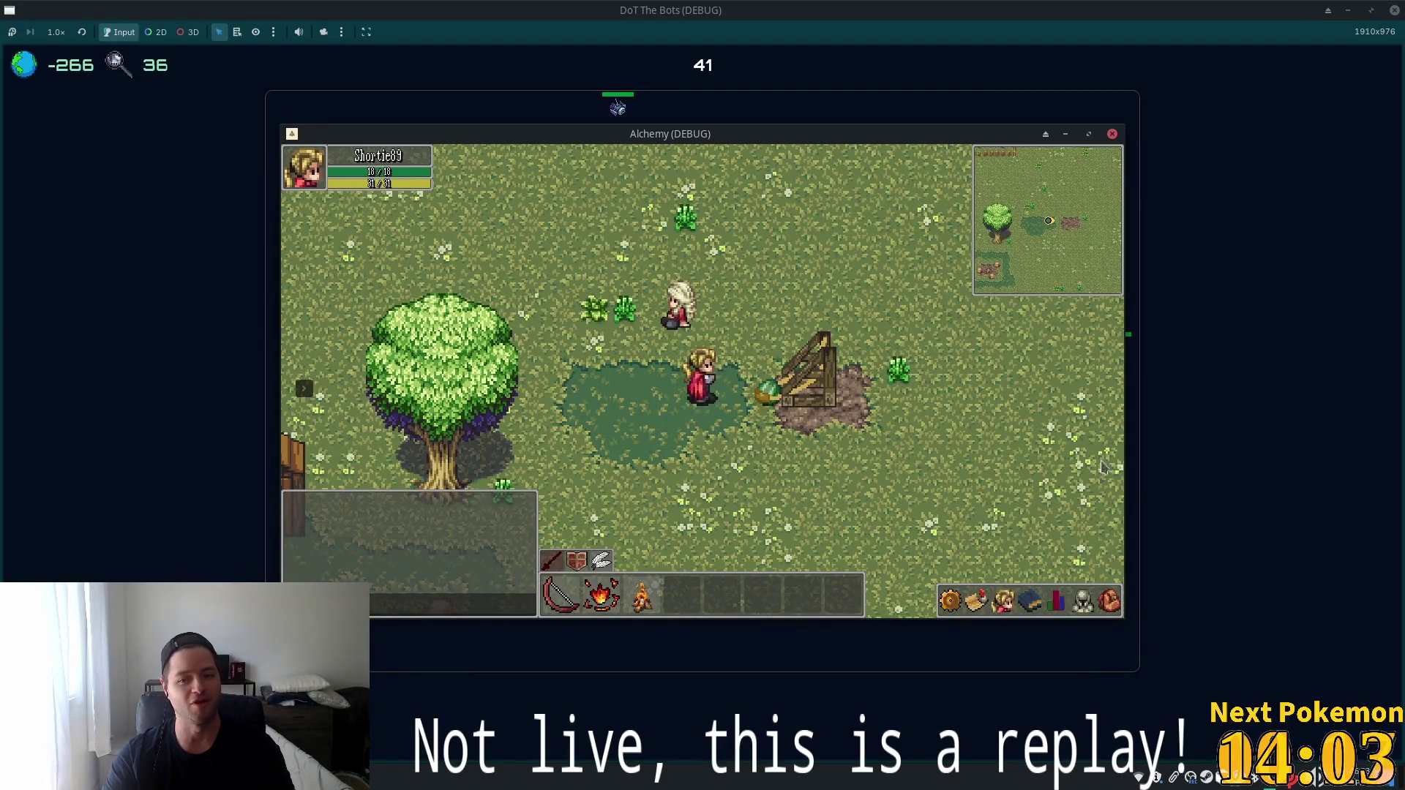
Gather at the wooden structure while walking the character left and right with A and D.
{"action": "left_click", "coordinate": [776, 385]}
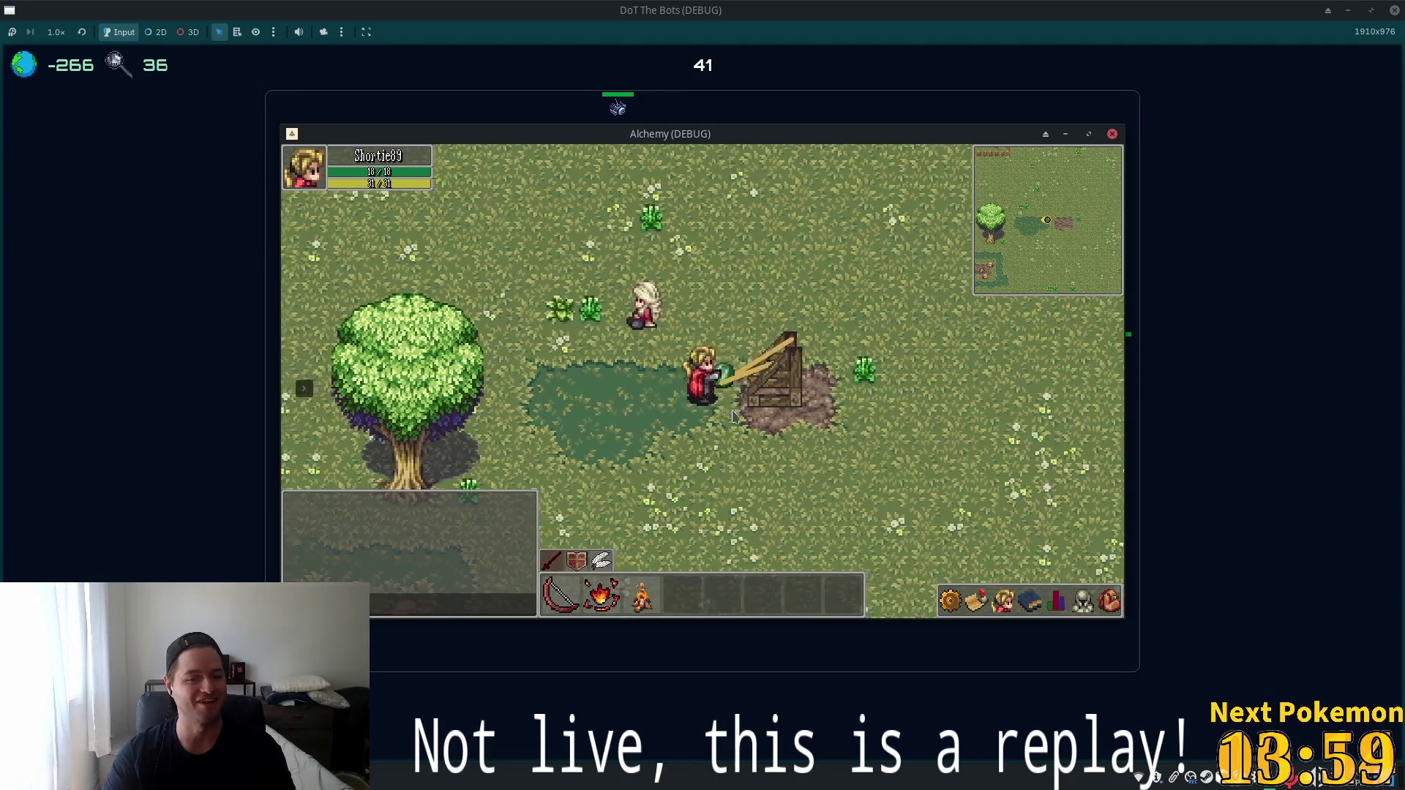
{"action": "key", "text": "a"}
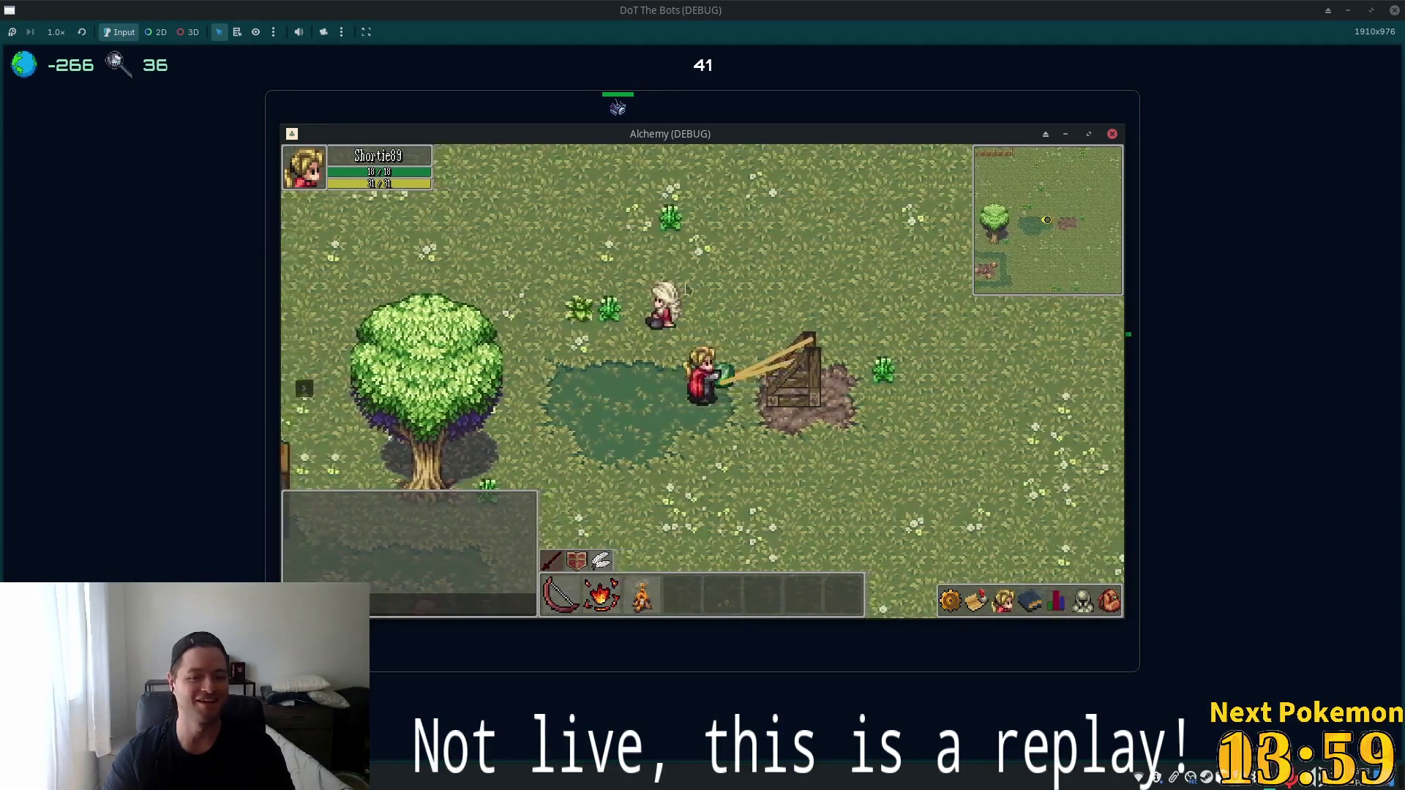
{"action": "key", "text": "a"}
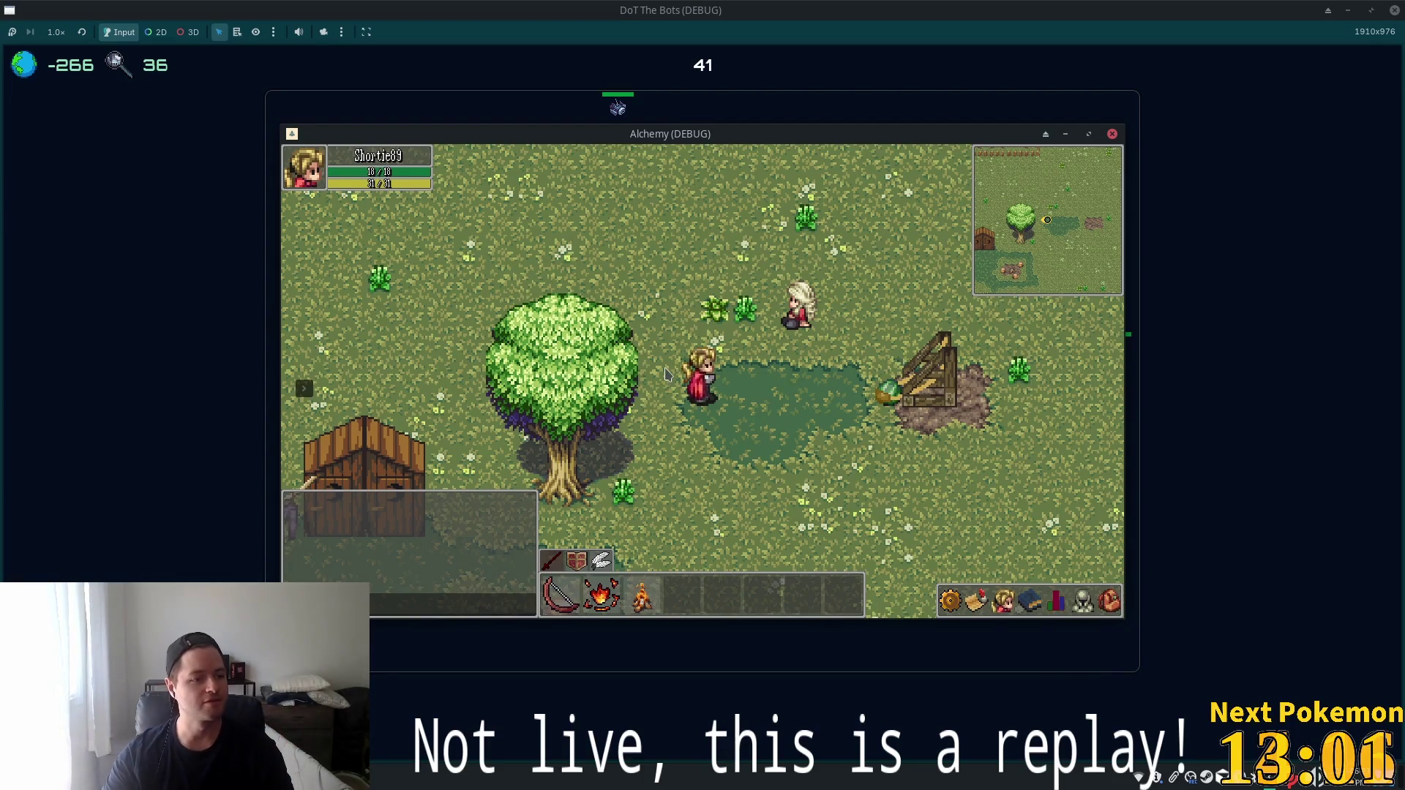
{"action": "key", "text": "d"}
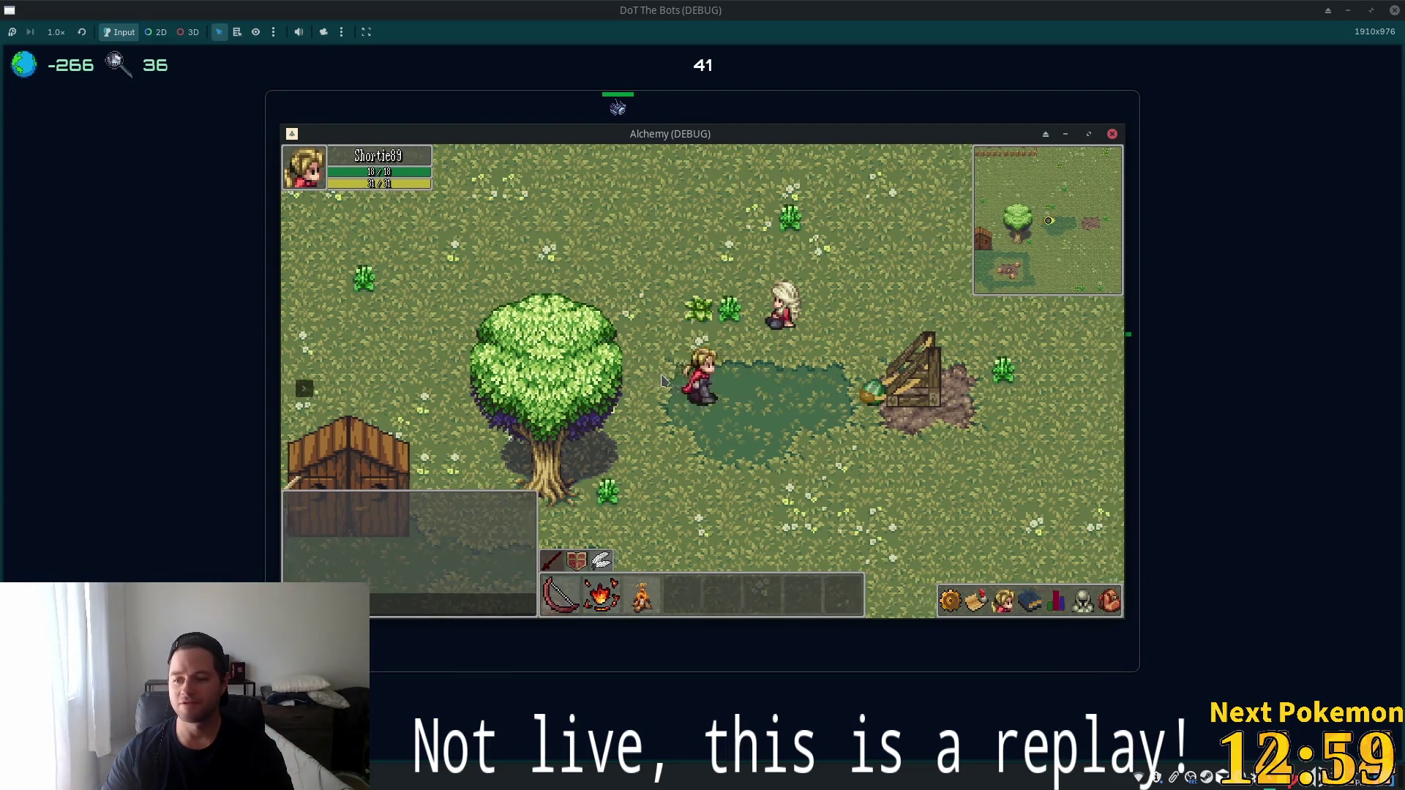
{"action": "key", "text": "d"}
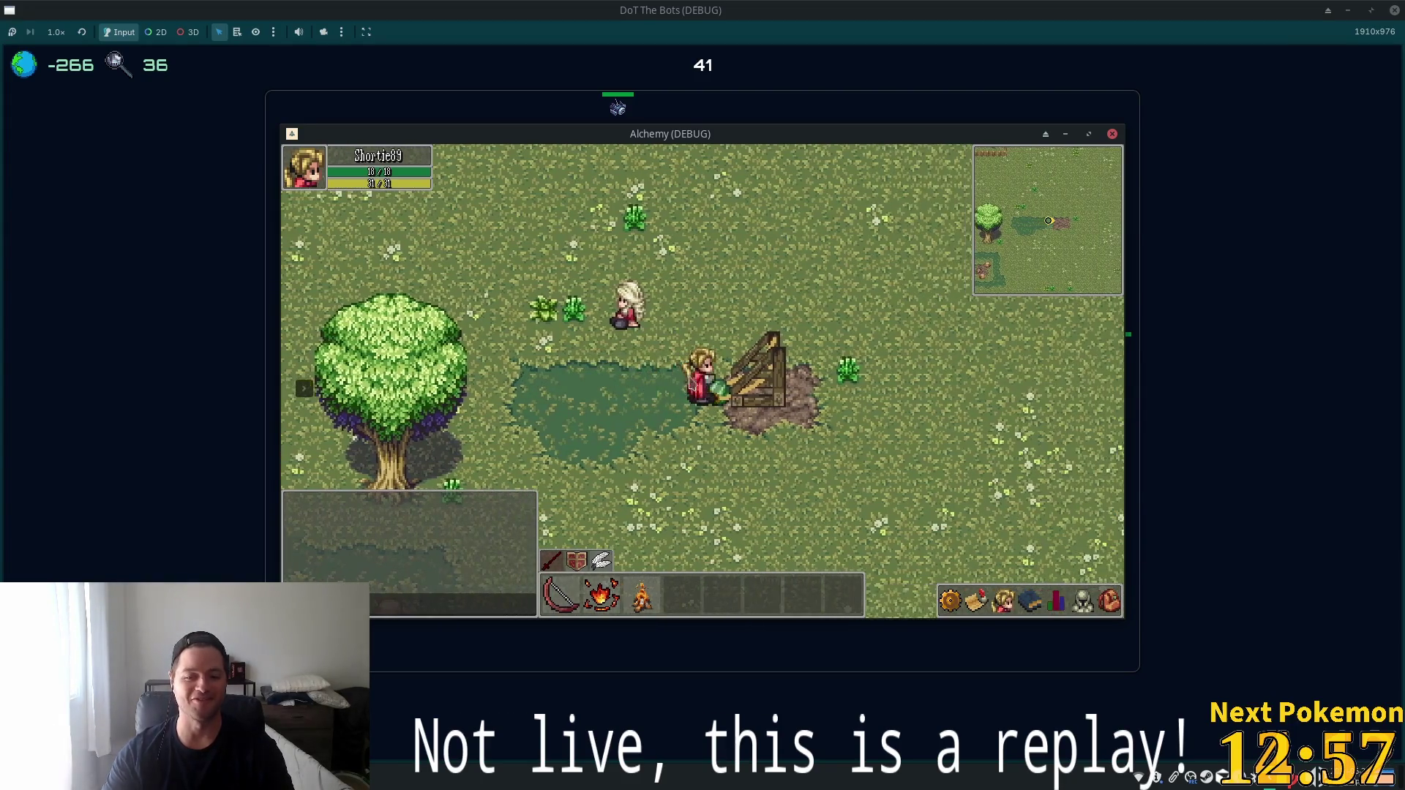
{"action": "key", "text": "d"}
{"action": "key", "text": "a"}
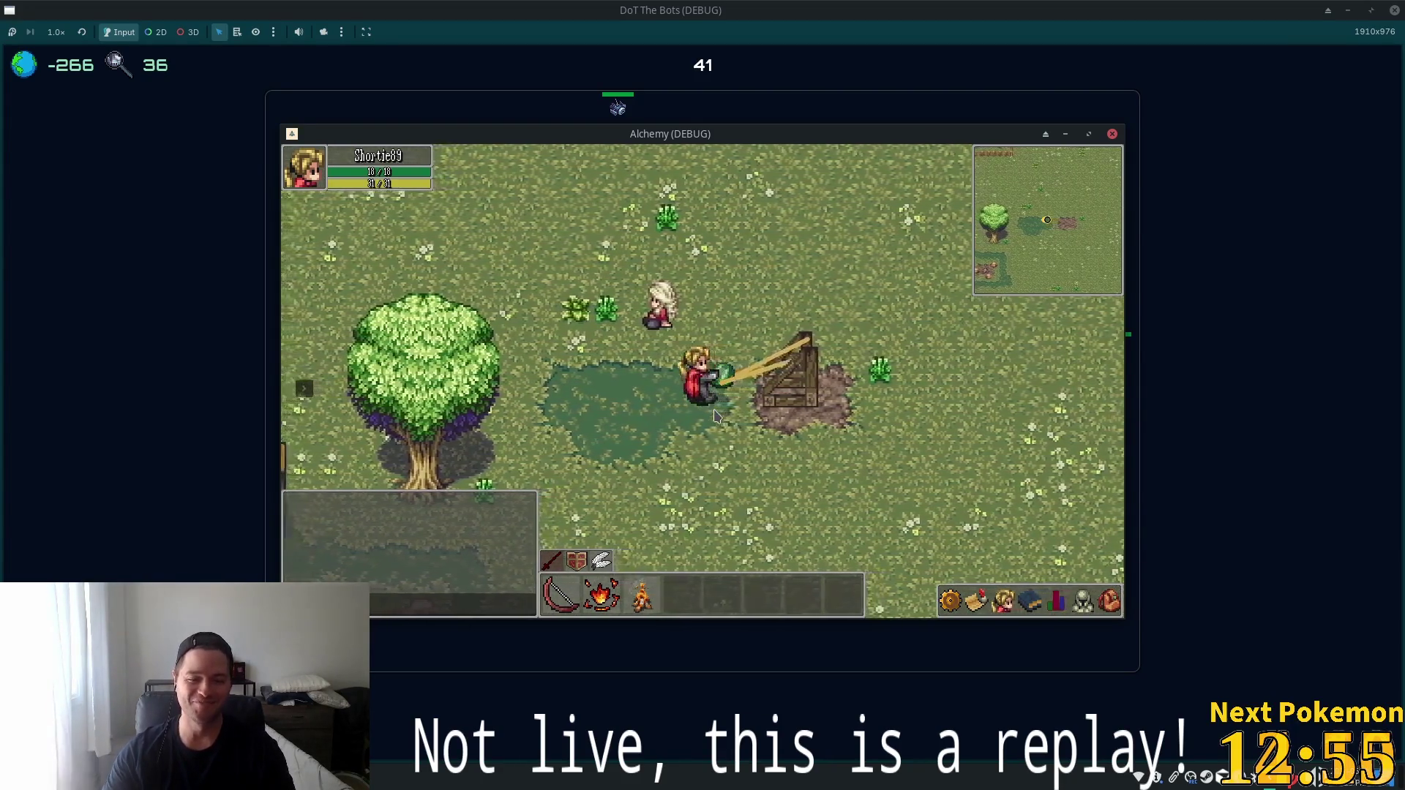
{"action": "key", "text": "a"}
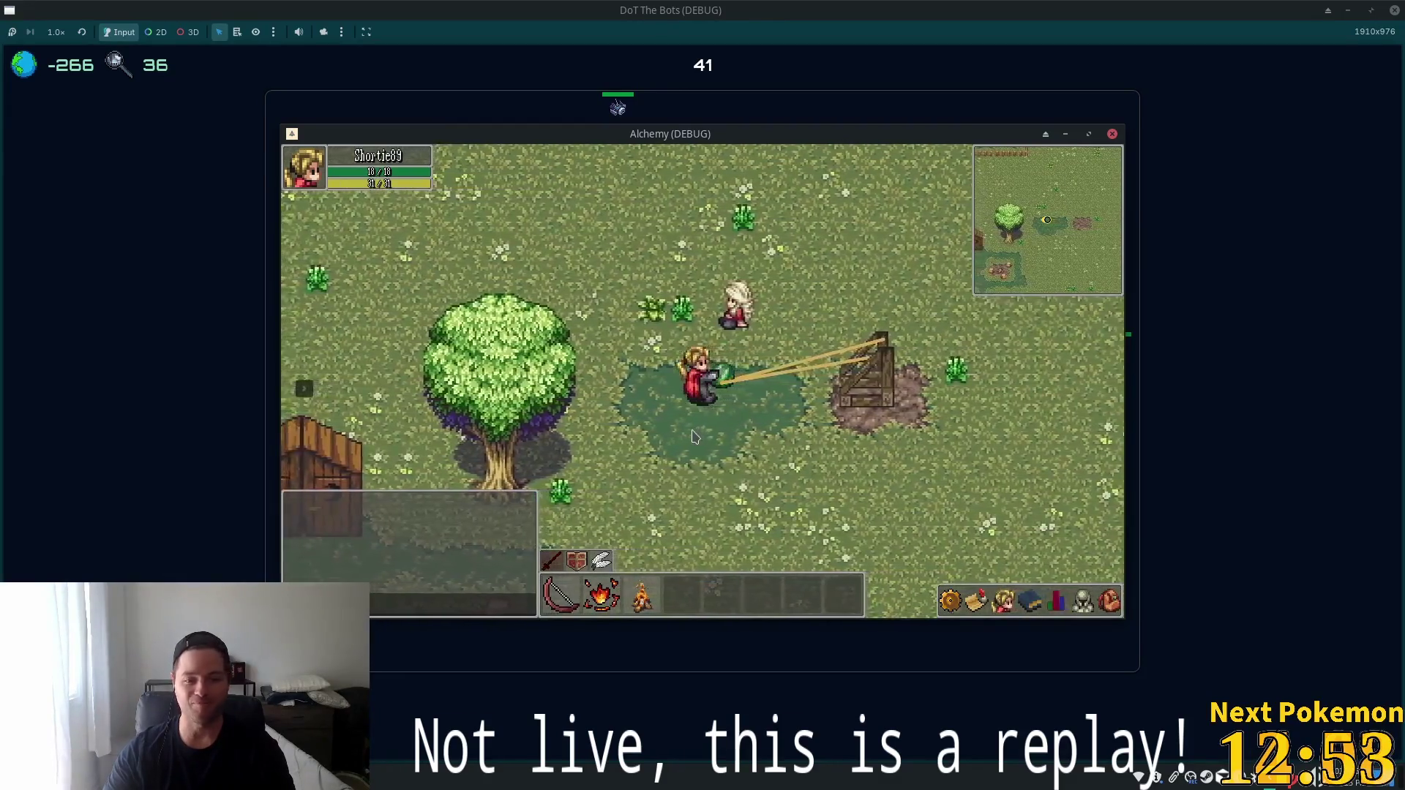
{"action": "key", "text": "a"}
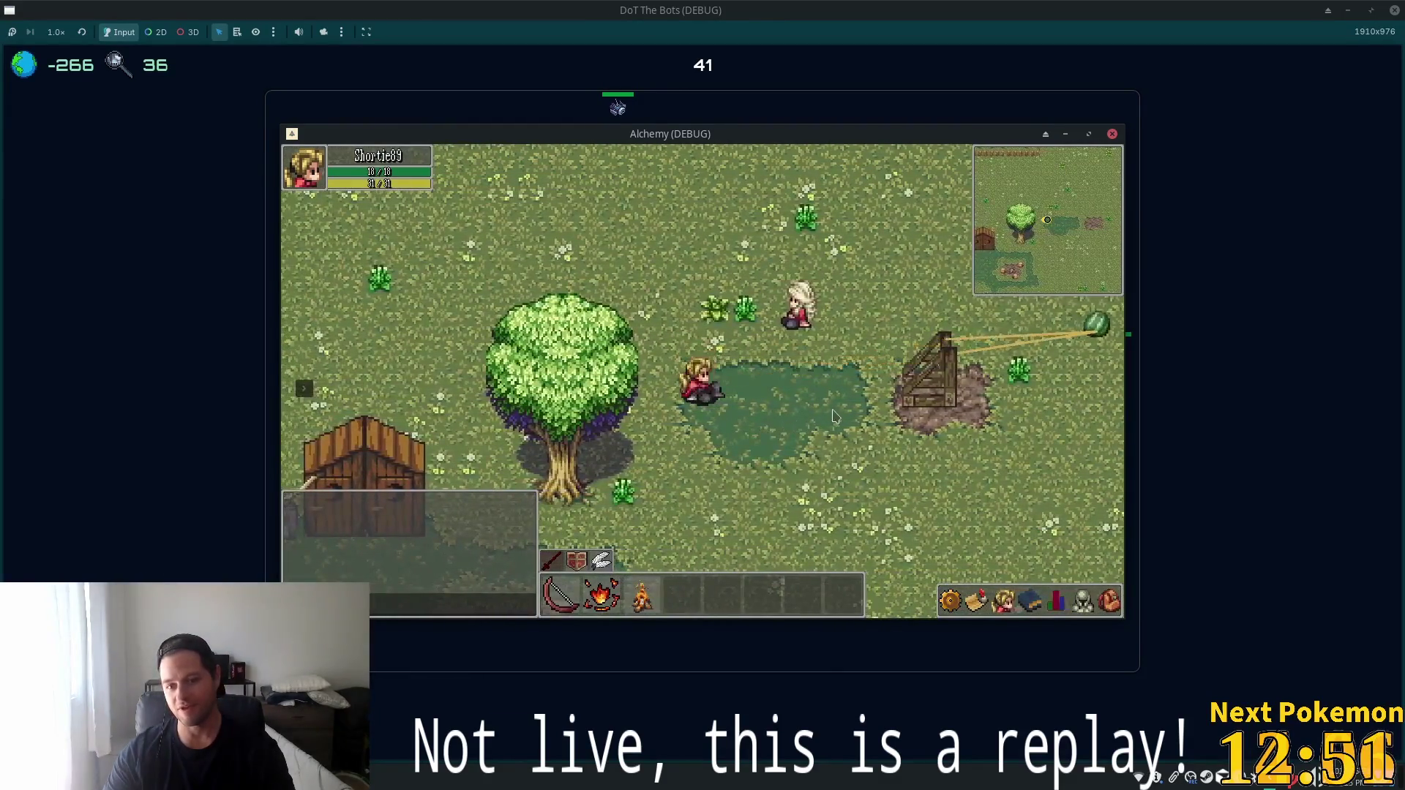
{"action": "key", "text": "d"}
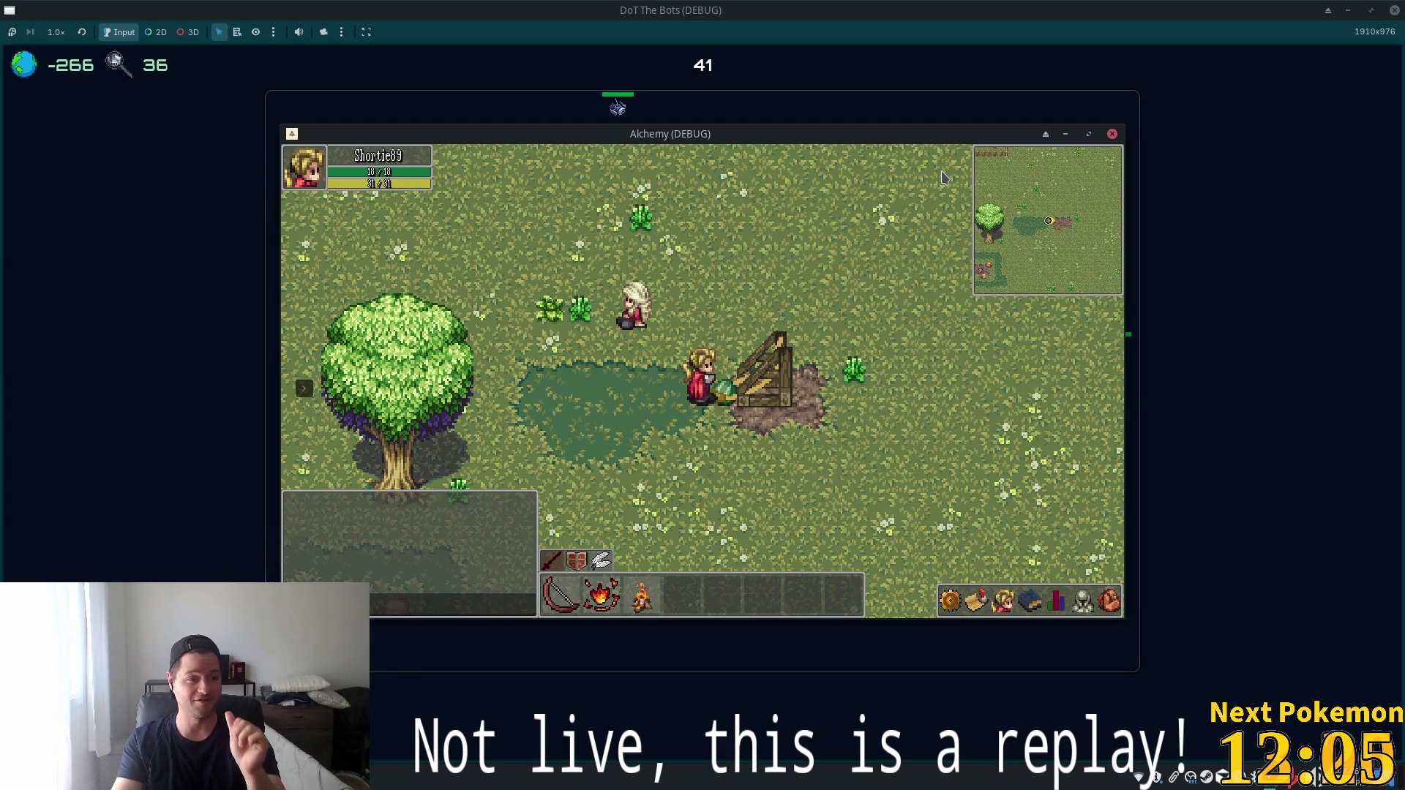
{"action": "left_click", "coordinate": [753, 395]}
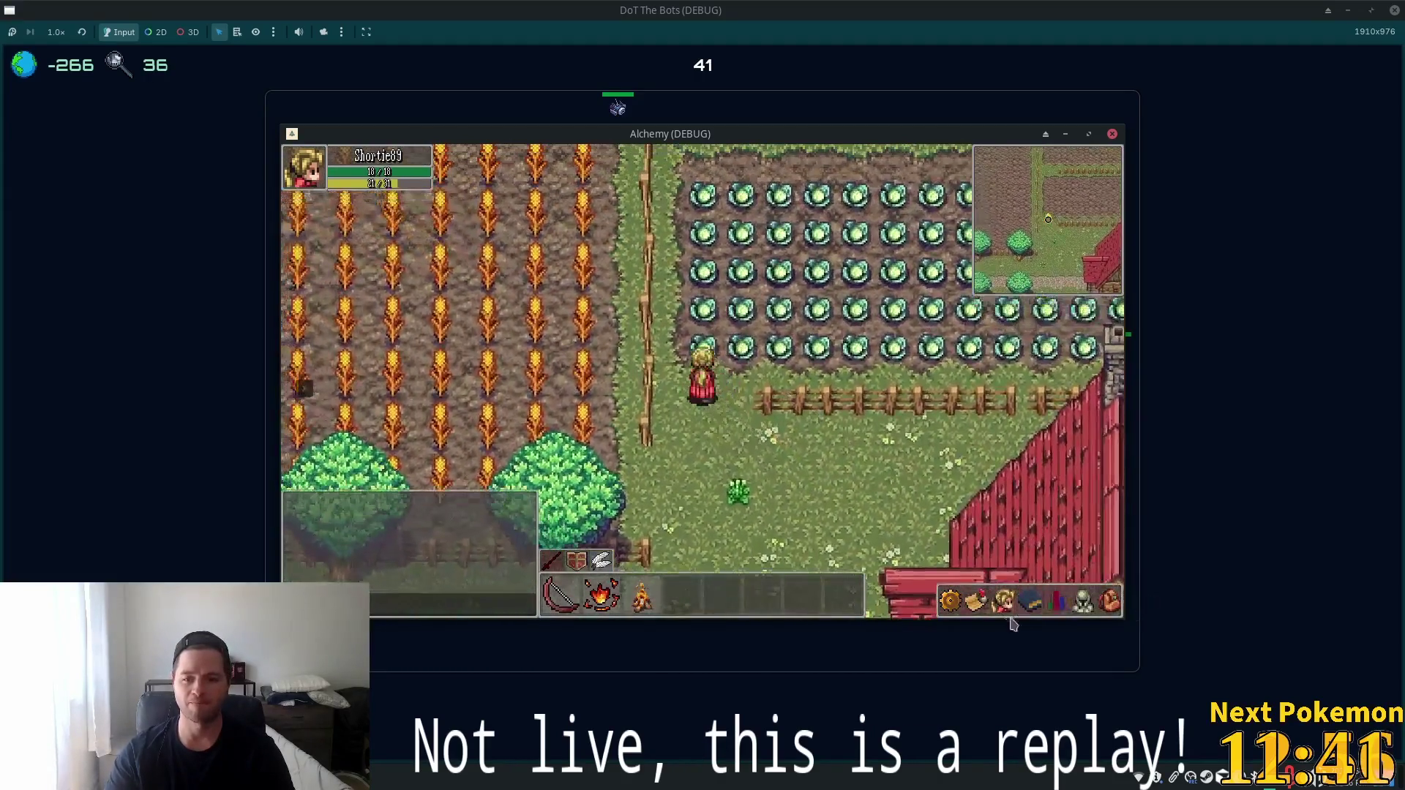
Walk up to the cabbage rows and harvest a cabbage.
{"action": "left_click", "coordinate": [1107, 604]}
{"action": "left_click", "coordinate": [739, 359]}
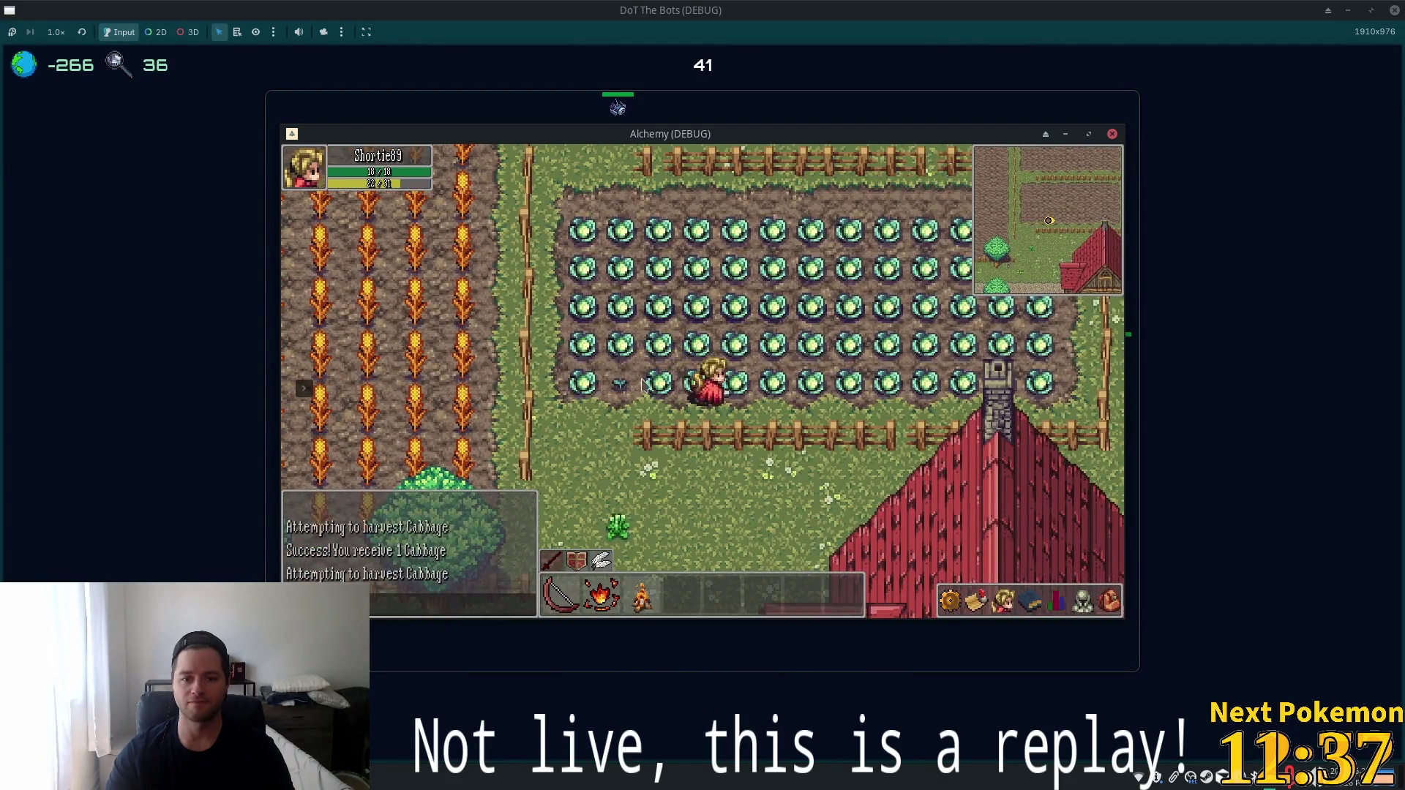
{"action": "left_click", "coordinate": [700, 388]}
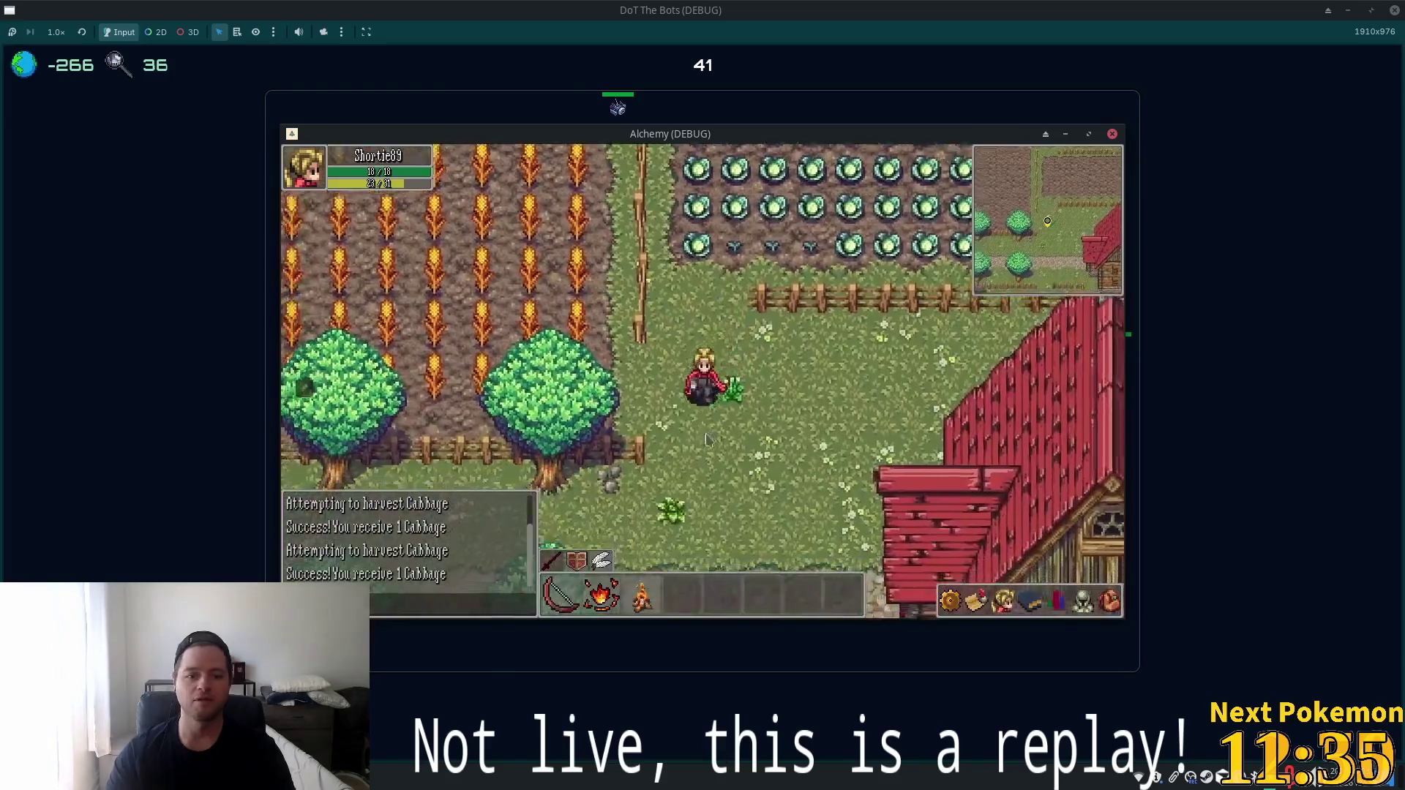
Eat Cooked Red Meat and Cabbage from the inventory to restore stamina.
{"action": "left_click", "coordinate": [1109, 599]}
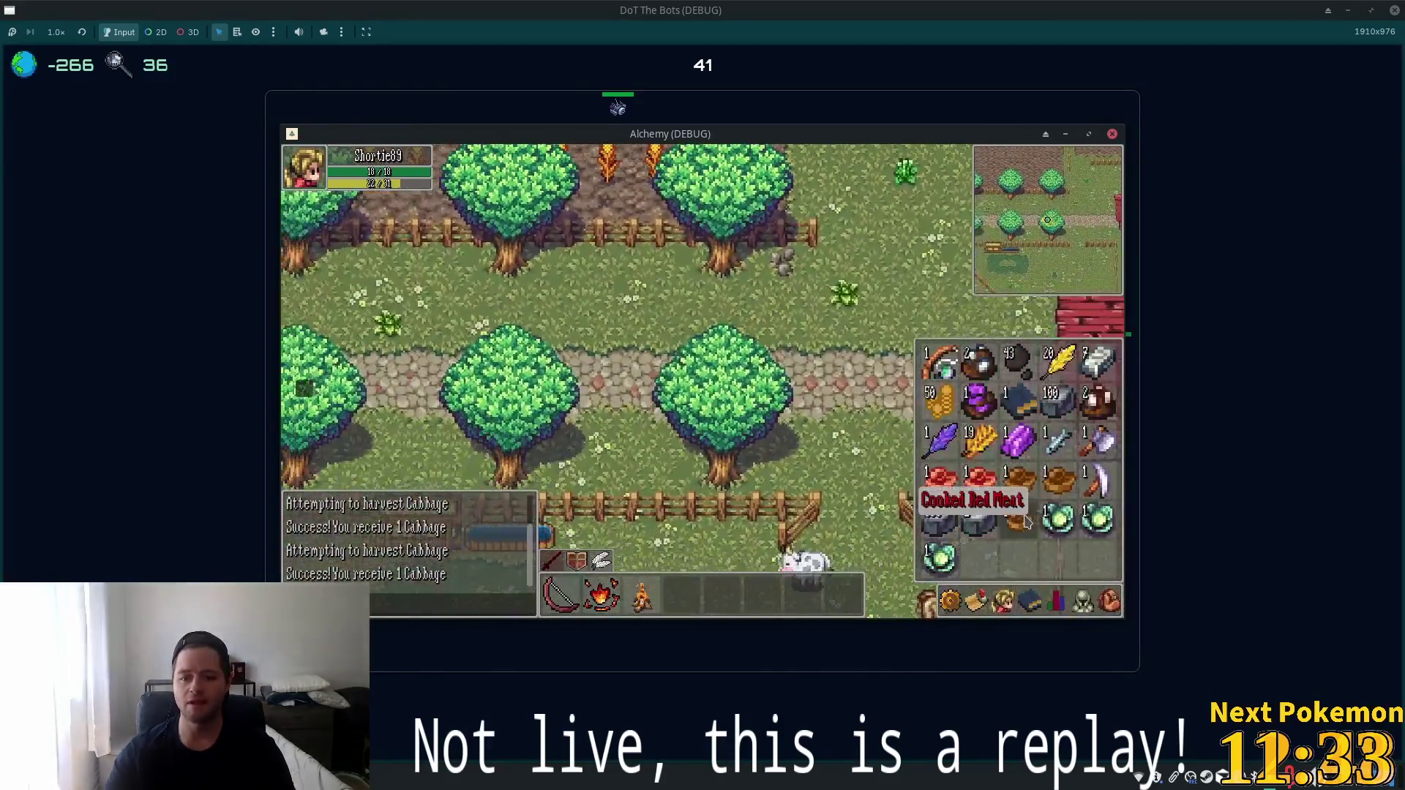
{"action": "left_click", "coordinate": [1023, 530]}
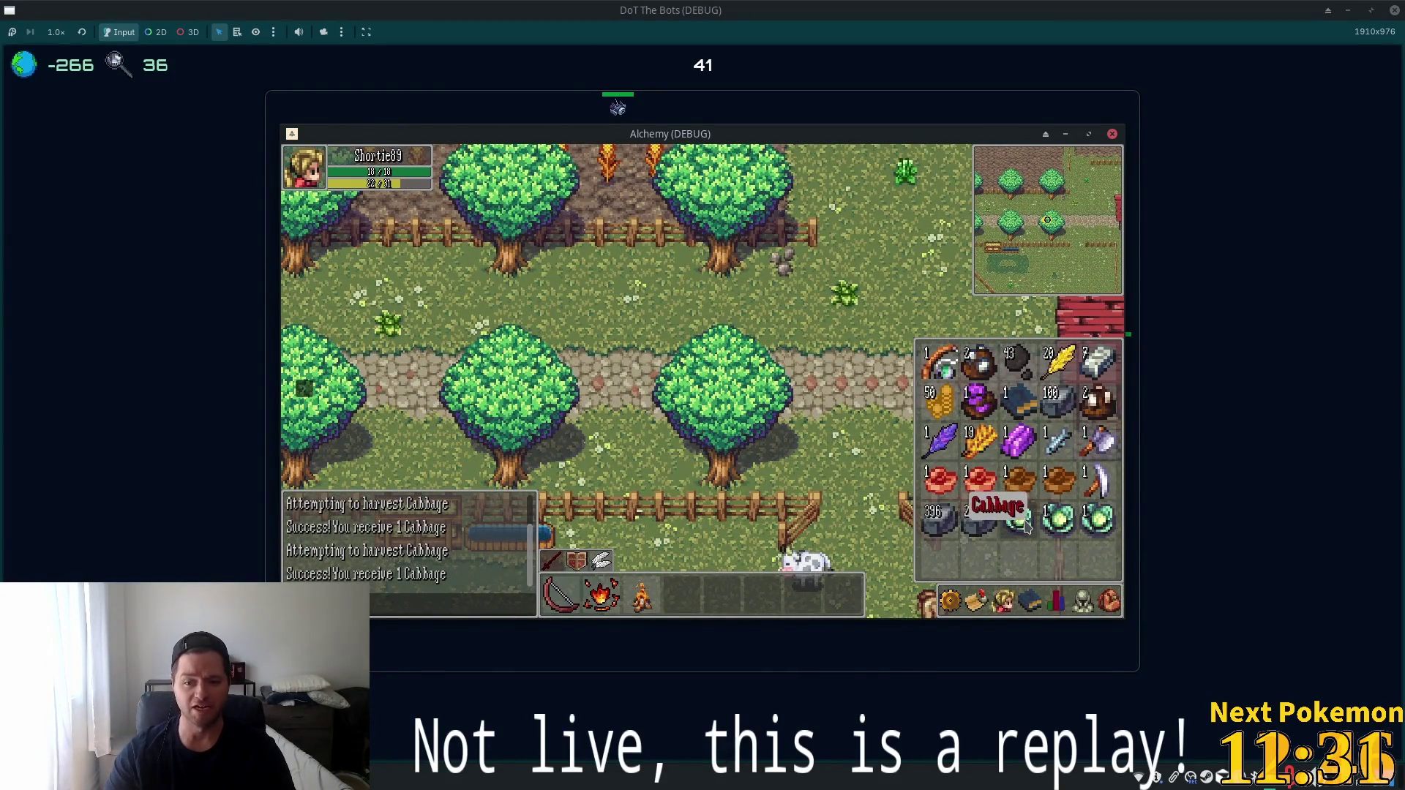
{"action": "left_click", "coordinate": [1025, 529]}
{"action": "left_click", "coordinate": [1023, 483]}
{"action": "left_click", "coordinate": [1023, 483]}
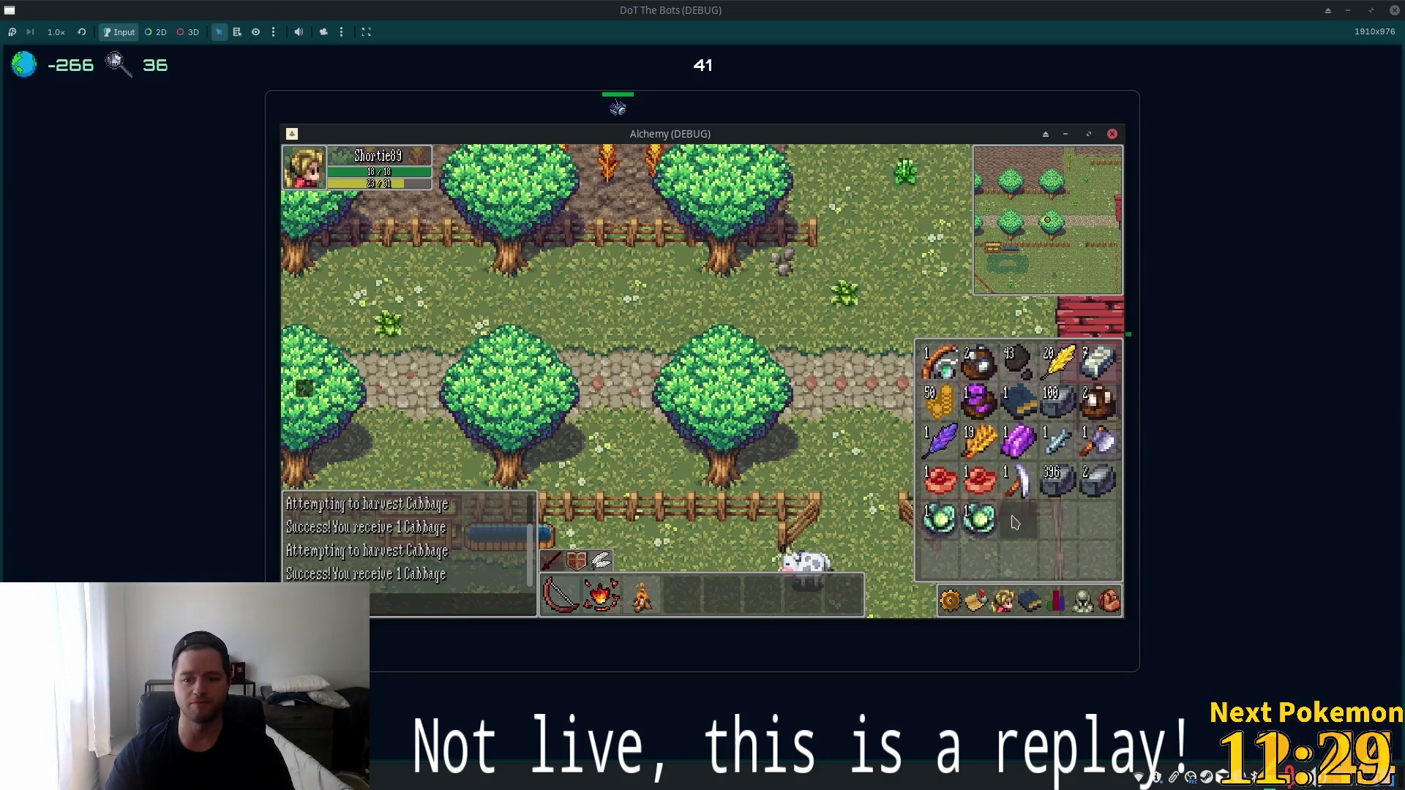
{"action": "left_click", "coordinate": [980, 520]}
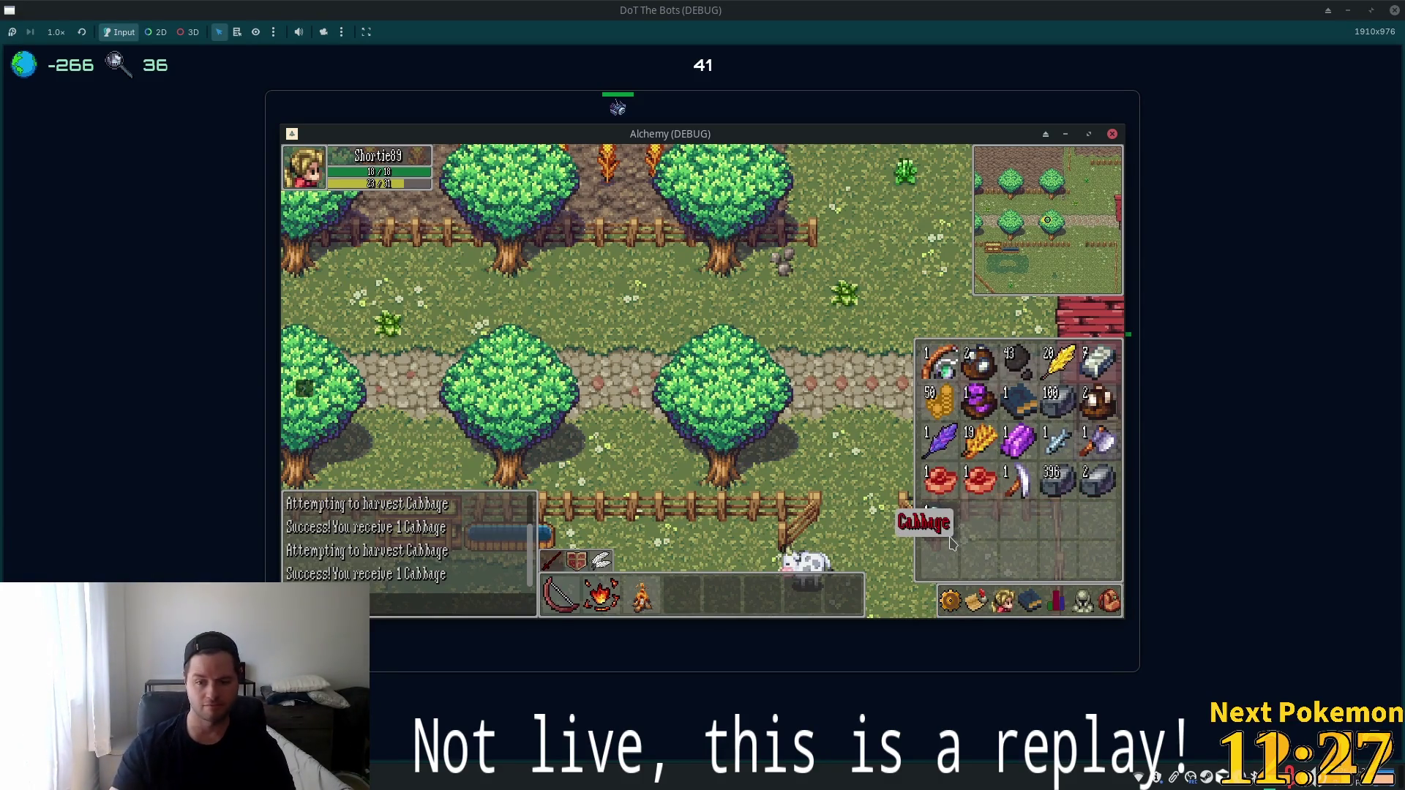
Walk the character west and south down the dirt path, past the lake to the fenced pasture.
{"action": "key", "text": "i"}
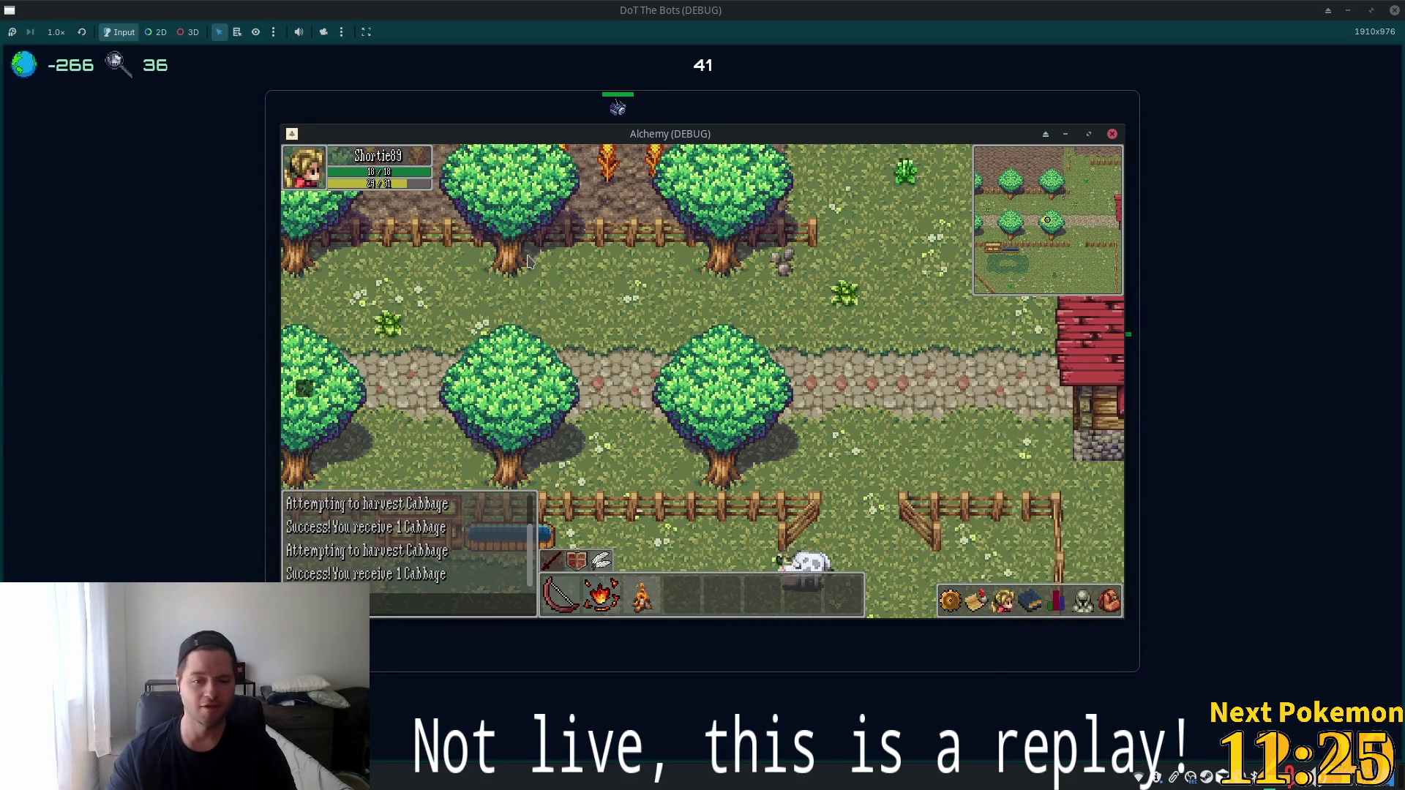
{"action": "key", "text": "a"}
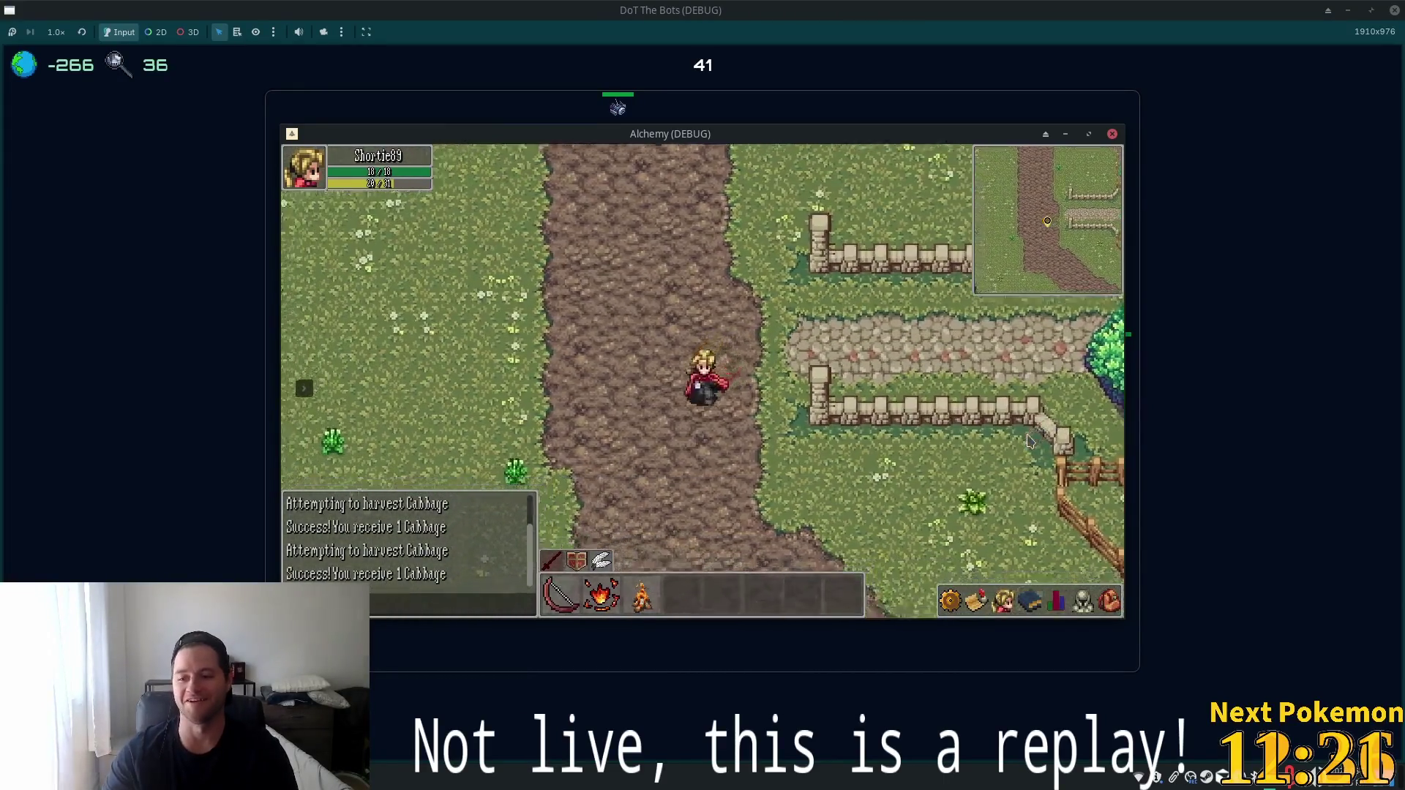
{"action": "key", "text": "s"}
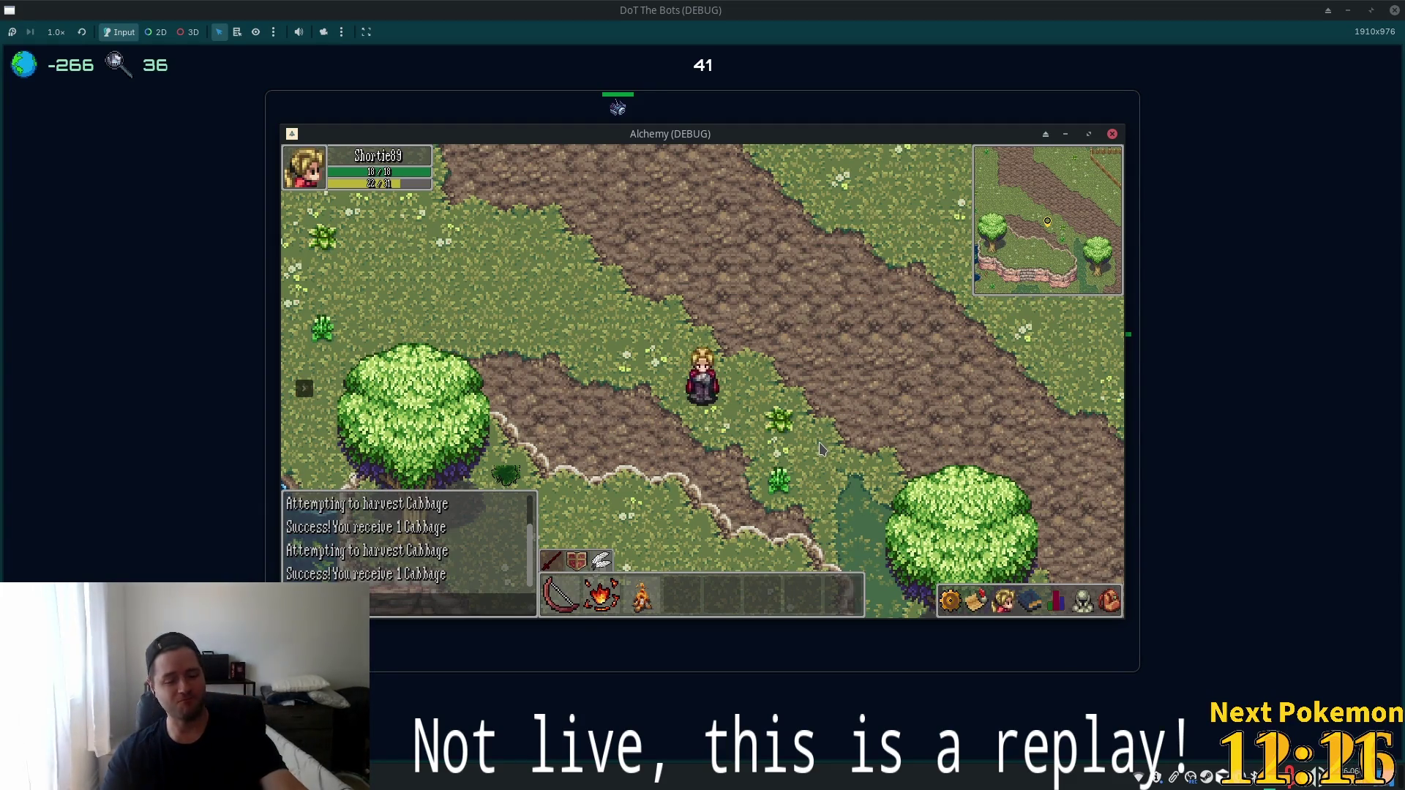
{"action": "key", "text": "Right"}
{"action": "key", "text": "Down"}
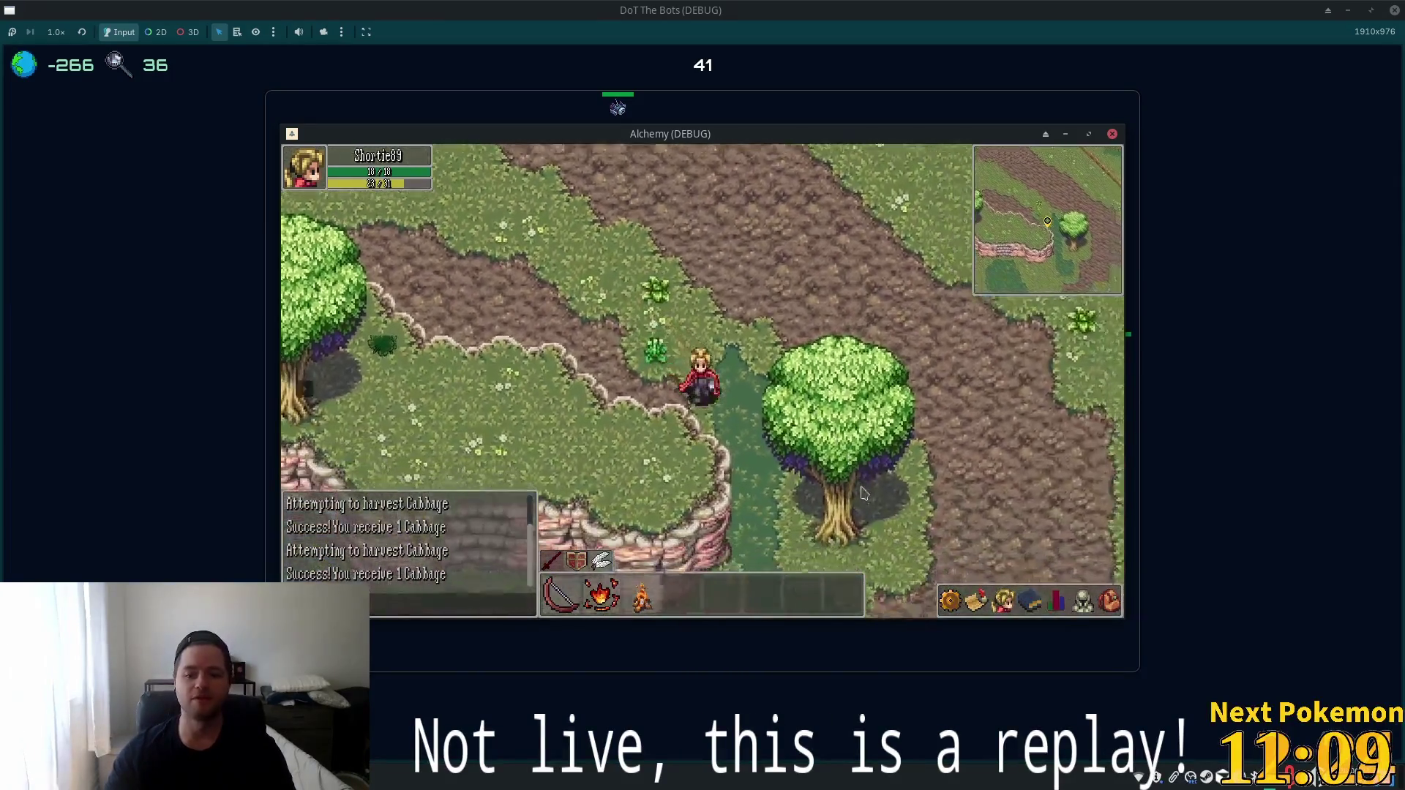
{"action": "key", "text": "Left"}
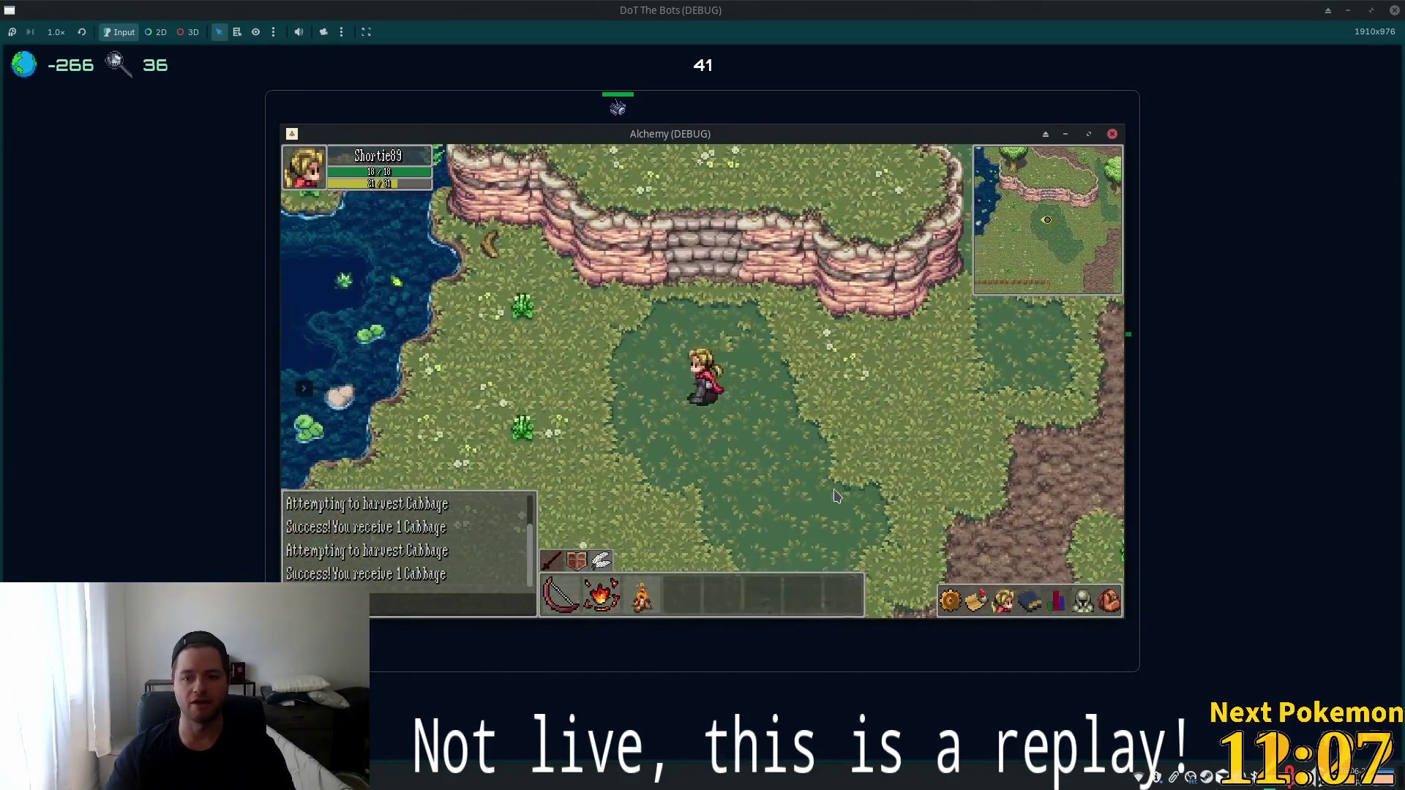
{"action": "key", "text": "Left"}
{"action": "key", "text": "Down"}
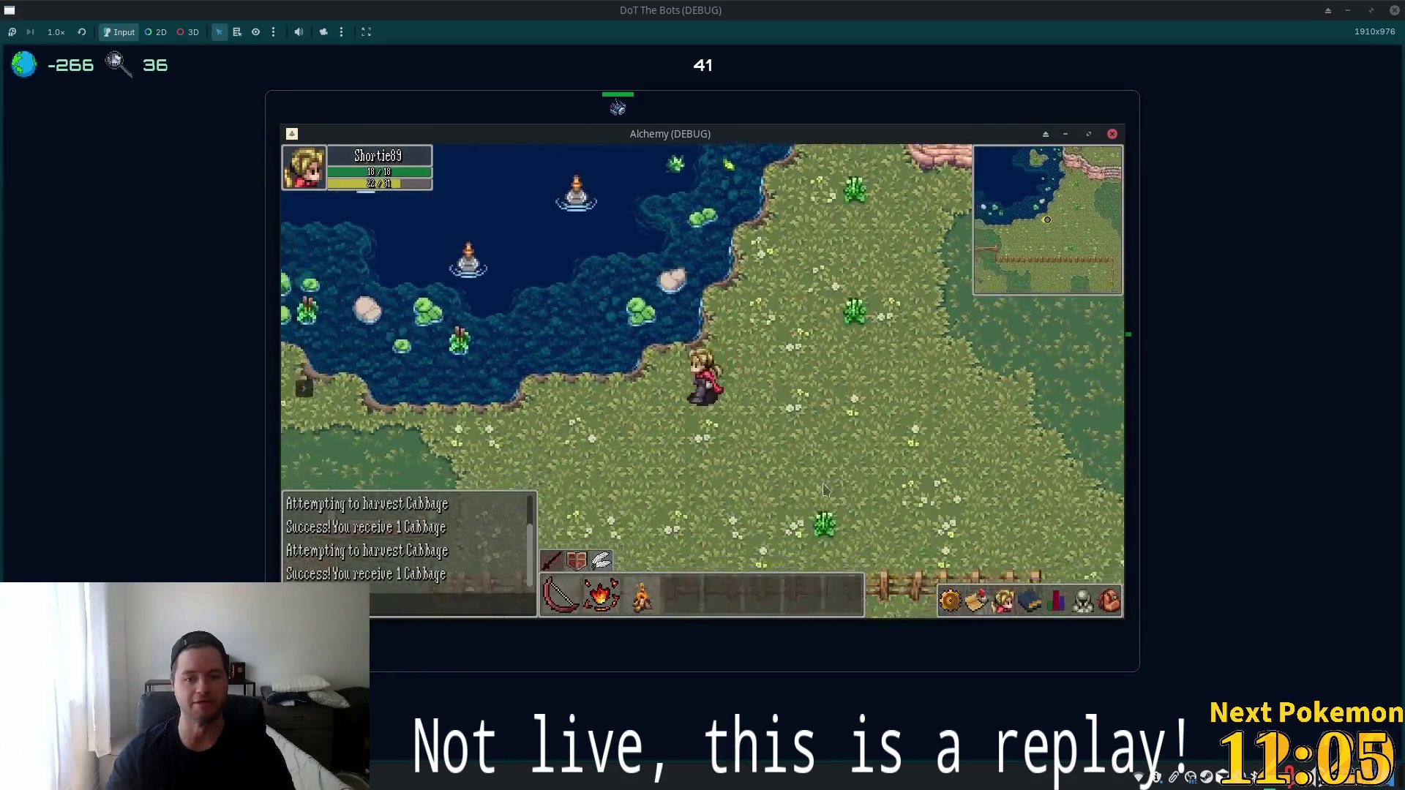
{"action": "key", "text": "Left"}
{"action": "key", "text": "Down"}
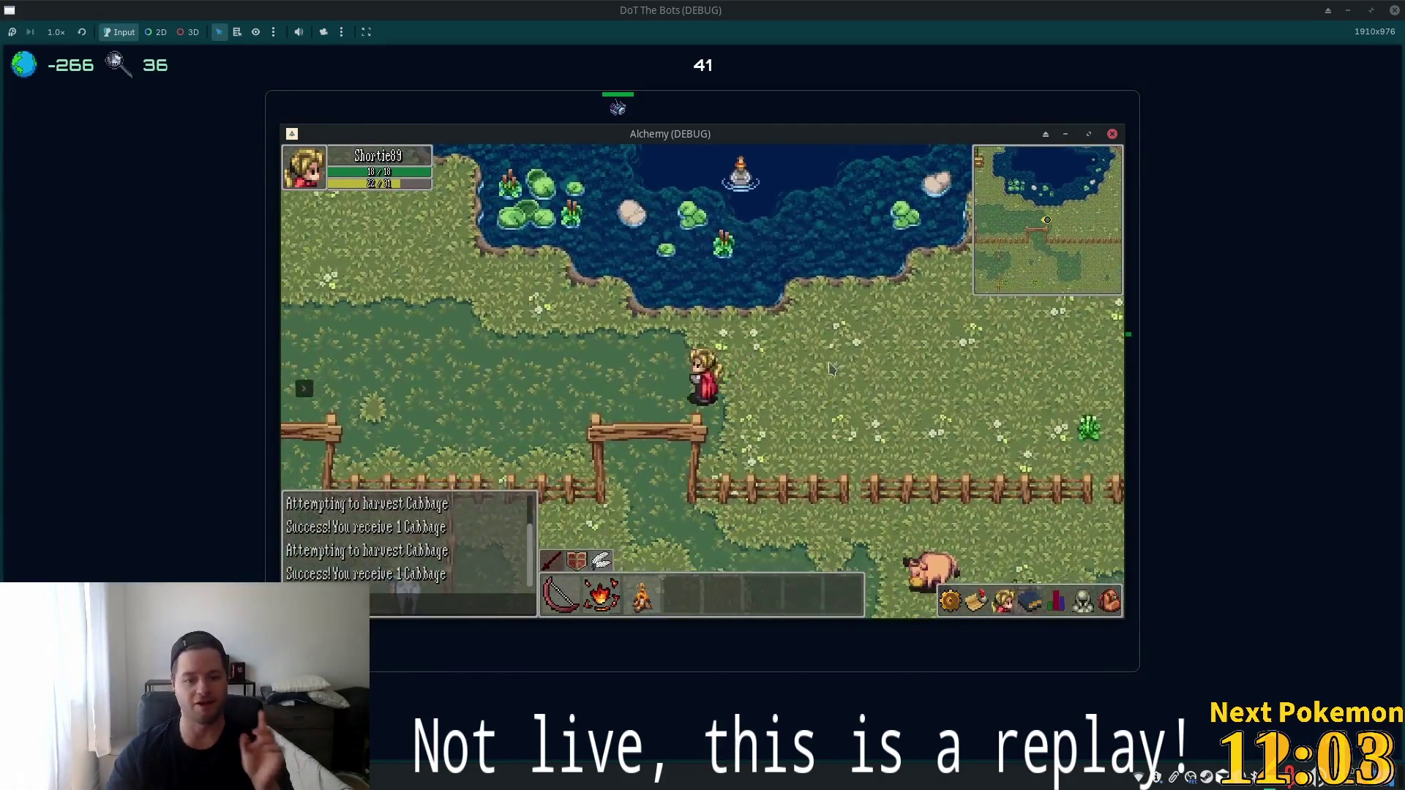
{"action": "key", "text": "Left"}
{"action": "key", "text": "Down"}
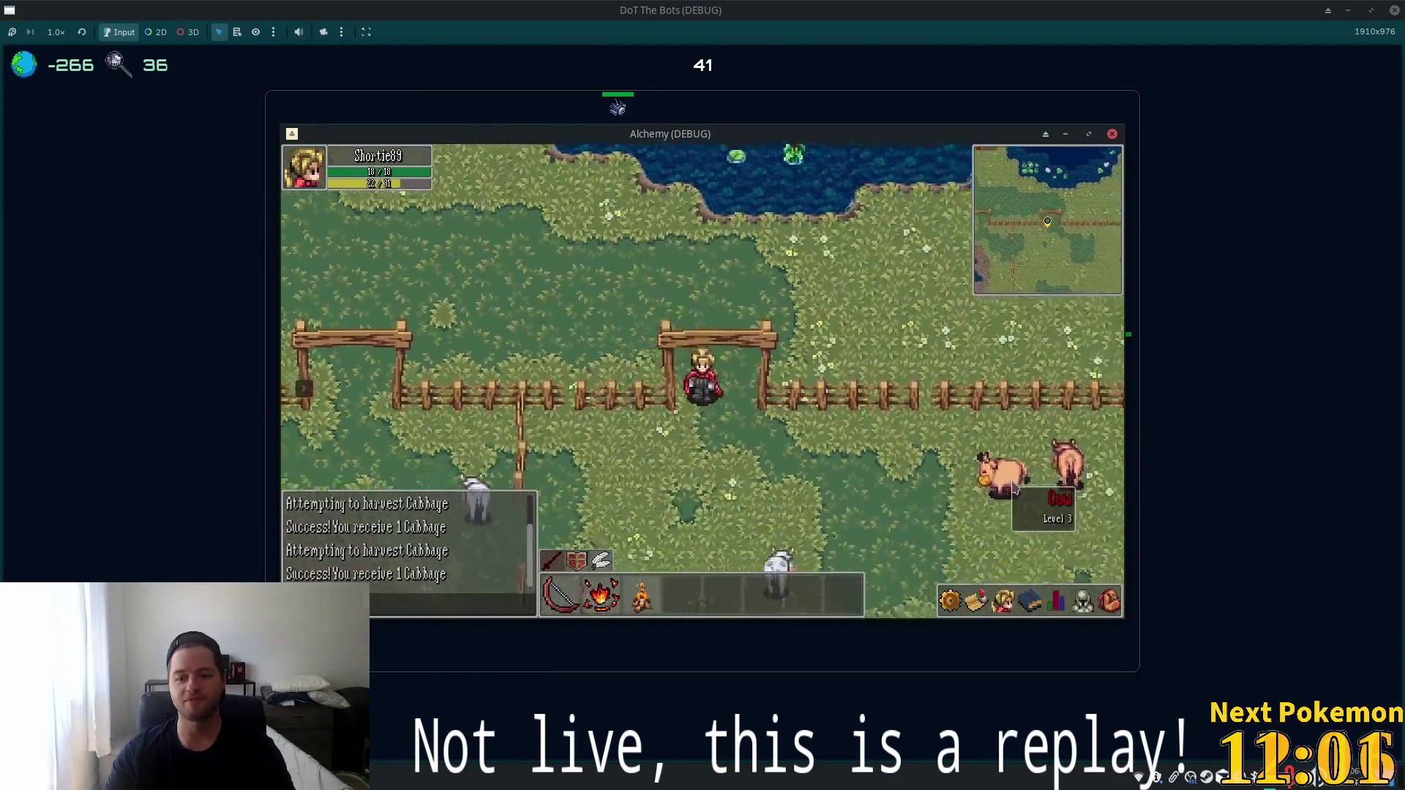
Target and attack a cow while moving through the pasture, then switch to Brave.
{"action": "left_click", "coordinate": [1015, 489]}
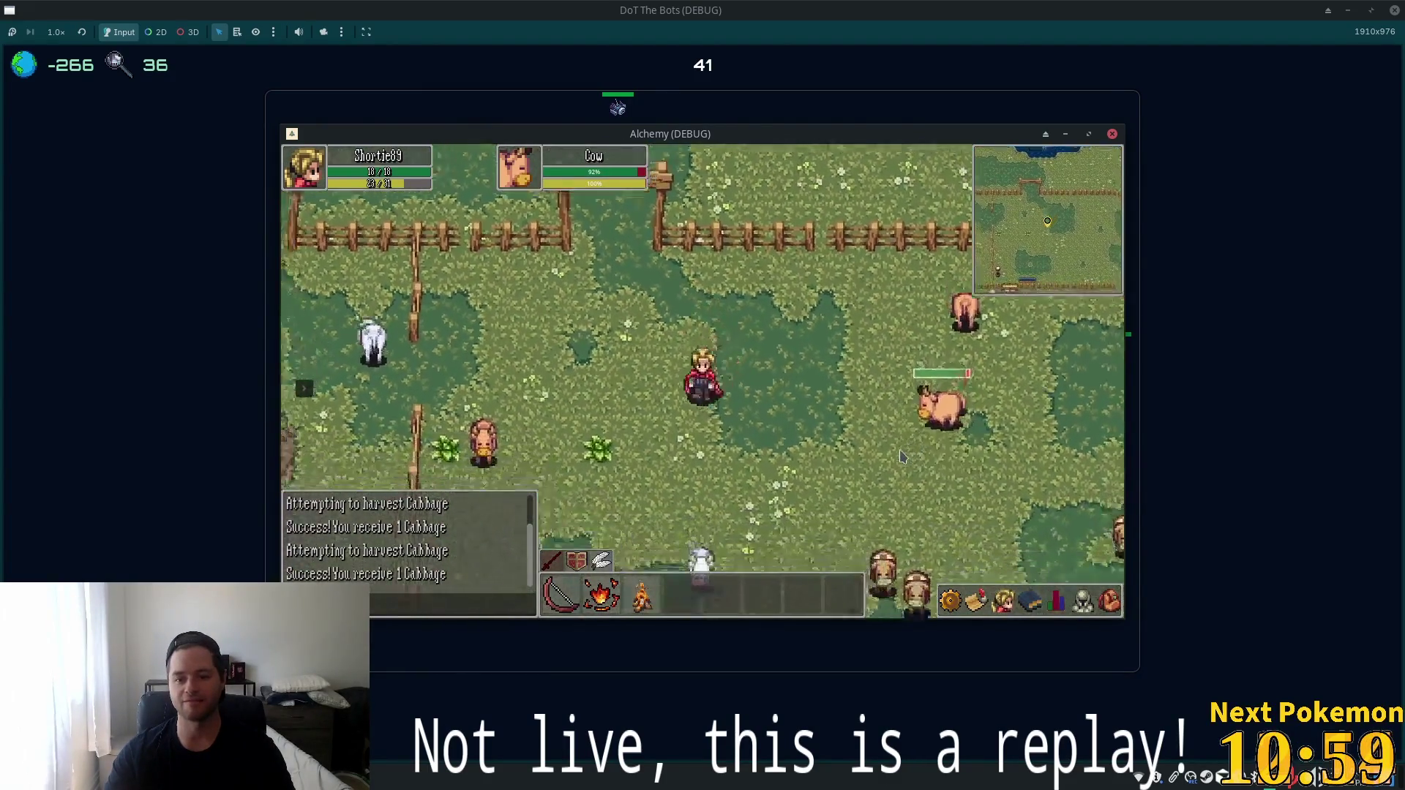
{"action": "key", "text": "Down"}
{"action": "key", "text": "Left"}
{"action": "key", "text": "Down"}
{"action": "key", "text": "Left"}
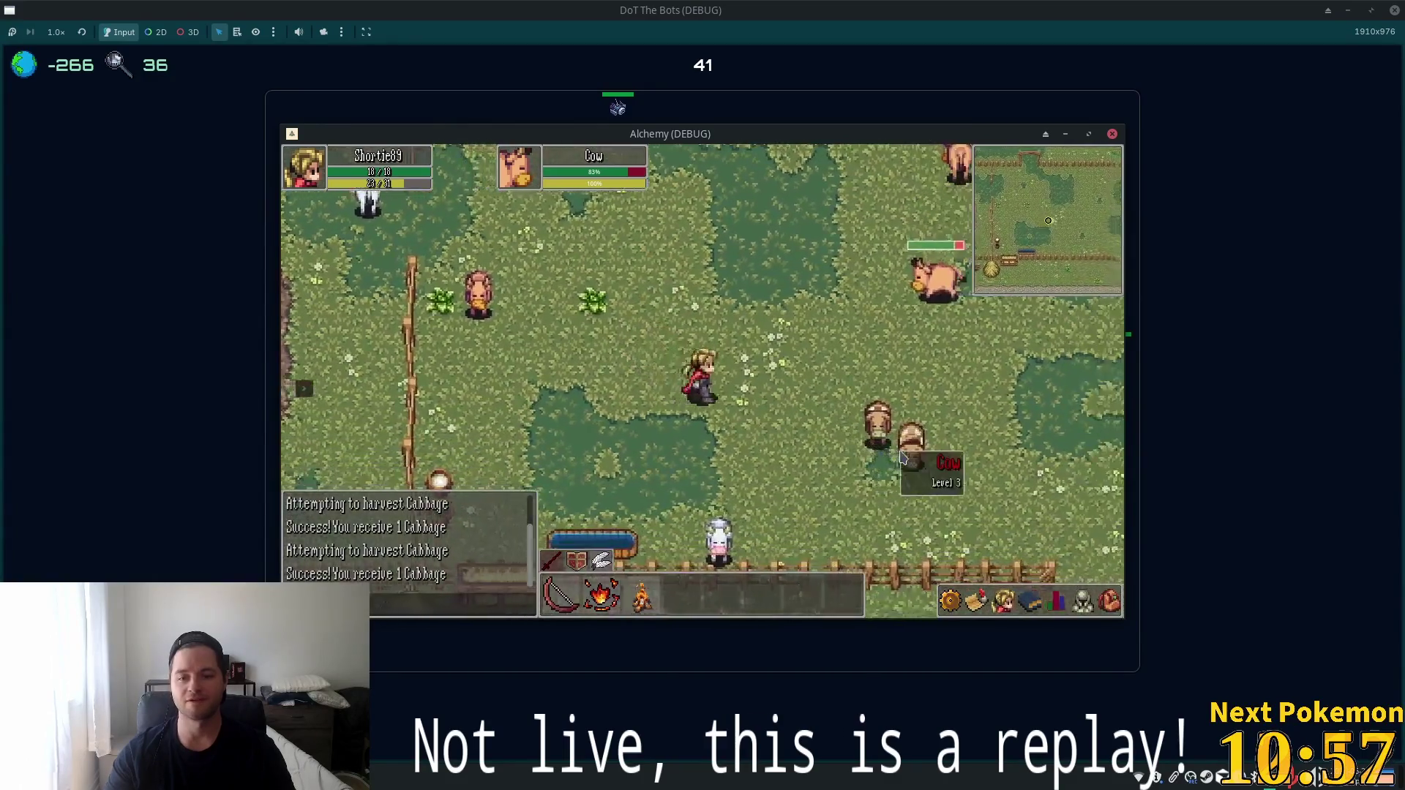
{"action": "key", "text": "Up"}
{"action": "key", "text": "Right"}
{"action": "key", "text": "Down"}
{"action": "key", "text": "Right"}
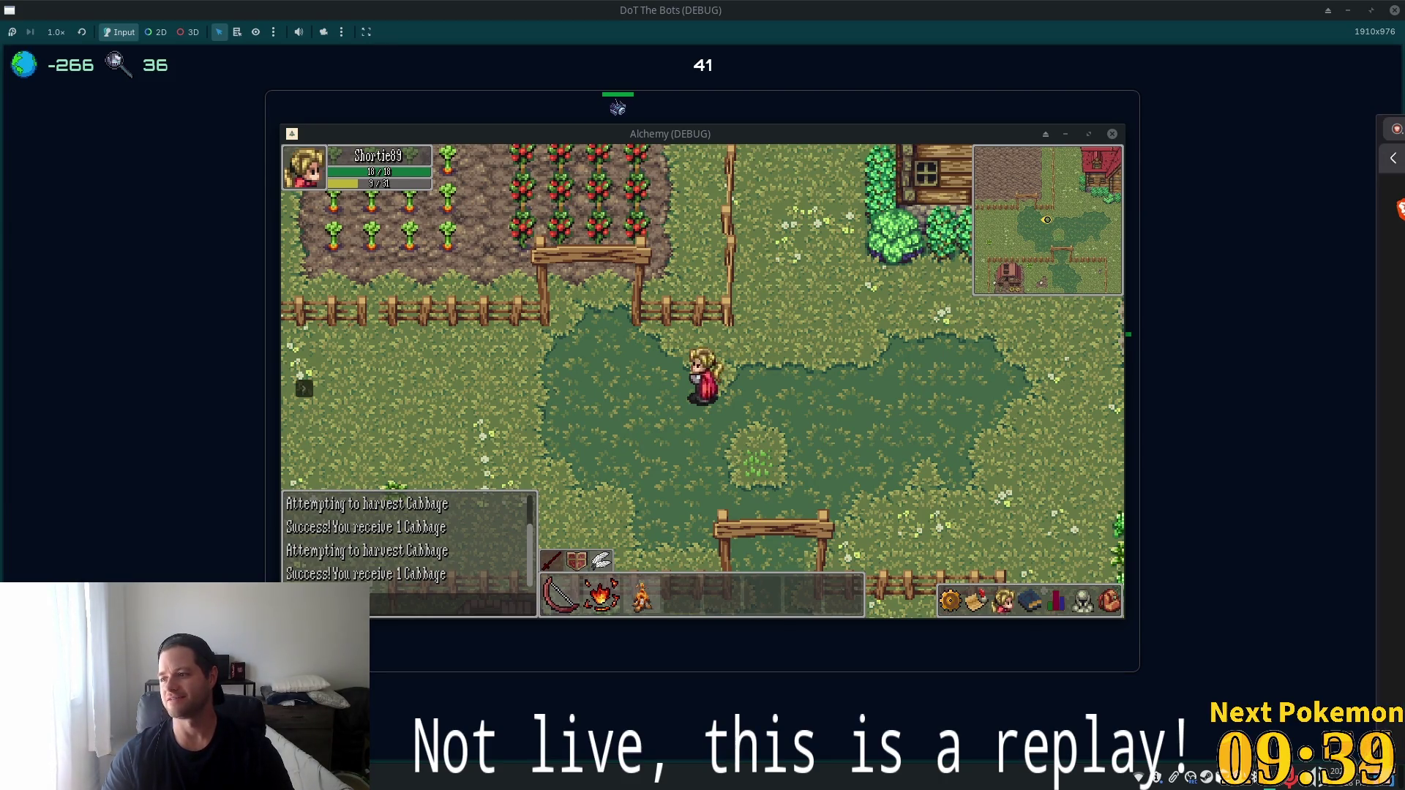
{"action": "key", "text": "alt+Tab"}
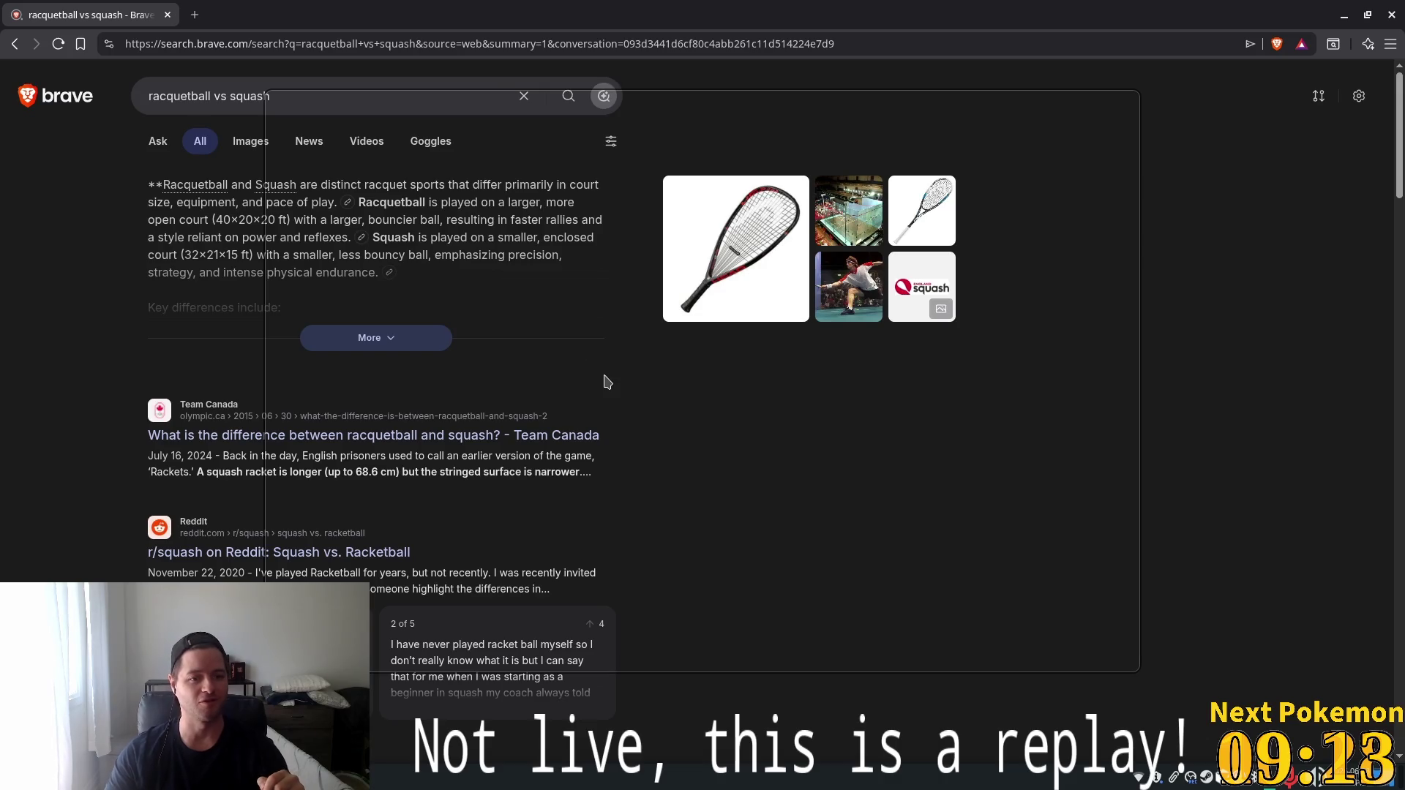
Expand the key differences, switch to image results and preview the squash19, Squash vs Racquetball and ballx.com images.
{"action": "left_click", "coordinate": [547, 362]}
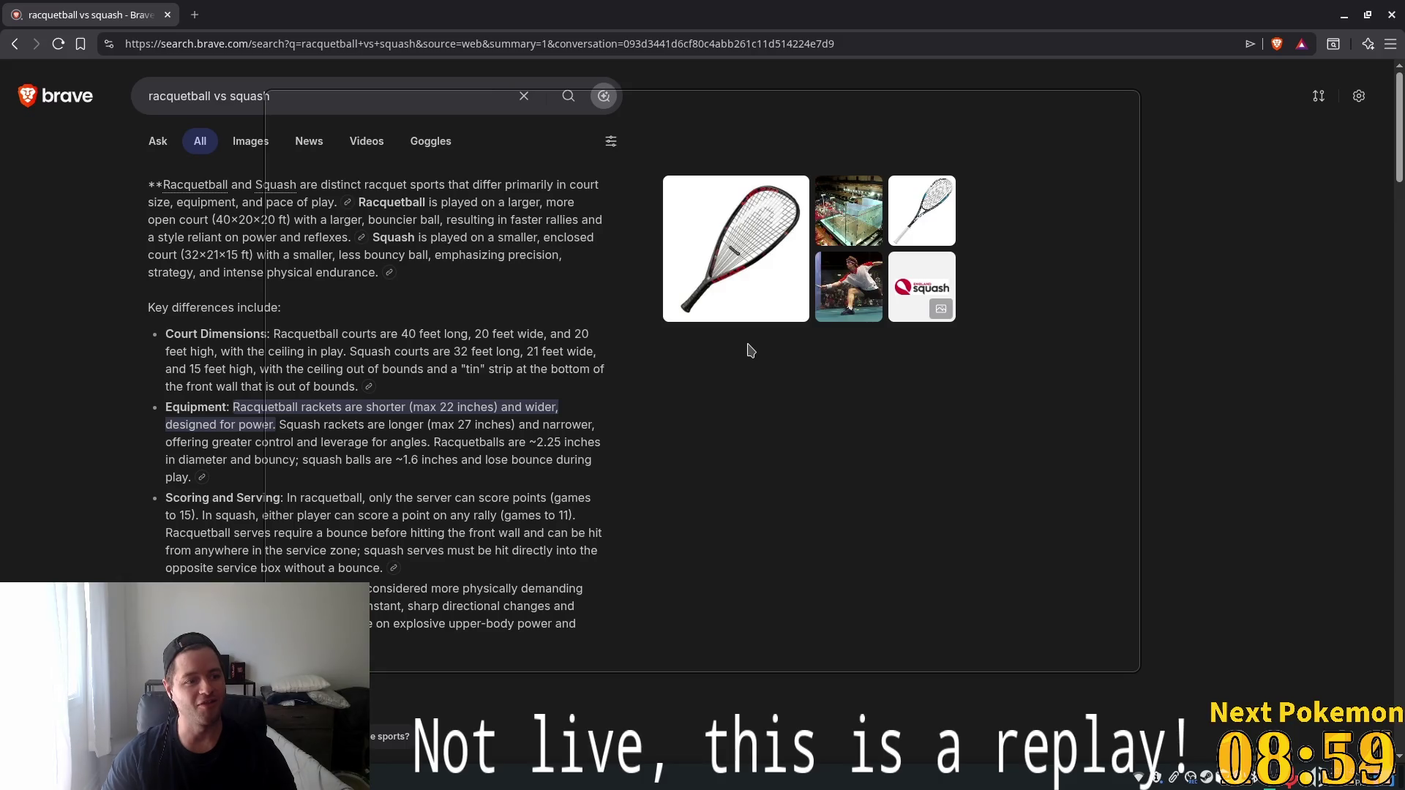
{"action": "left_click", "coordinate": [842, 298]}
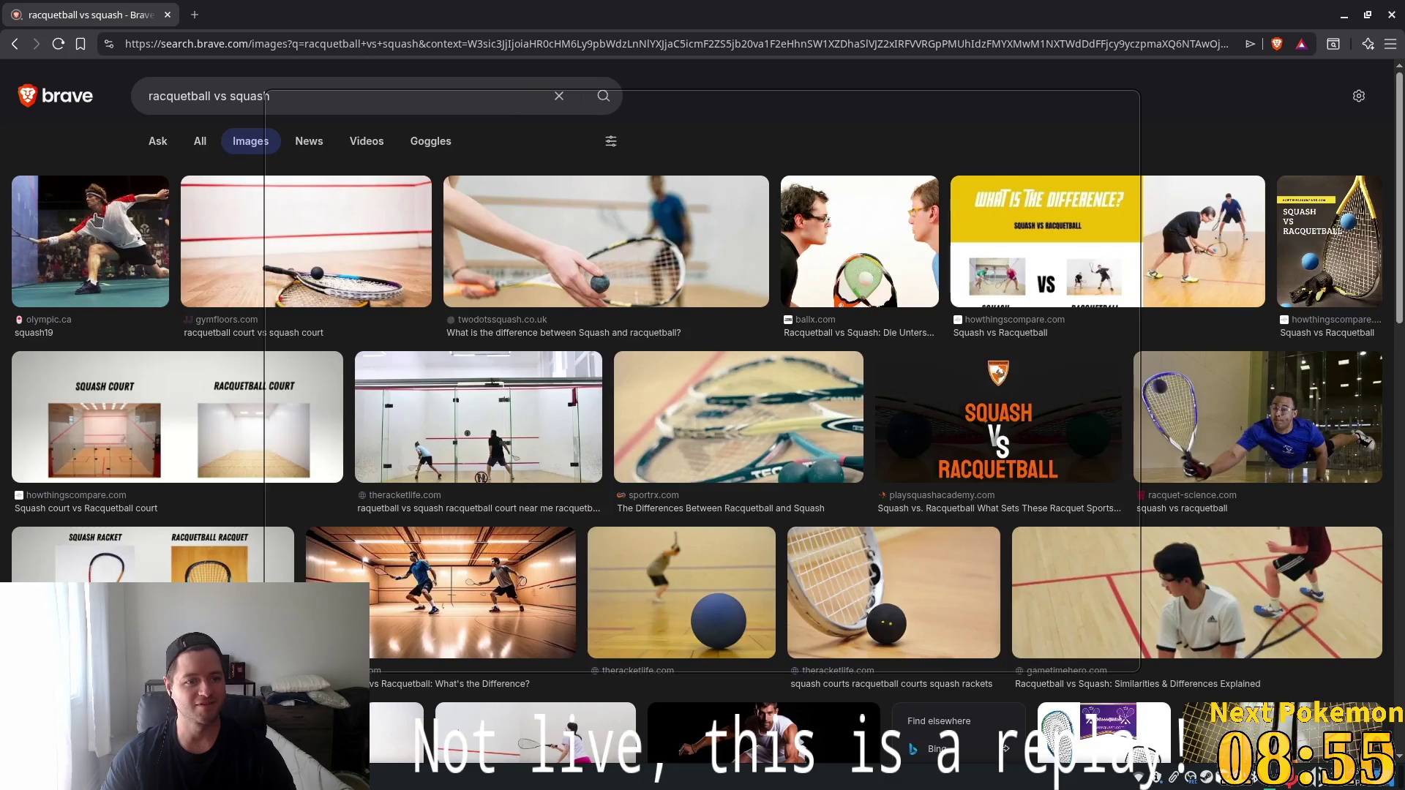
{"action": "left_click", "coordinate": [95, 222]}
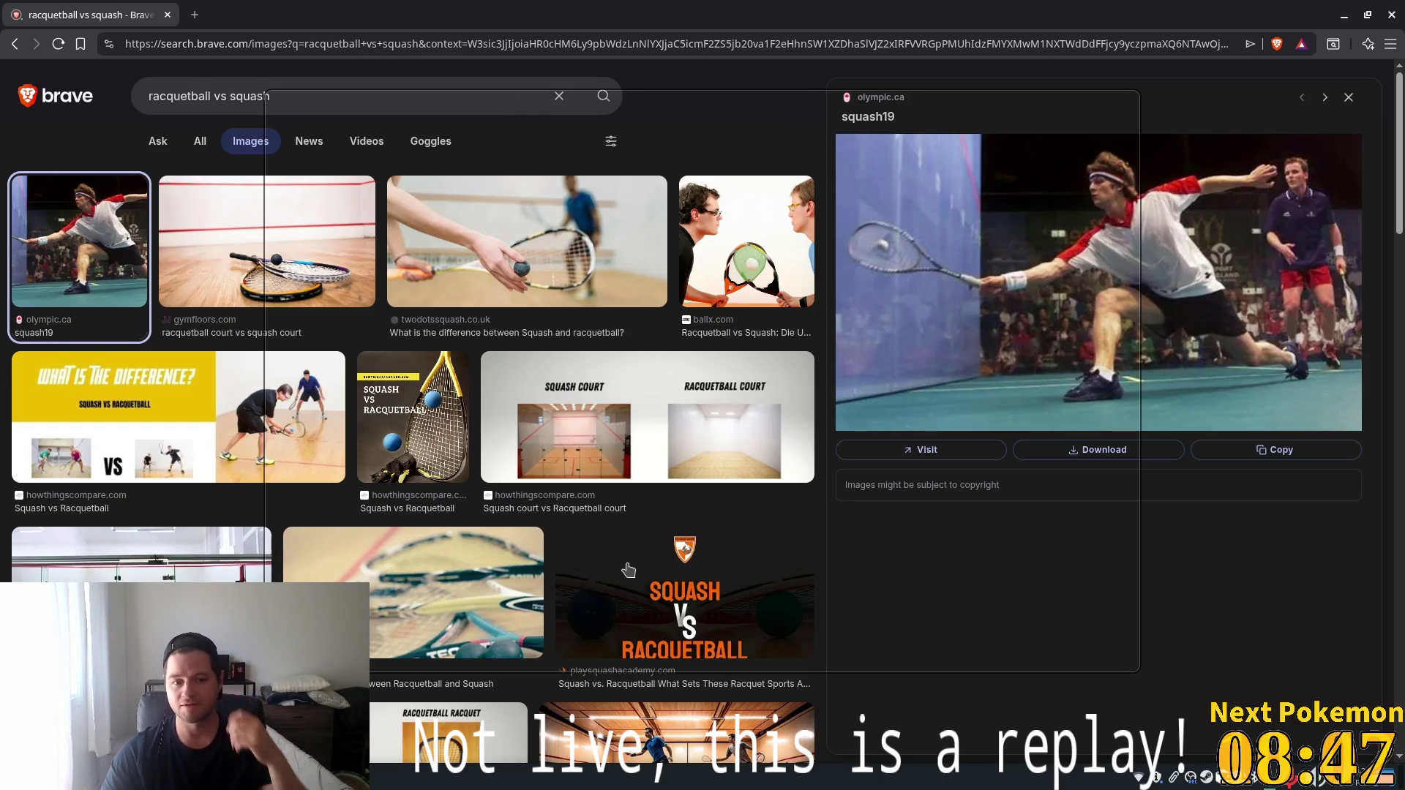
{"action": "left_click", "coordinate": [248, 432]}
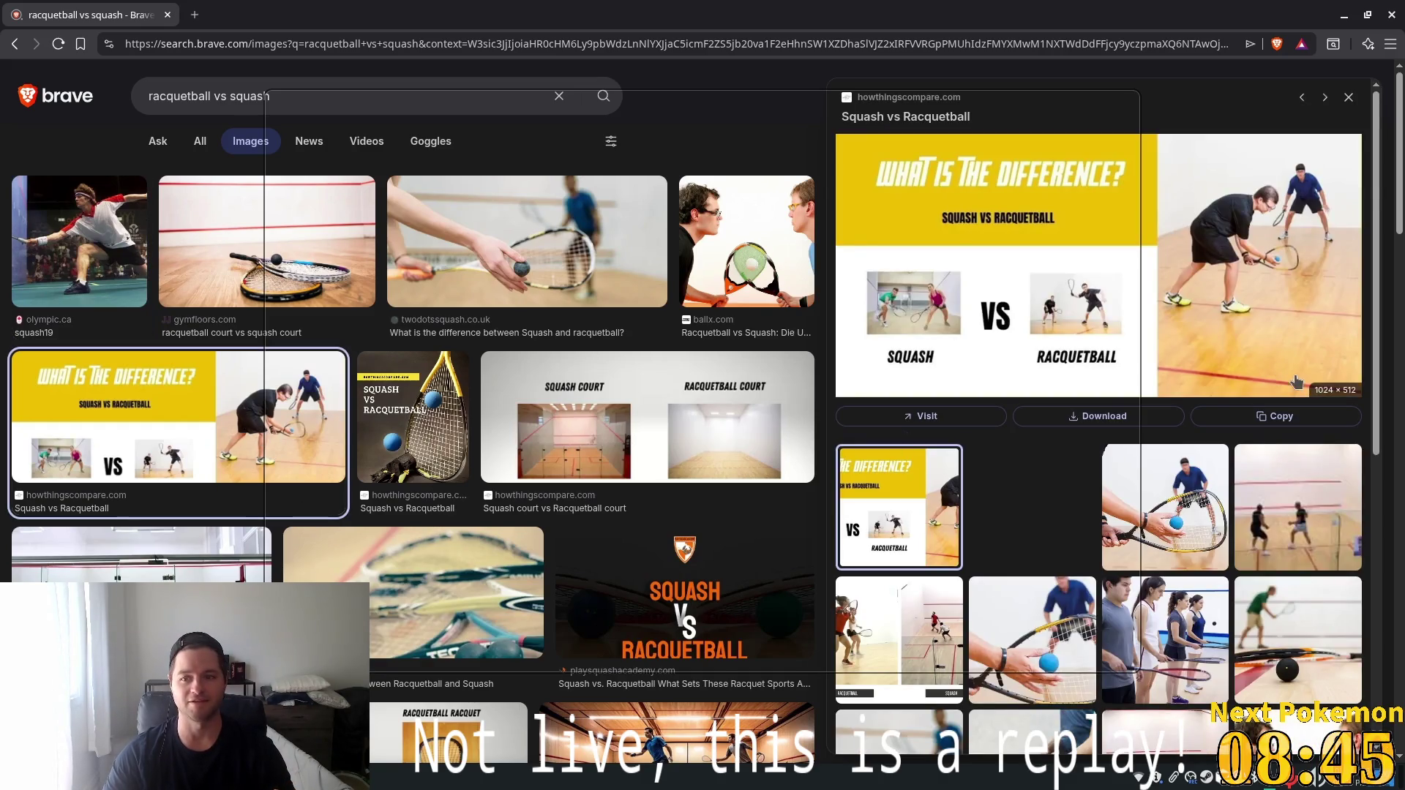
{"action": "left_click", "coordinate": [730, 237]}
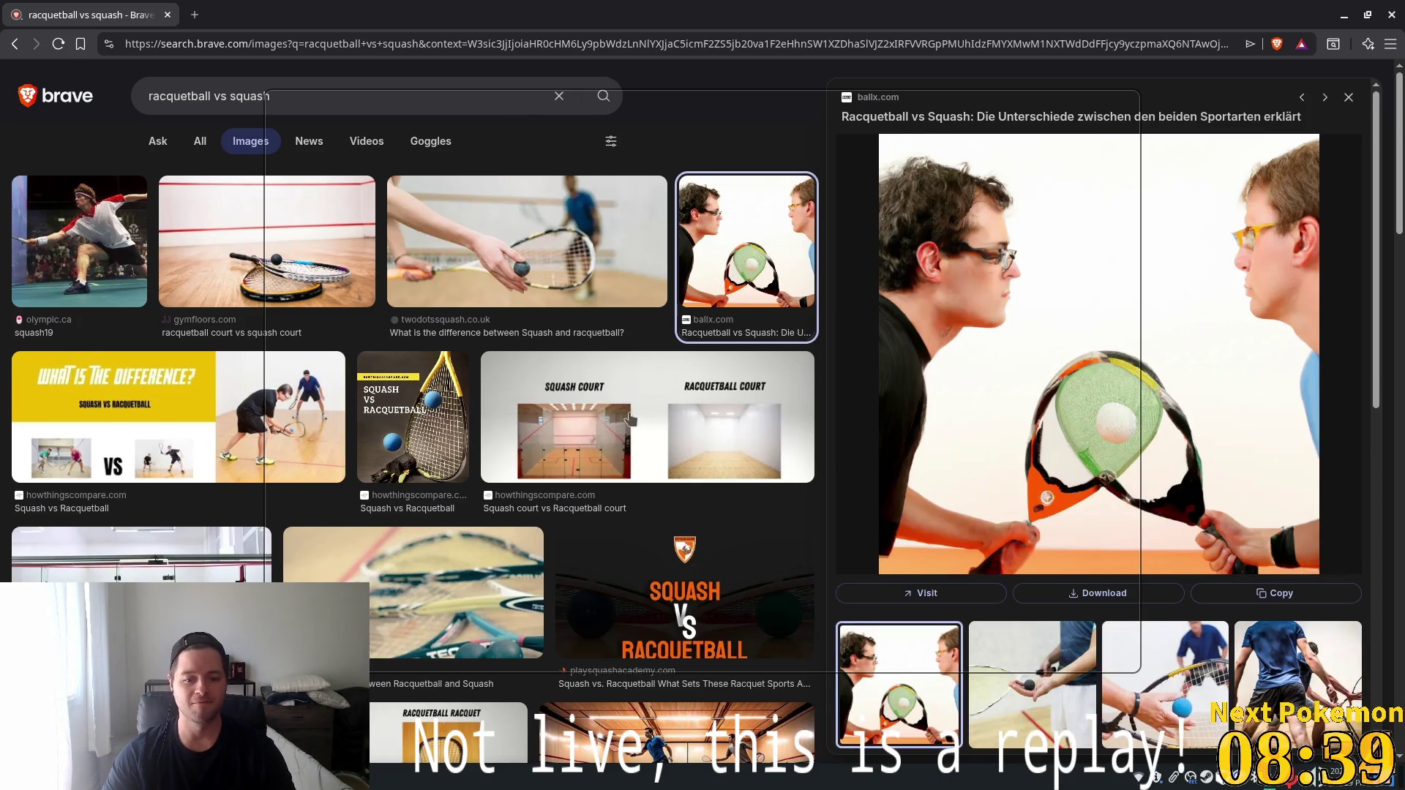
Preview the racquet-science image, reopen the olympic.ca squash19 preview, then return to the game.
{"action": "scroll", "coordinate": [629, 418], "scroll_direction": "down", "scroll_amount": 3}
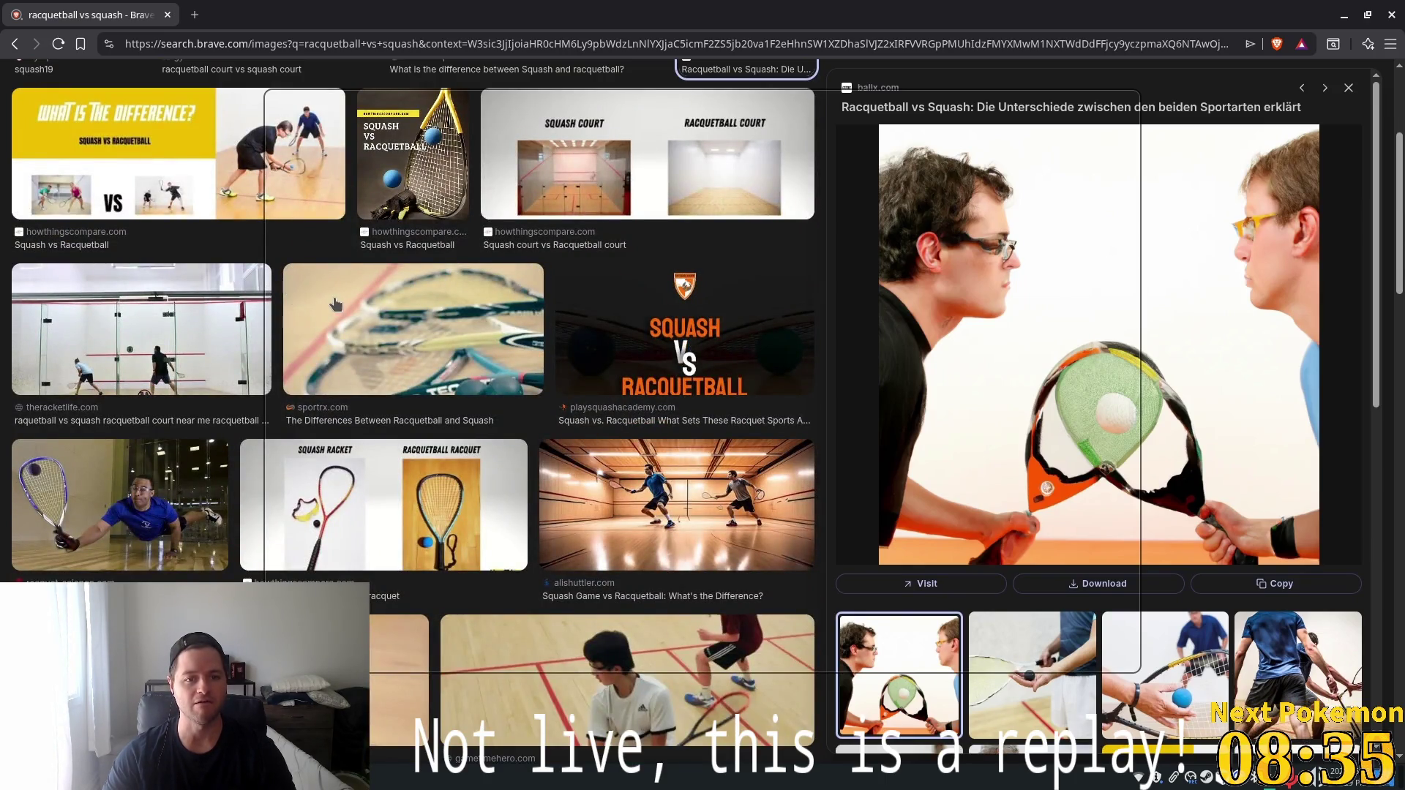
{"action": "scroll", "coordinate": [336, 304], "scroll_direction": "down", "scroll_amount": 5}
{"action": "left_click", "coordinate": [123, 136]}
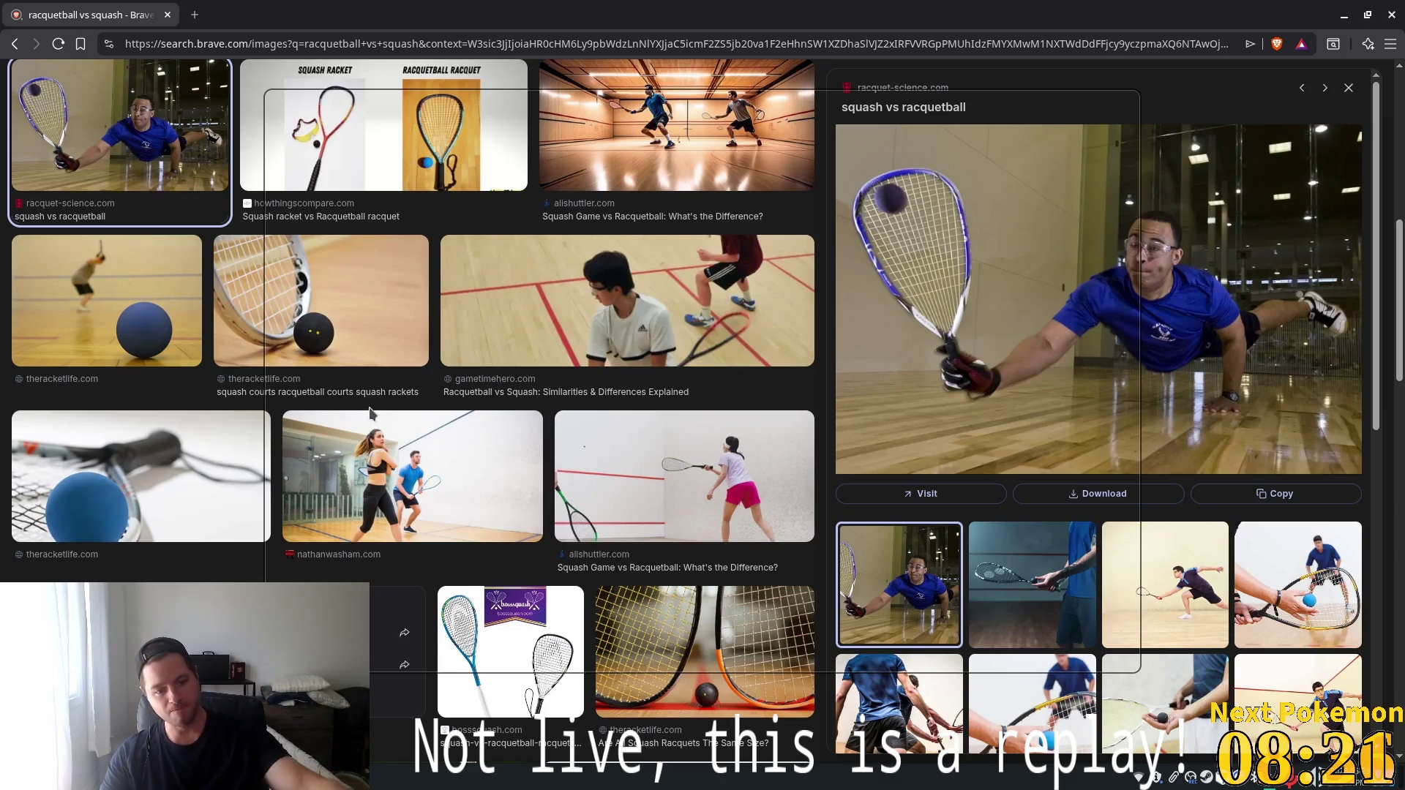
{"action": "scroll", "coordinate": [533, 384], "scroll_direction": "up", "scroll_amount": 5}
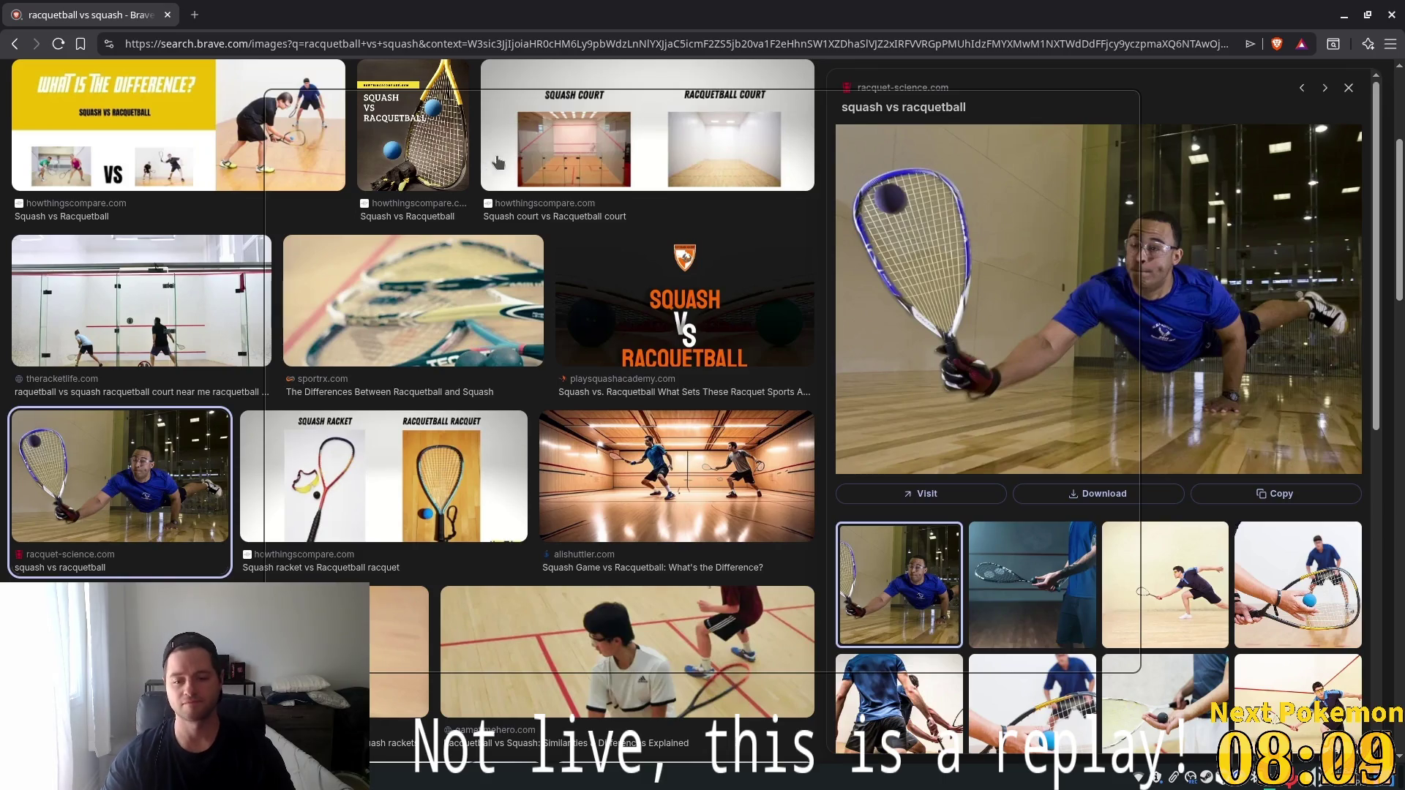
{"action": "scroll", "coordinate": [473, 456], "scroll_direction": "down", "scroll_amount": 1}
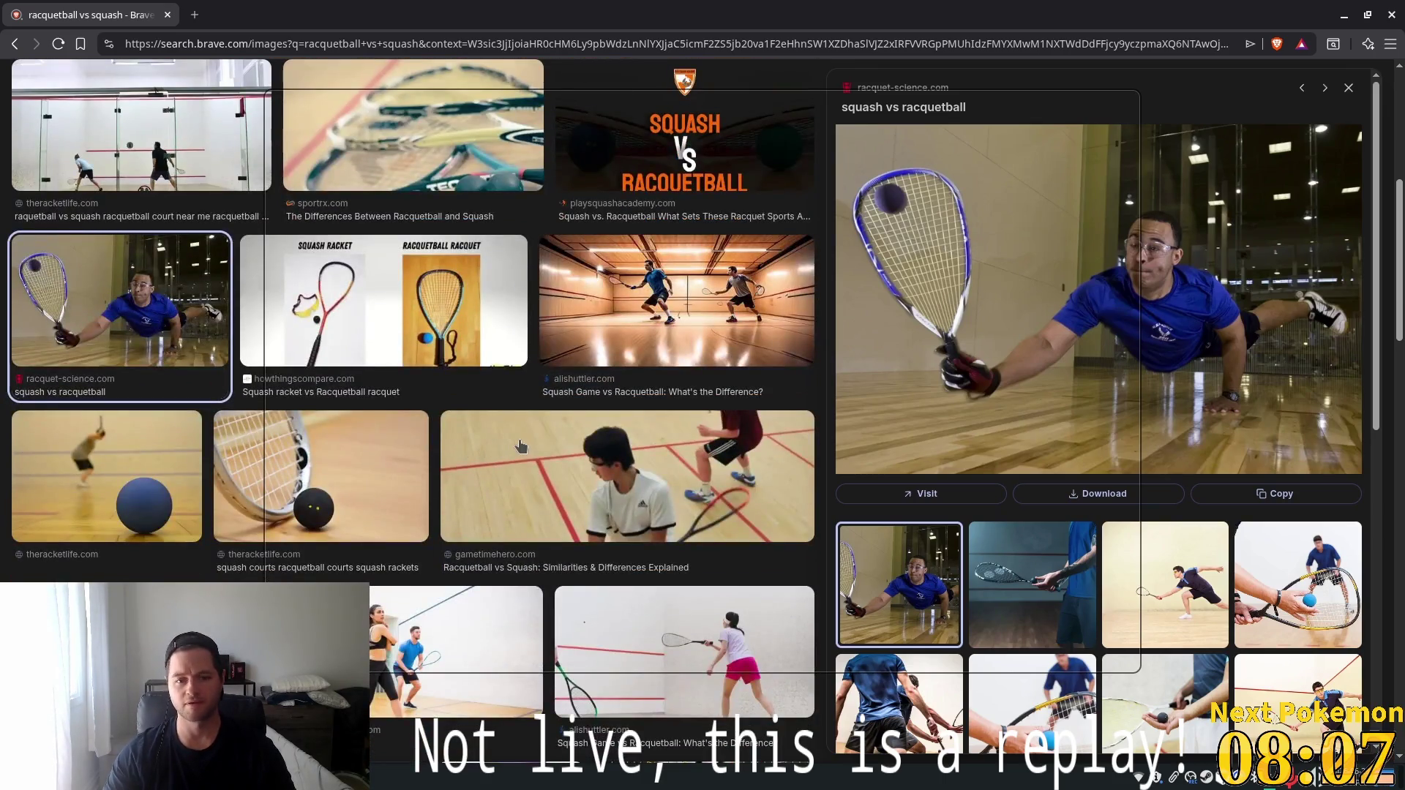
{"action": "scroll", "coordinate": [519, 437], "scroll_direction": "up", "scroll_amount": 5}
{"action": "left_click", "coordinate": [58, 229]}
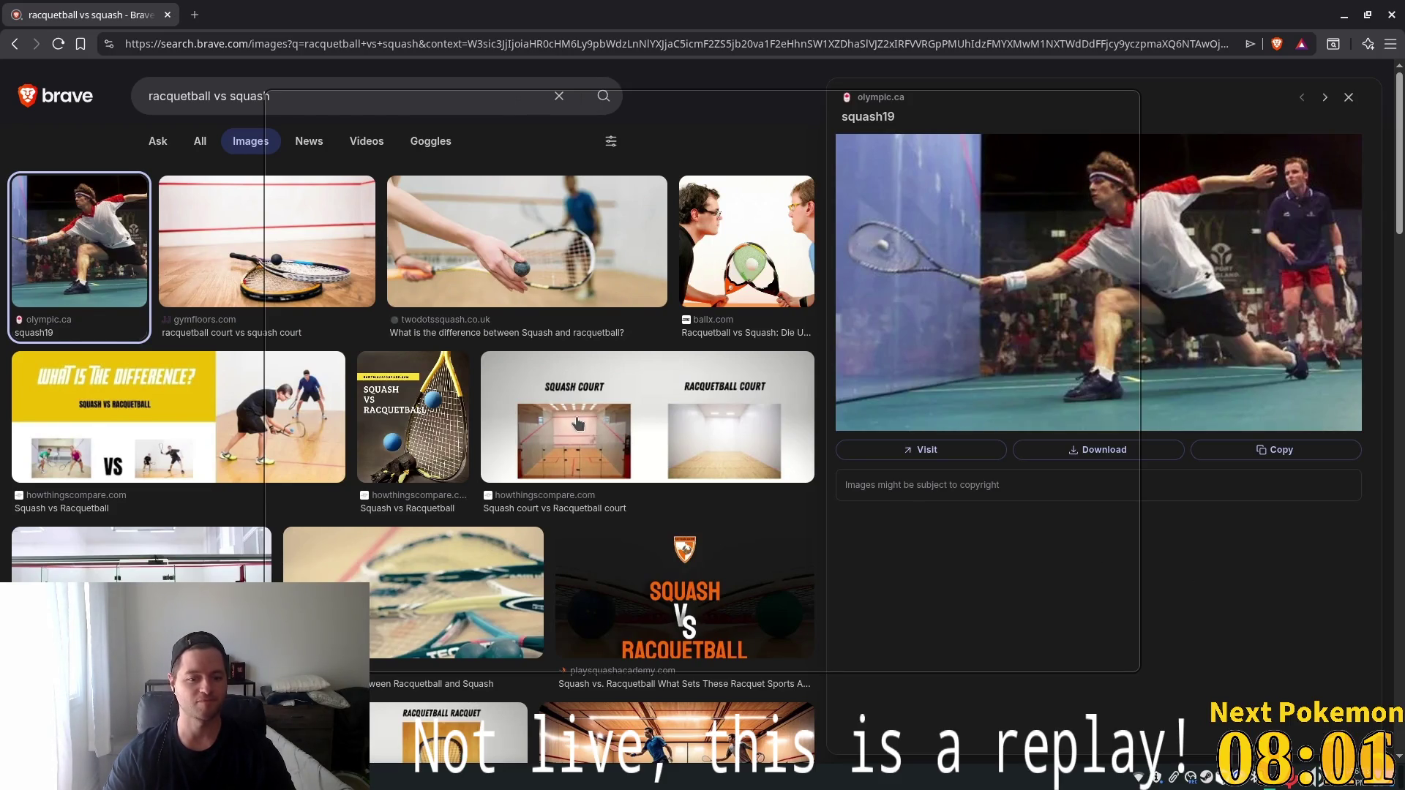
{"action": "scroll", "coordinate": [578, 424], "scroll_direction": "down", "scroll_amount": 10}
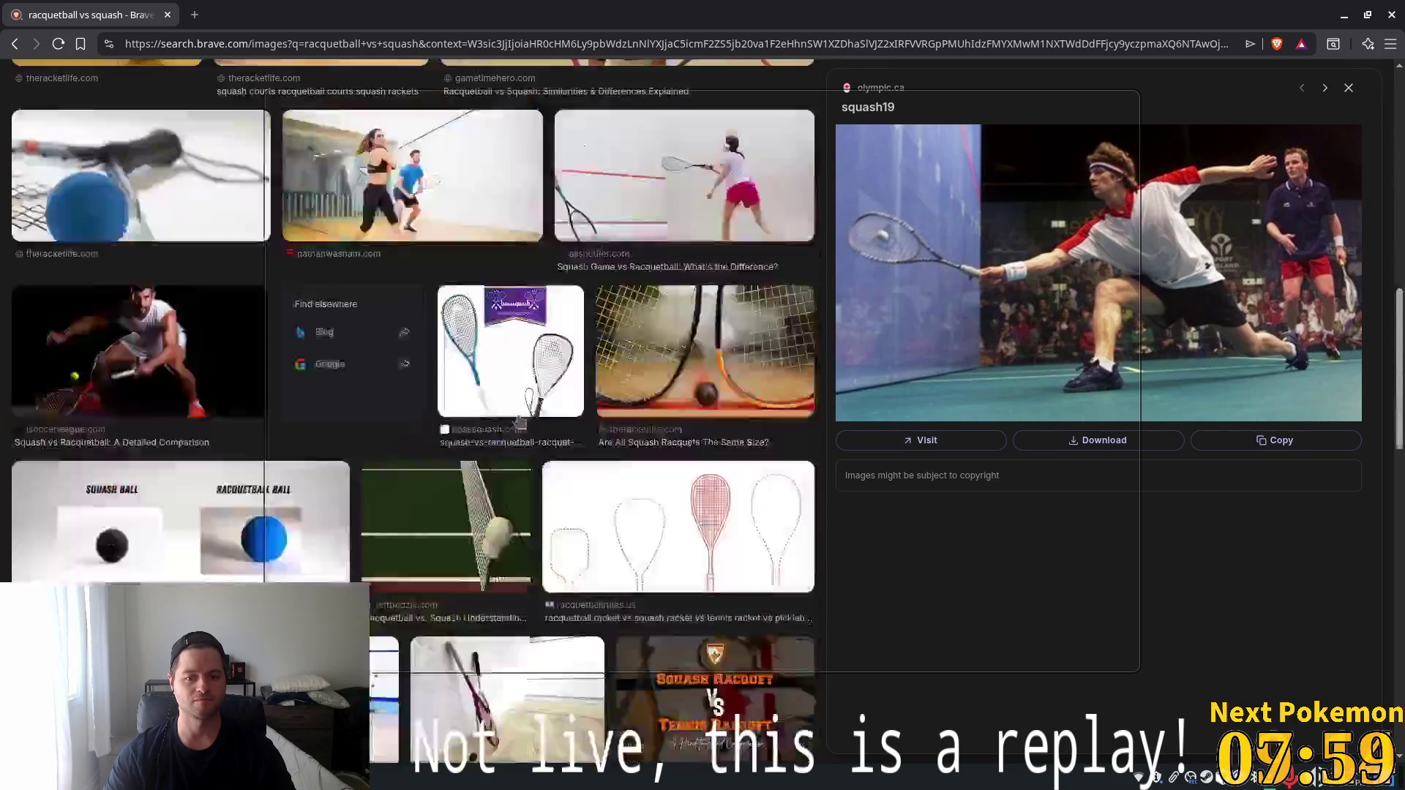
{"action": "scroll", "coordinate": [518, 420], "scroll_direction": "down", "scroll_amount": 3}
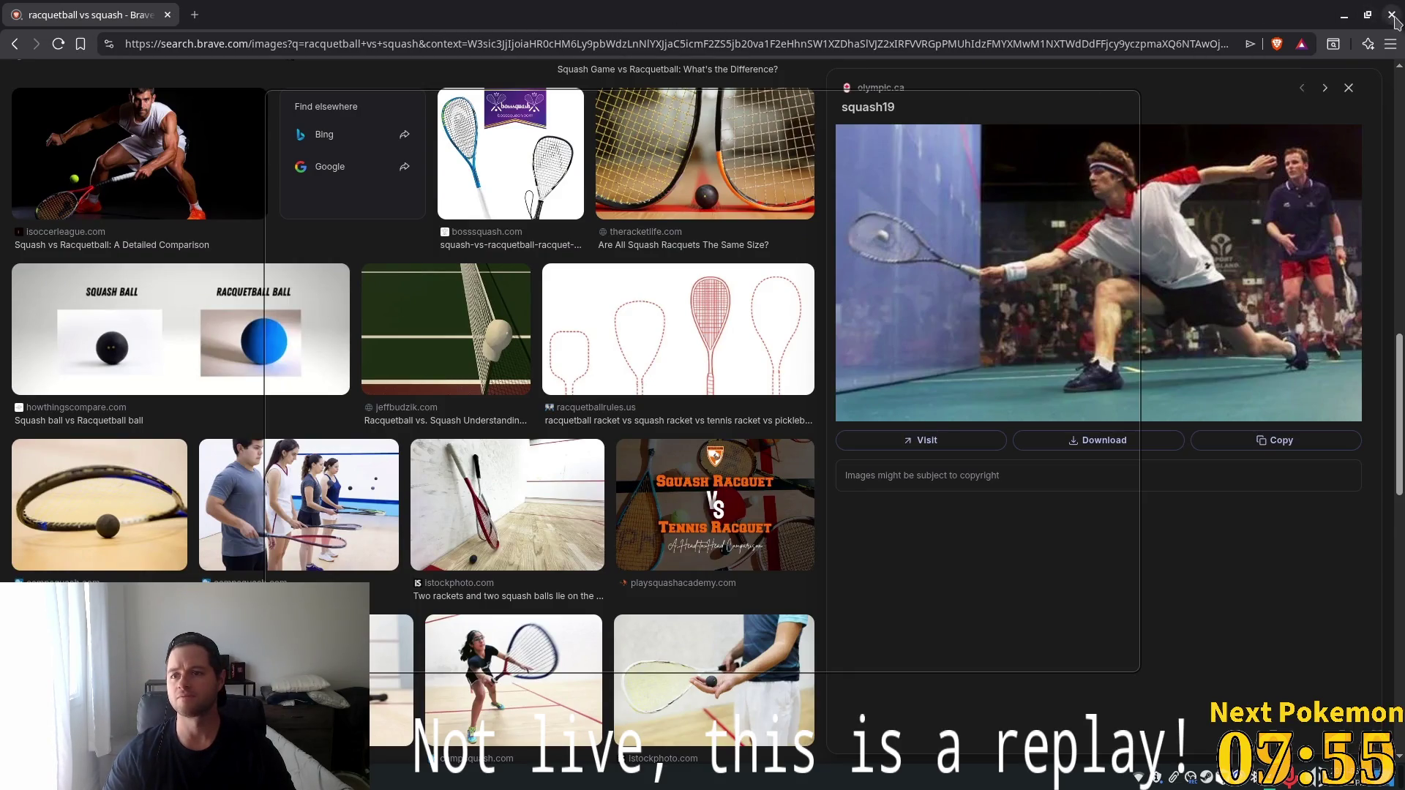
{"action": "key", "text": "alt+Tab"}
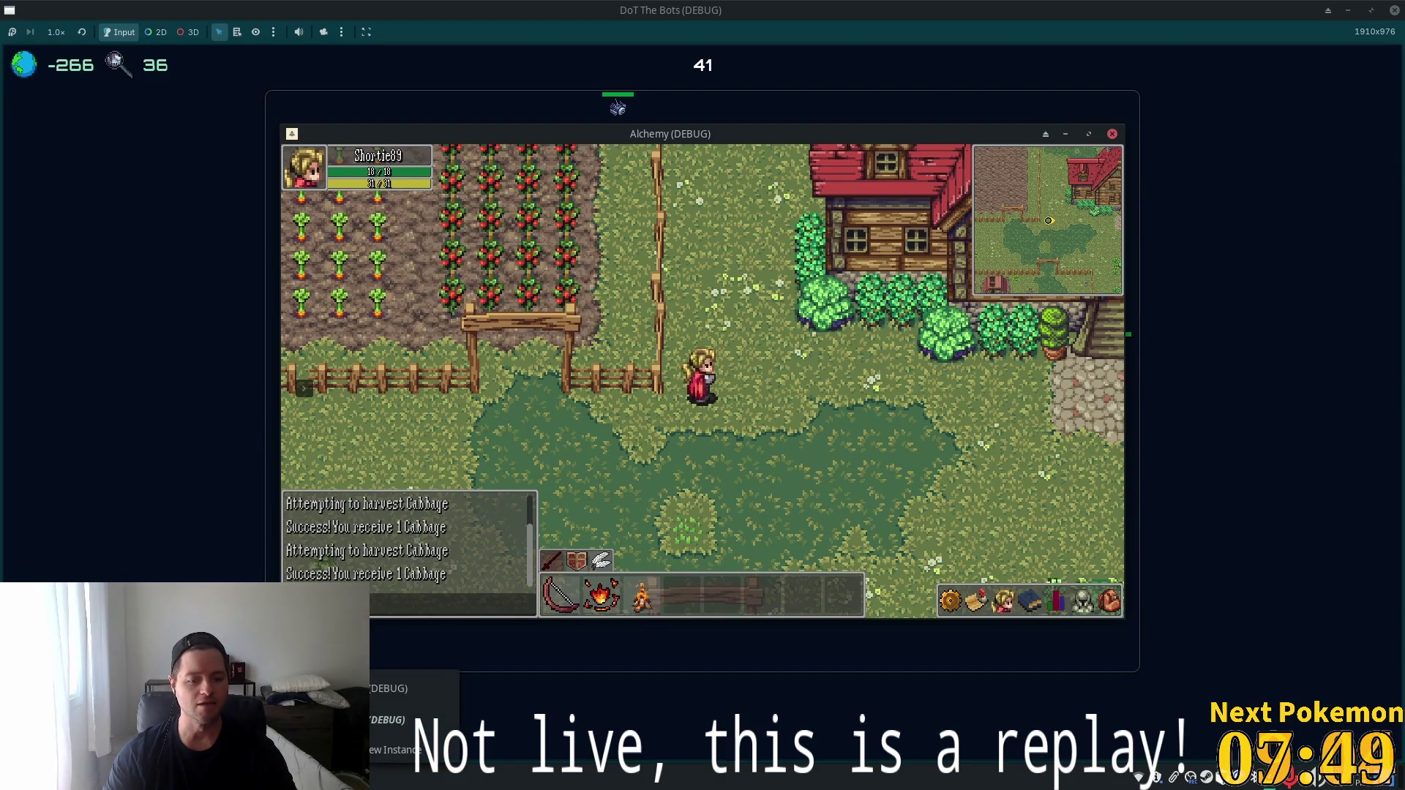
Switch to the Godot editor showing the iron_deposit.tscn scene.
{"action": "key", "text": "alt+Tab"}
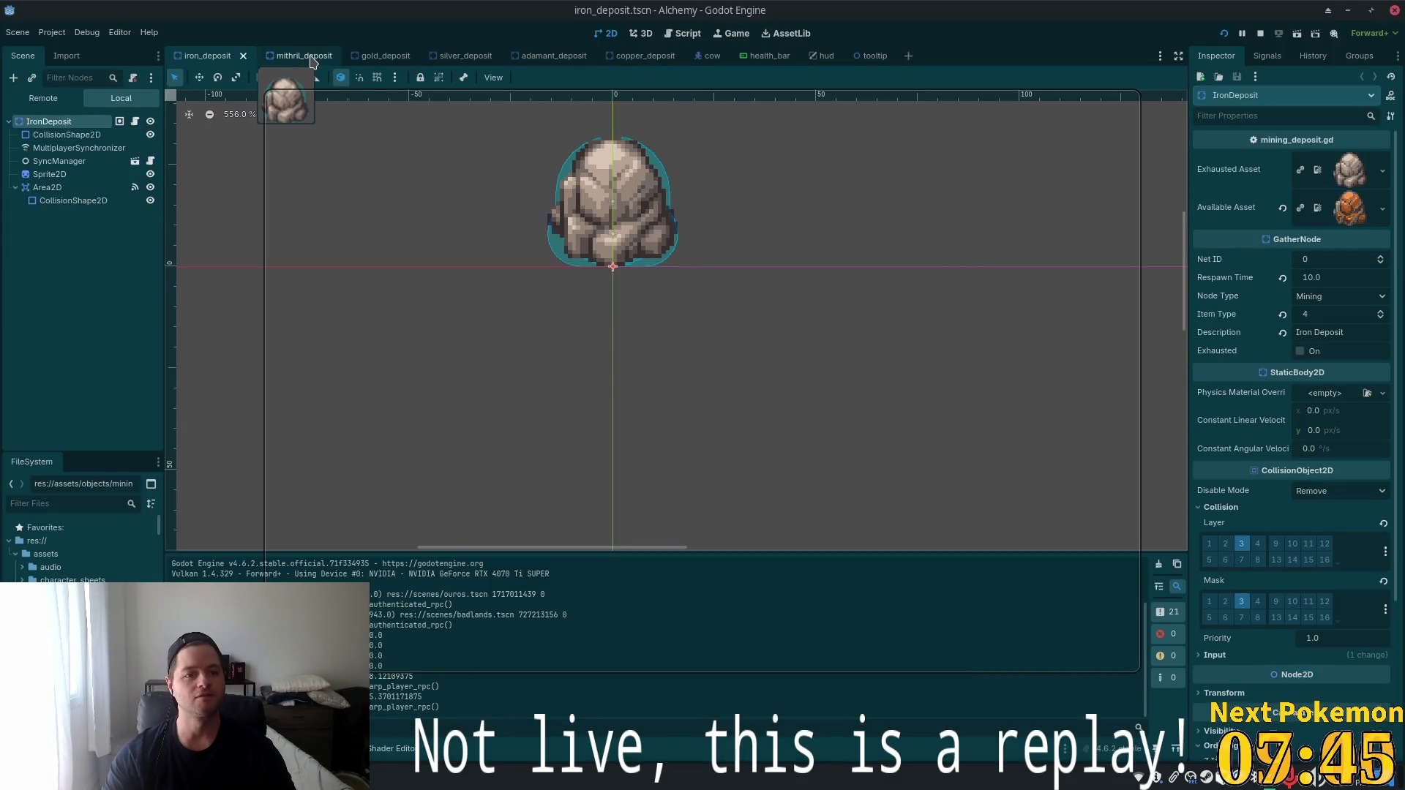
Review the hud.tscn node tree in the Scene dock, then close the Godot editor window.
{"action": "left_click", "coordinate": [820, 57]}
{"action": "scroll", "coordinate": [941, 388], "scroll_direction": "down", "scroll_amount": 2}
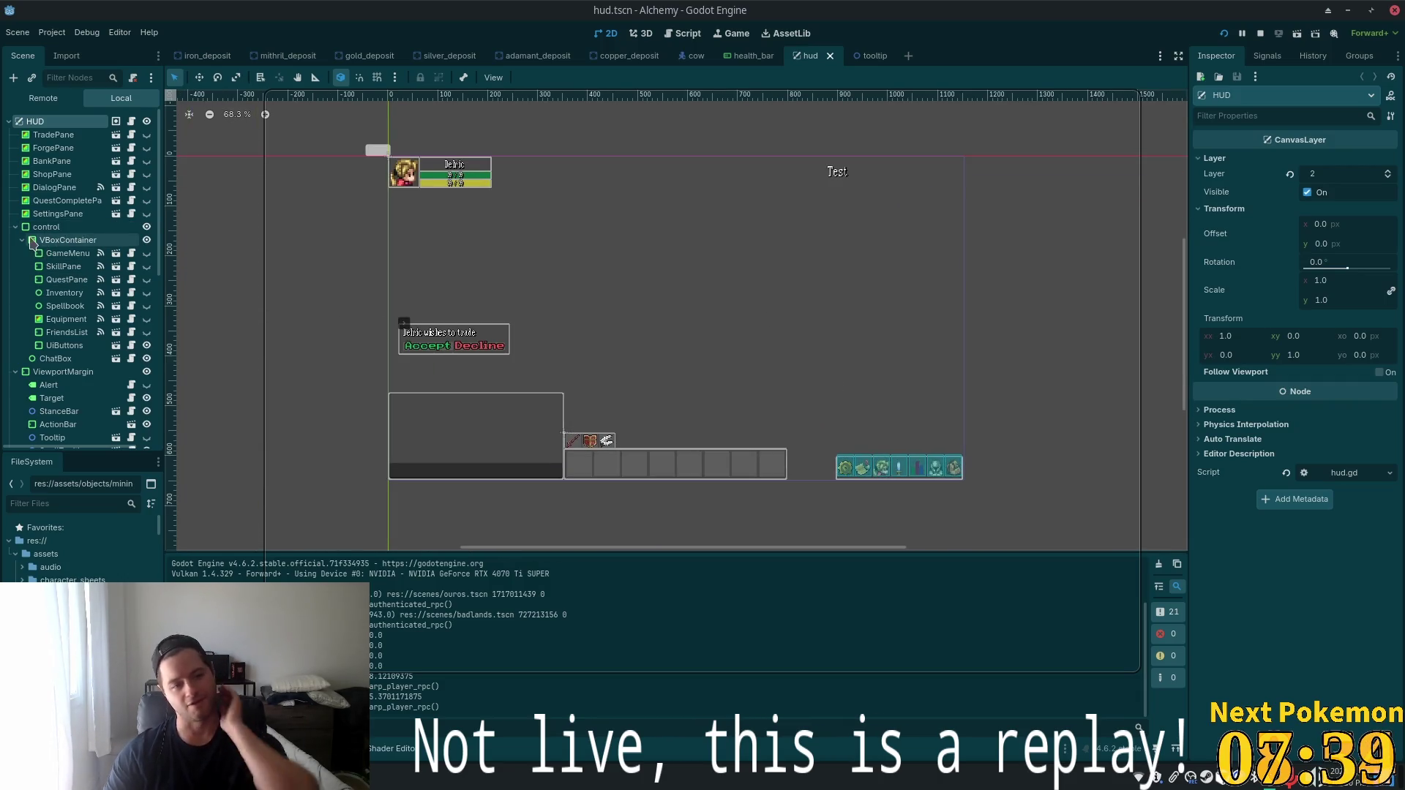
{"action": "scroll", "coordinate": [50, 243], "scroll_direction": "down", "scroll_amount": 5}
{"action": "scroll", "coordinate": [51, 247], "scroll_direction": "down", "scroll_amount": 5}
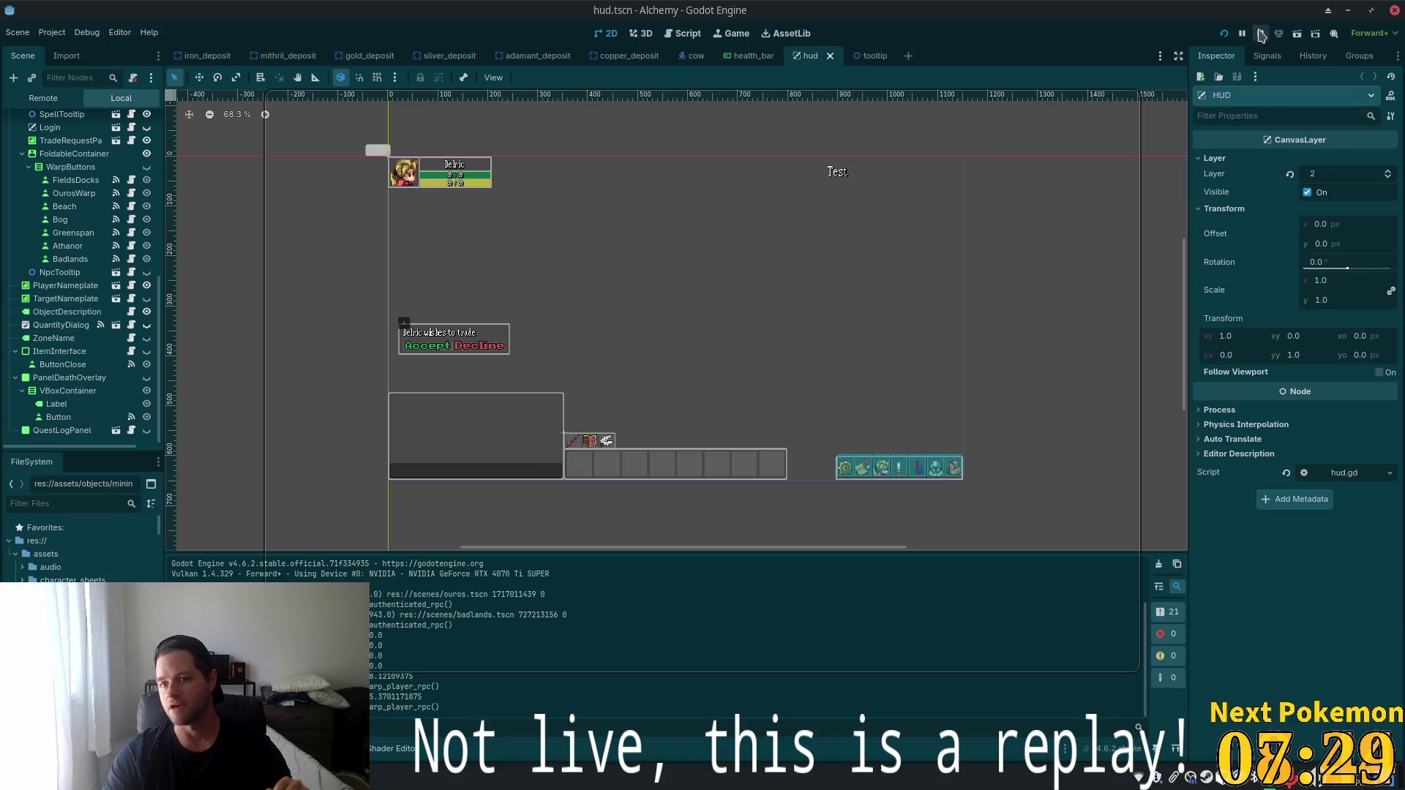
{"action": "left_click", "coordinate": [1394, 12]}
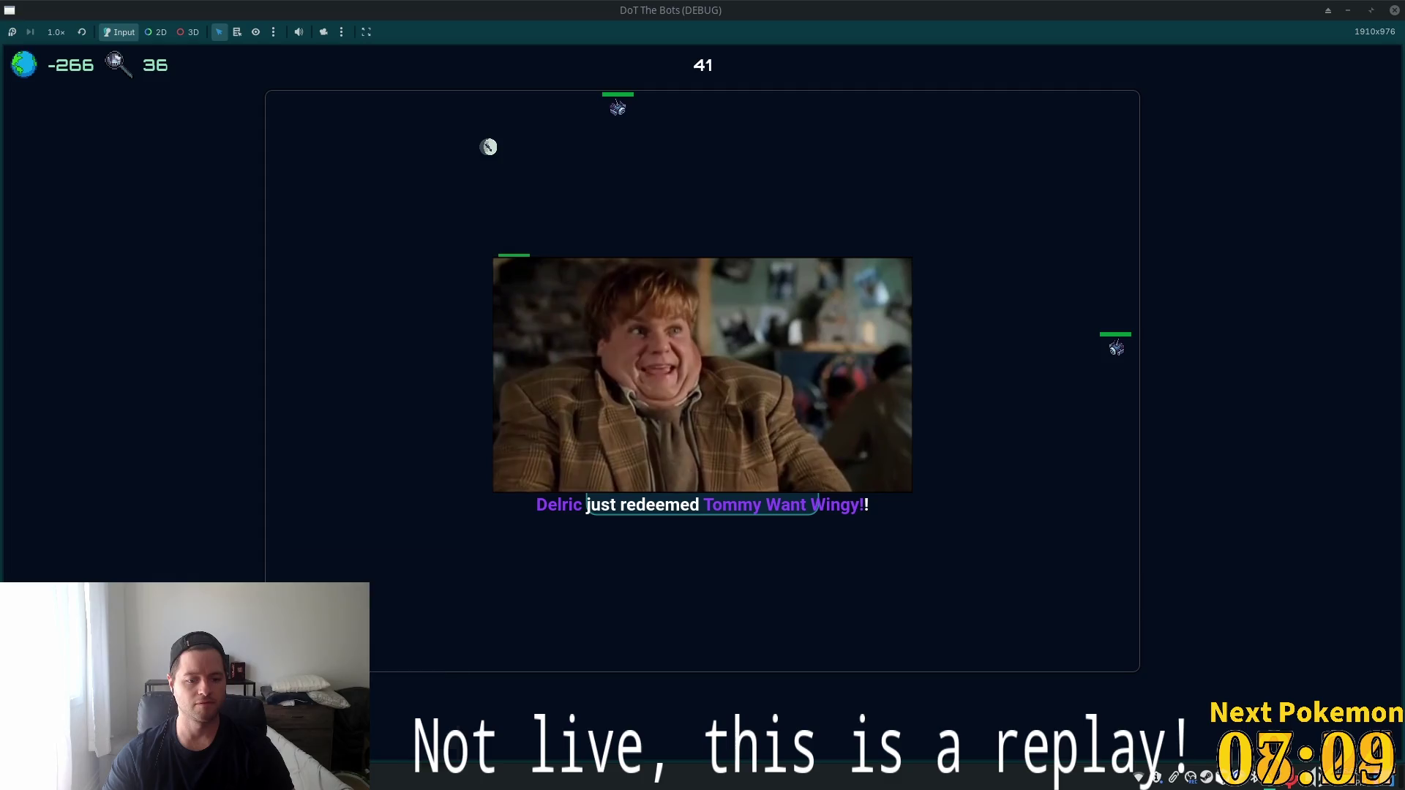
{"action": "right_click", "coordinate": [308, 777]}
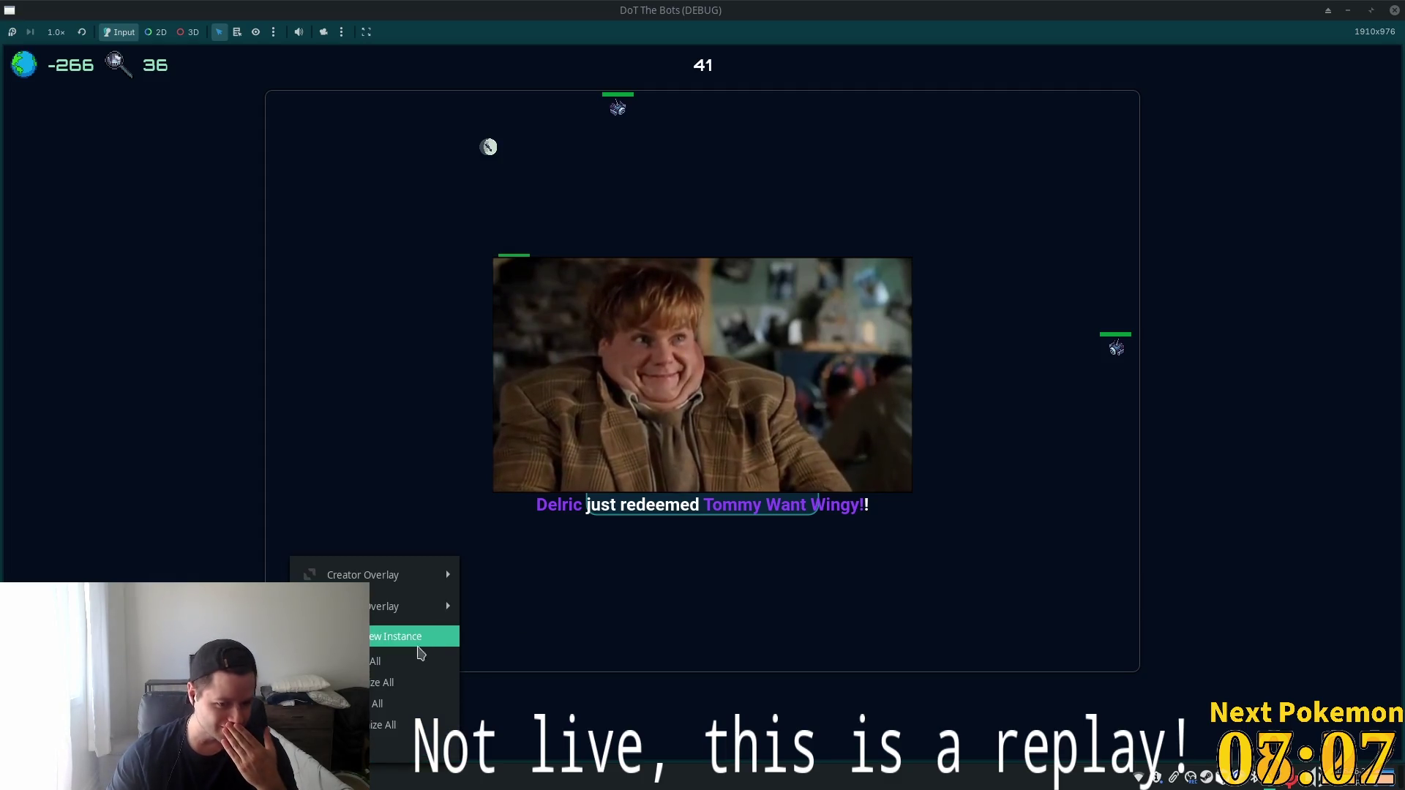
{"action": "mouse_move", "coordinate": [405, 618]}
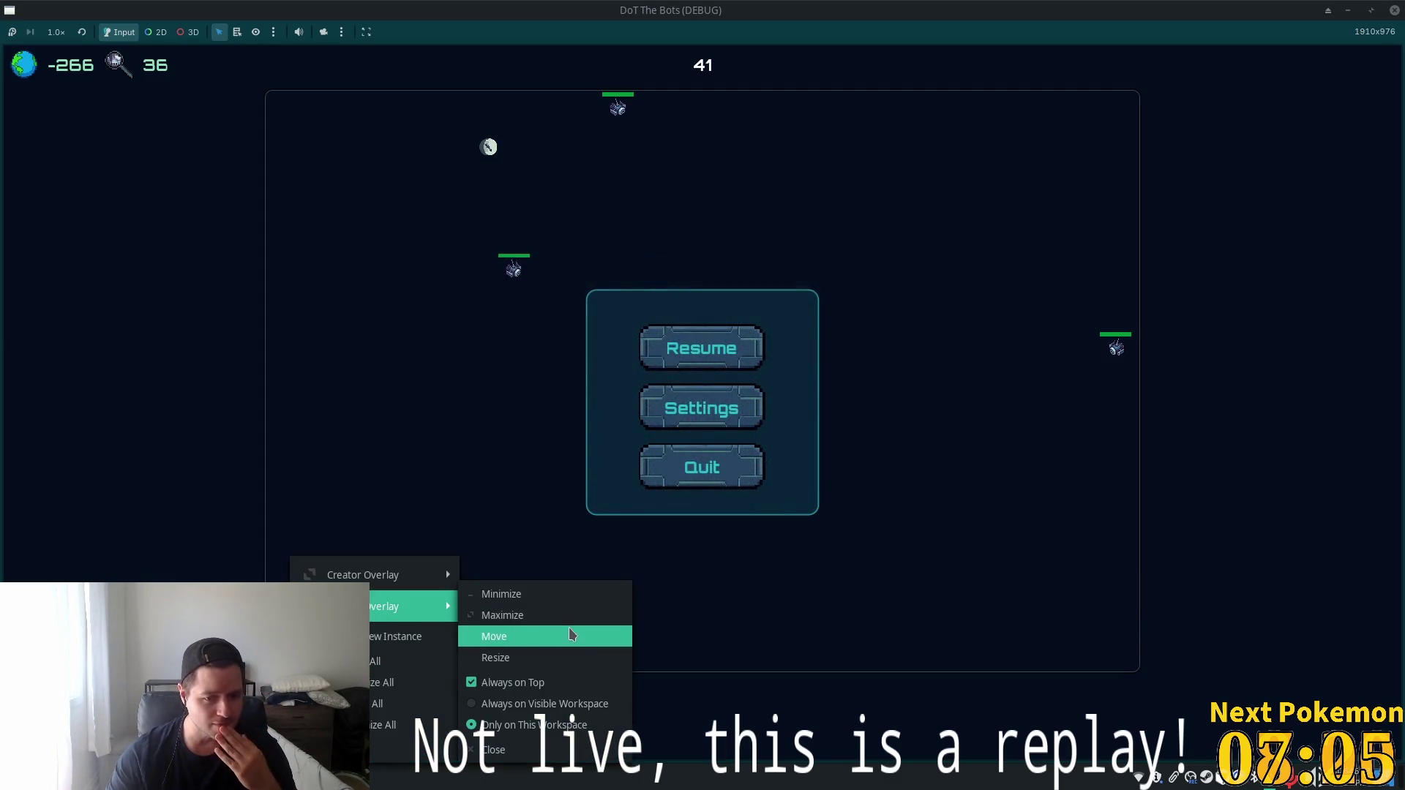
{"action": "left_click", "coordinate": [497, 637]}
{"action": "left_click", "coordinate": [1398, 406]}
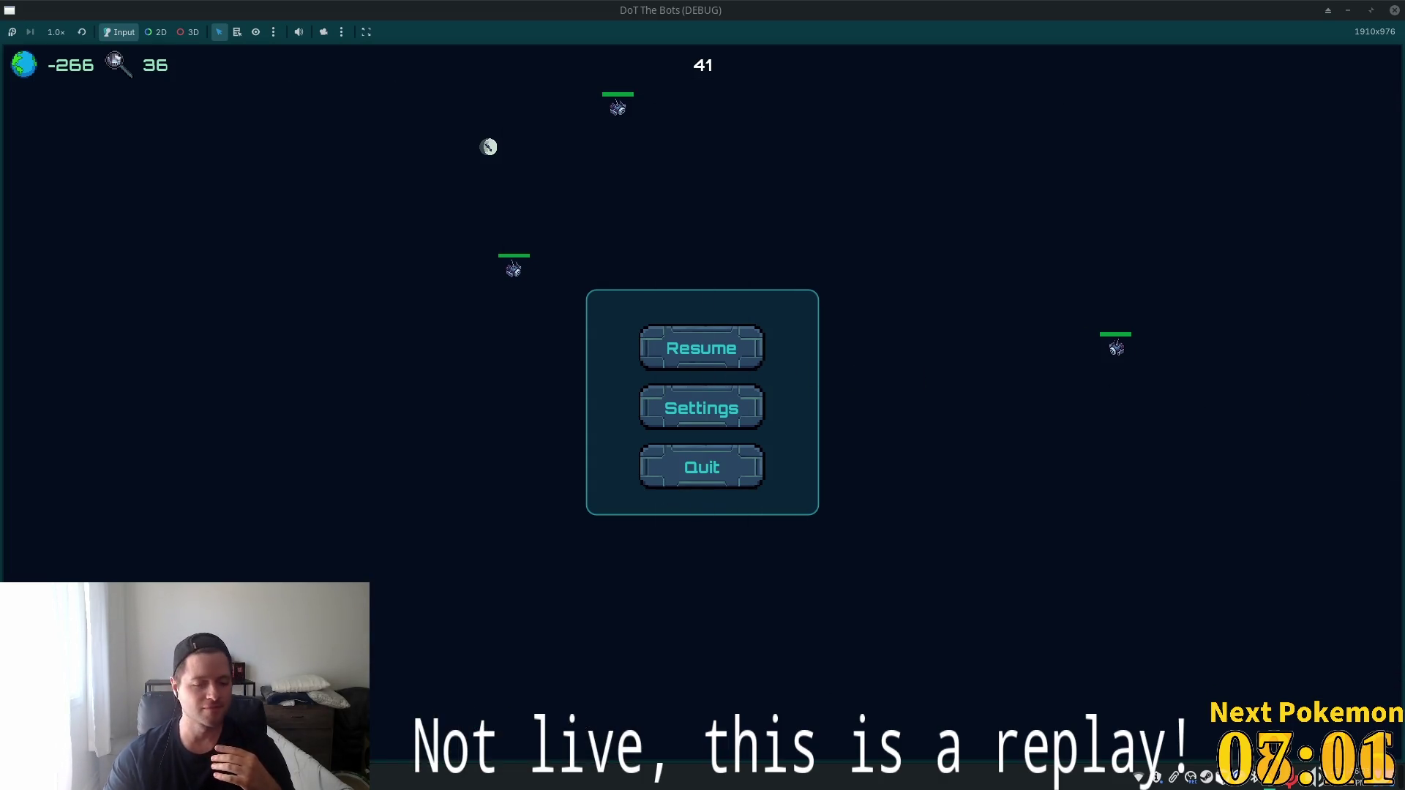
{"action": "right_click", "coordinate": [293, 777]}
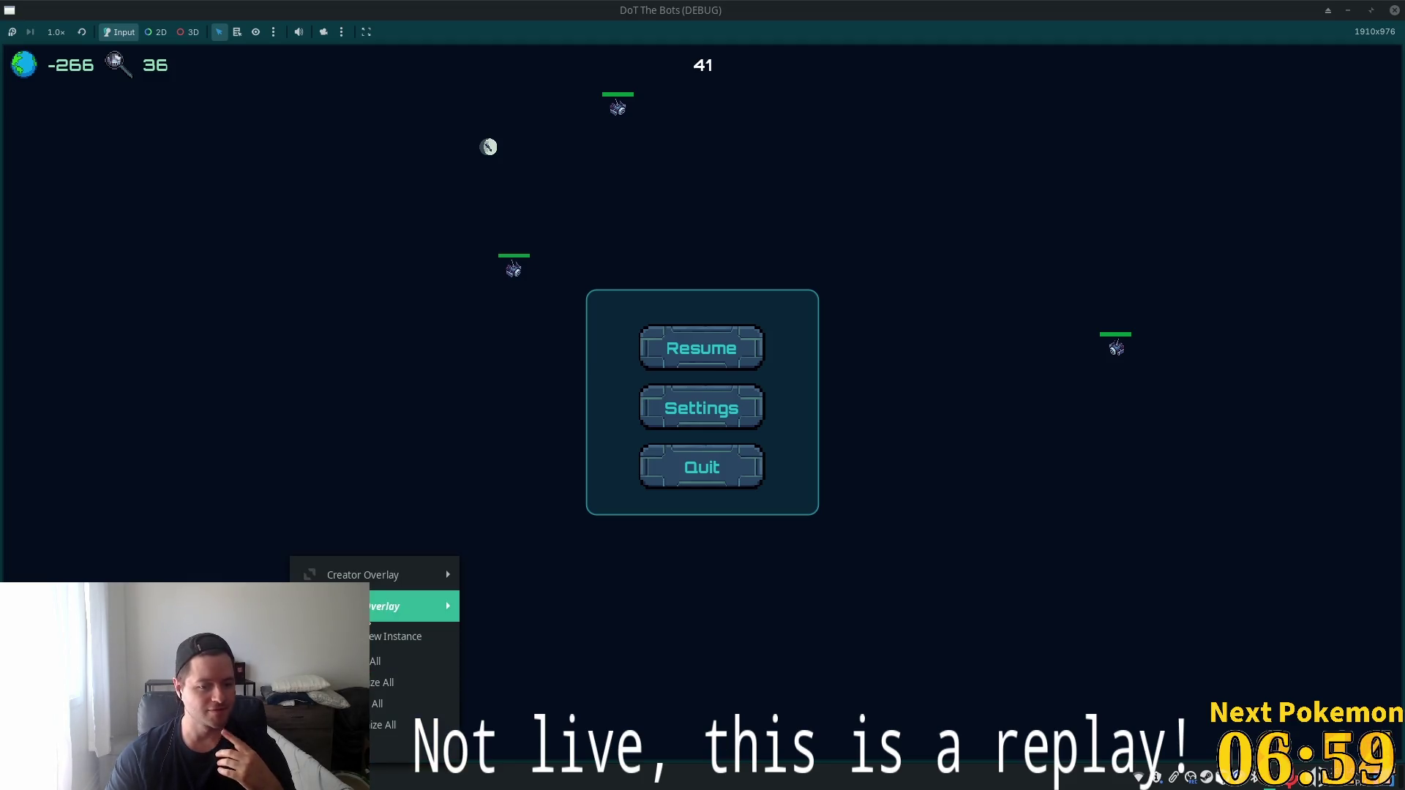
{"action": "mouse_move", "coordinate": [391, 575]}
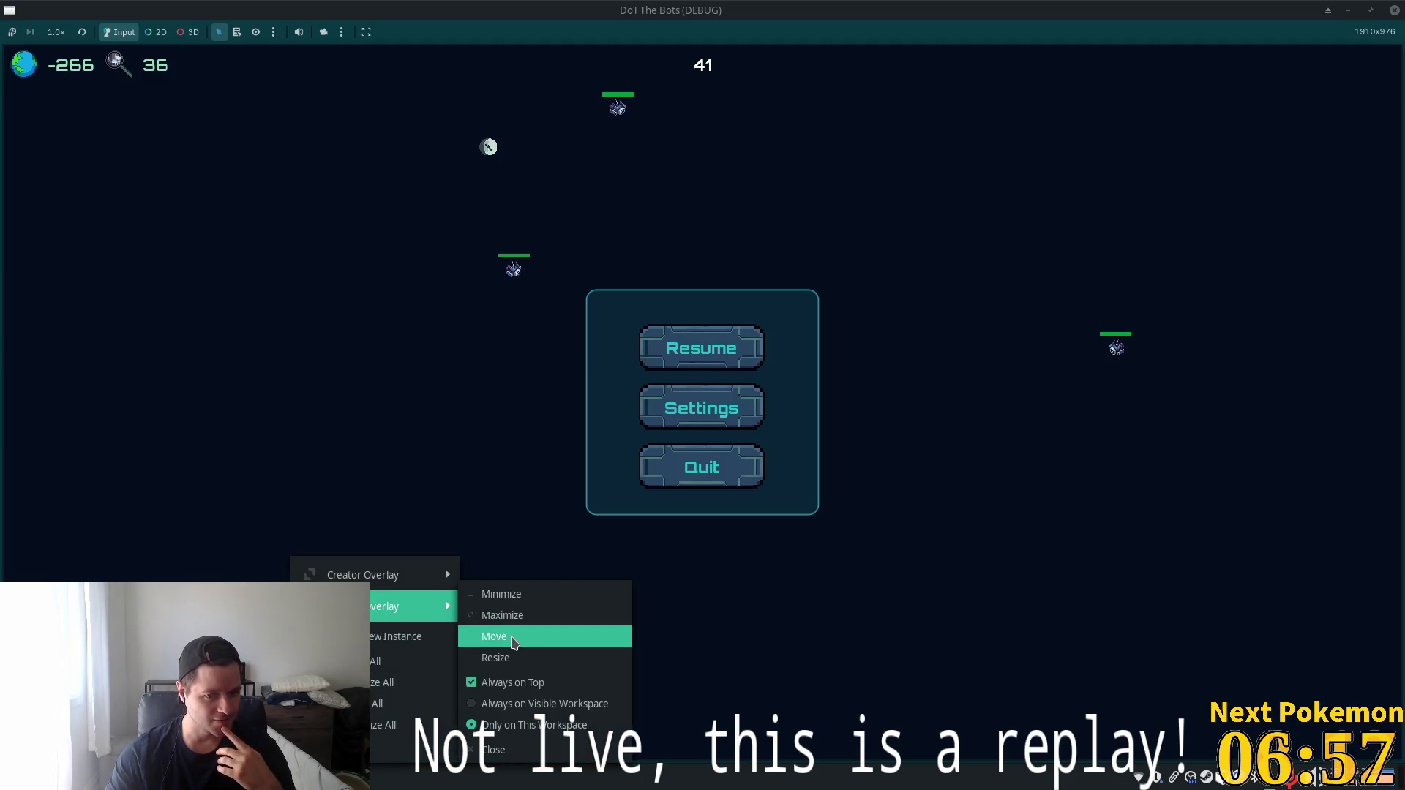
{"action": "left_click", "coordinate": [521, 661]}
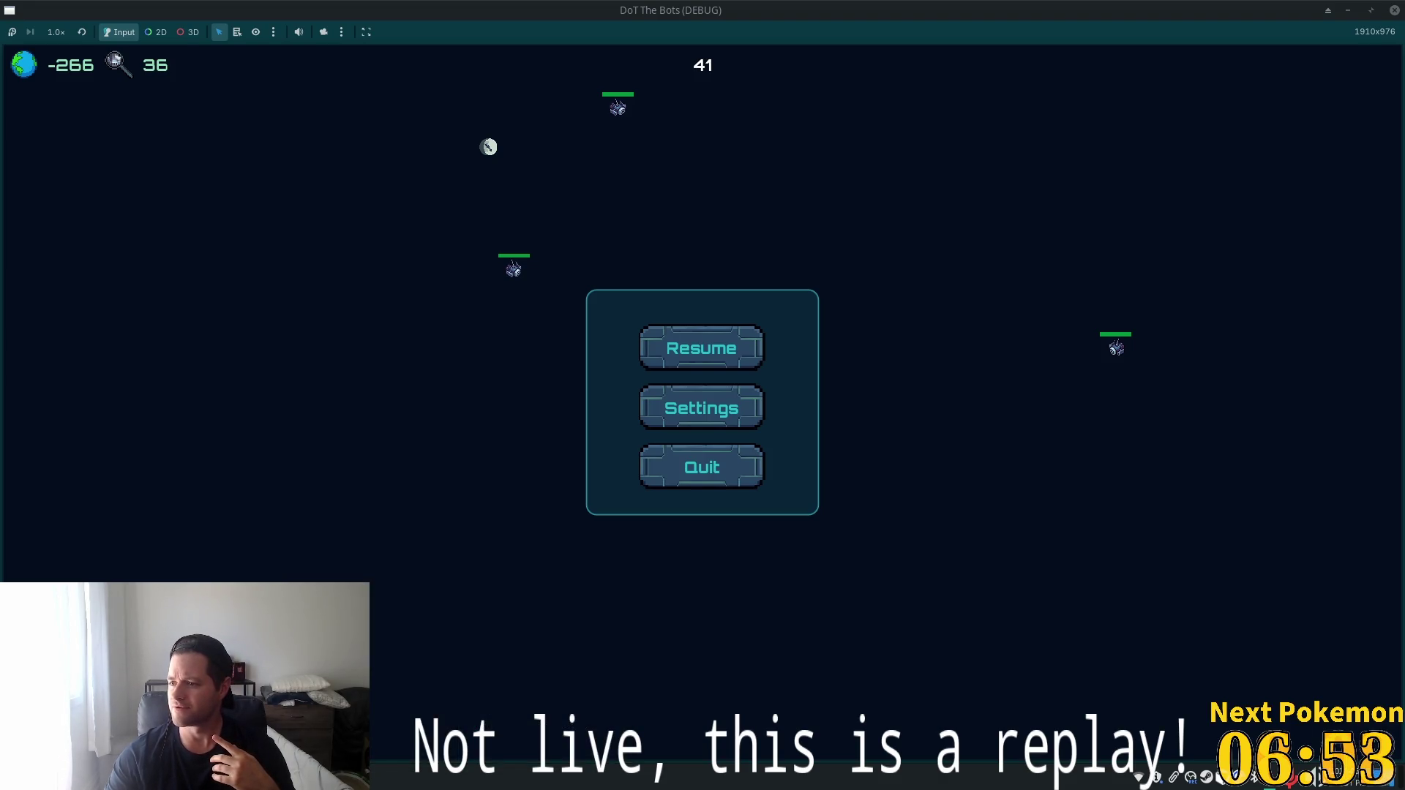
{"action": "right_click", "coordinate": [293, 778]}
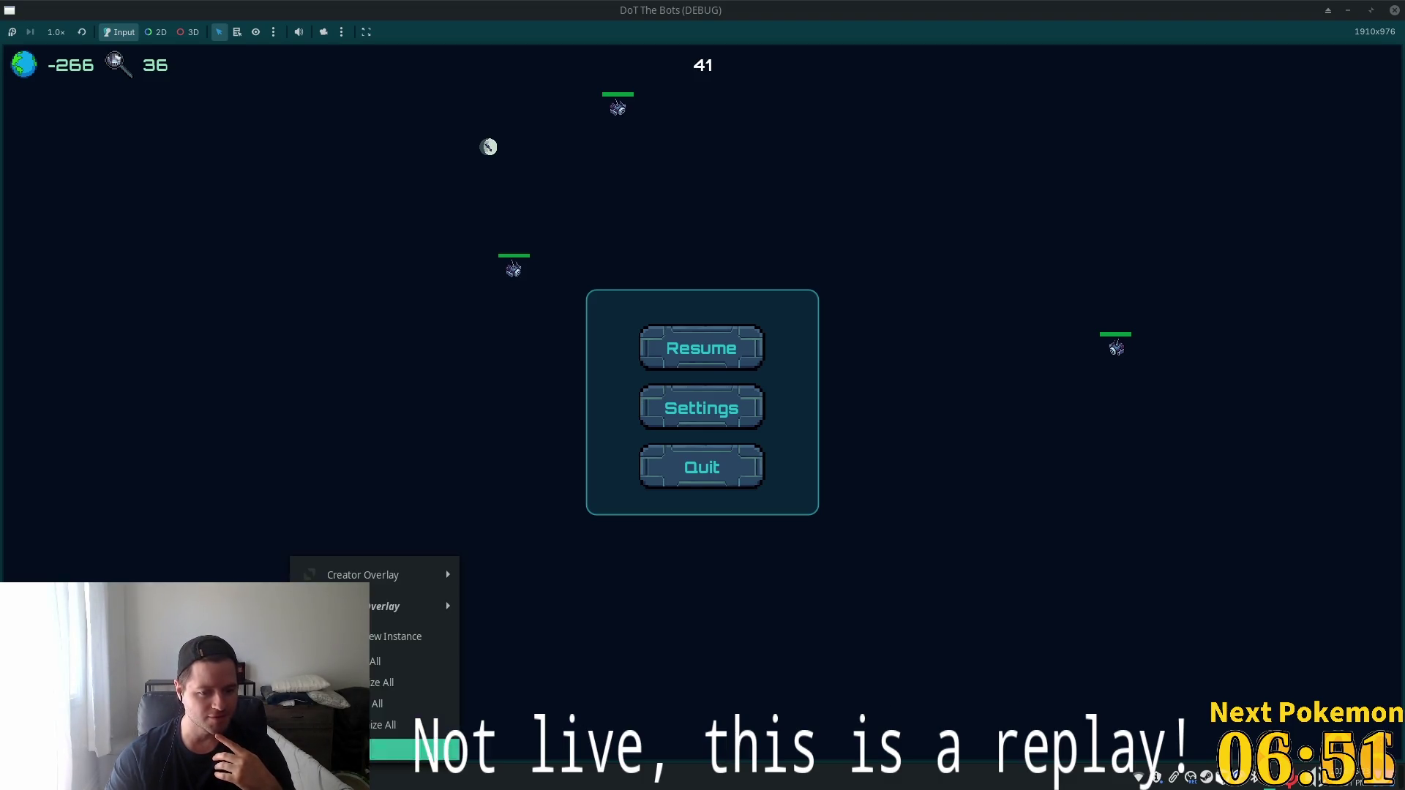
{"action": "mouse_move", "coordinate": [372, 617]}
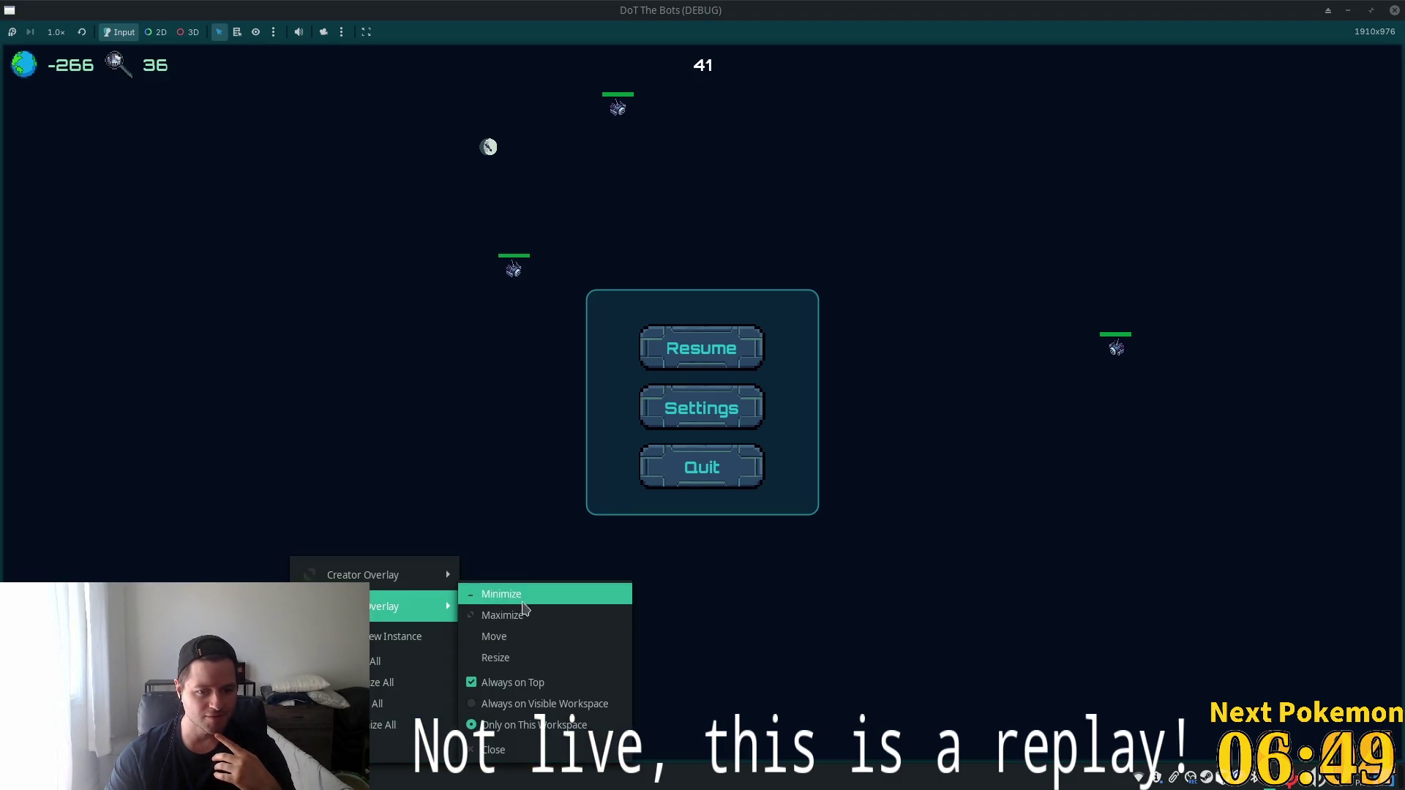
{"action": "left_click", "coordinate": [505, 637]}
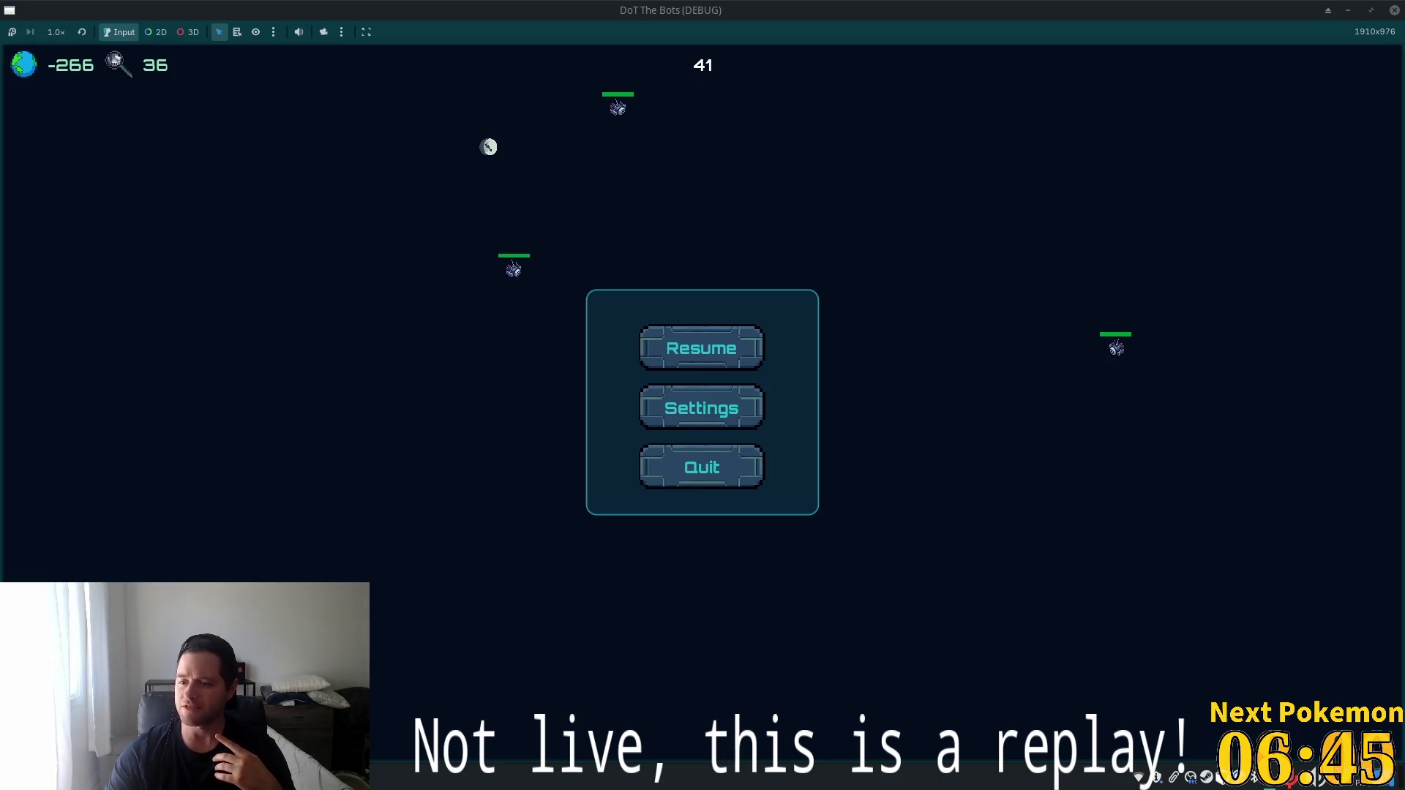
Resume the game and sweep beams across the bot clusters around the planet.
{"action": "left_click", "coordinate": [702, 354]}
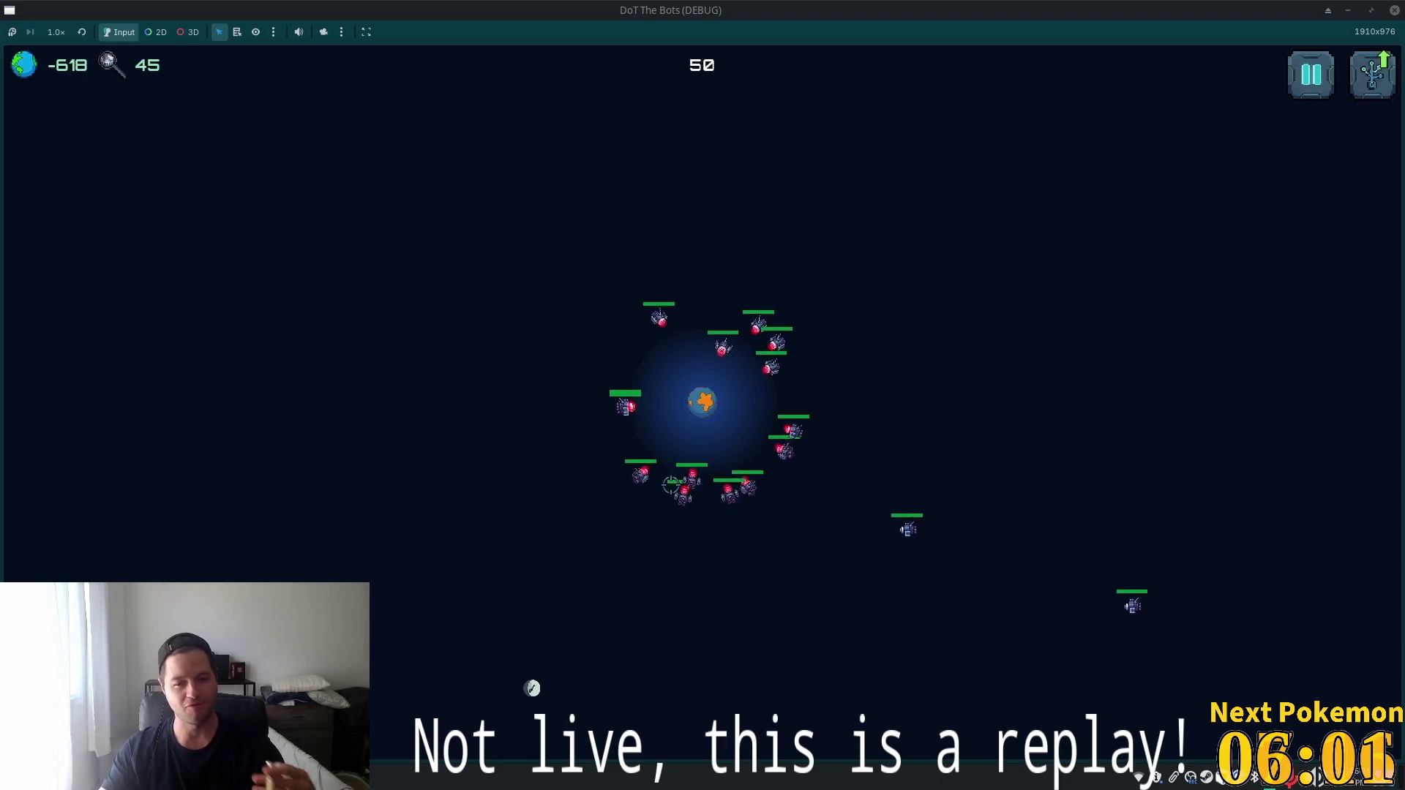
{"action": "mouse_move", "coordinate": [732, 512]}
{"action": "left_mouse_down"}
{"action": "mouse_move", "coordinate": [637, 454]}
{"action": "mouse_move", "coordinate": [612, 393]}
{"action": "mouse_move", "coordinate": [624, 338]}
{"action": "left_mouse_up"}
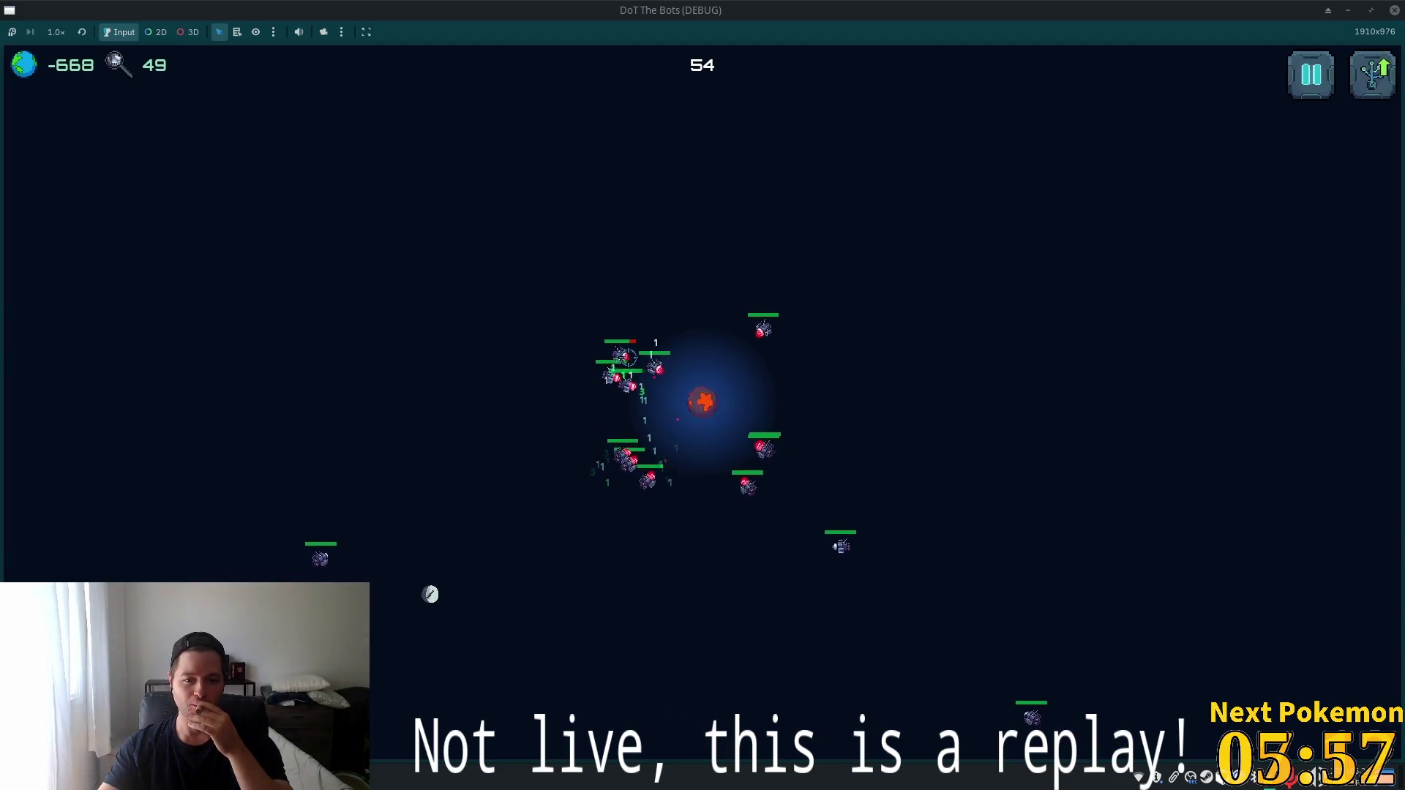
{"action": "left_click_drag", "start_coordinate": [407, 558], "coordinate": [376, 467]}
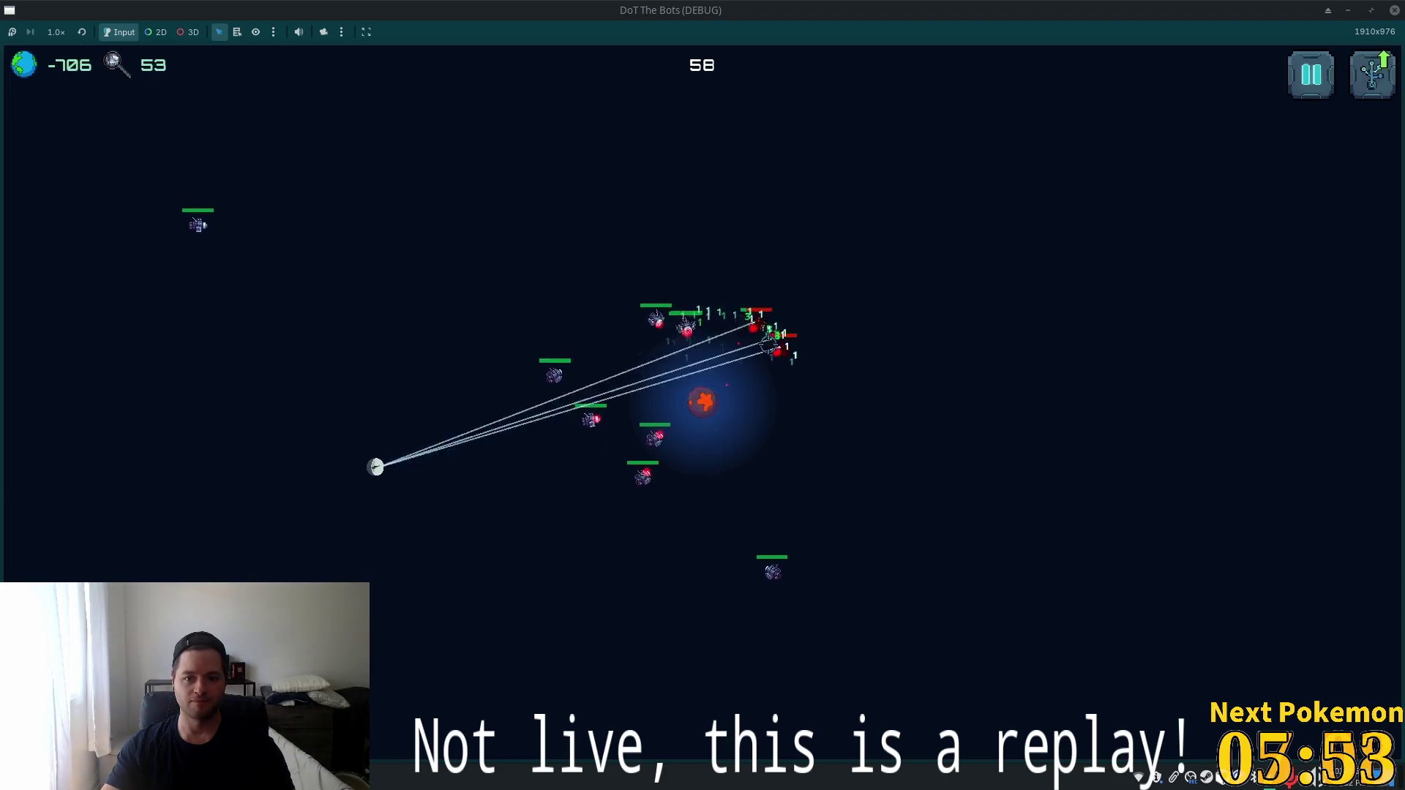
Steer the player orb up and to the right, then bring up the Mousepad notes.
{"action": "key", "text": "w"}
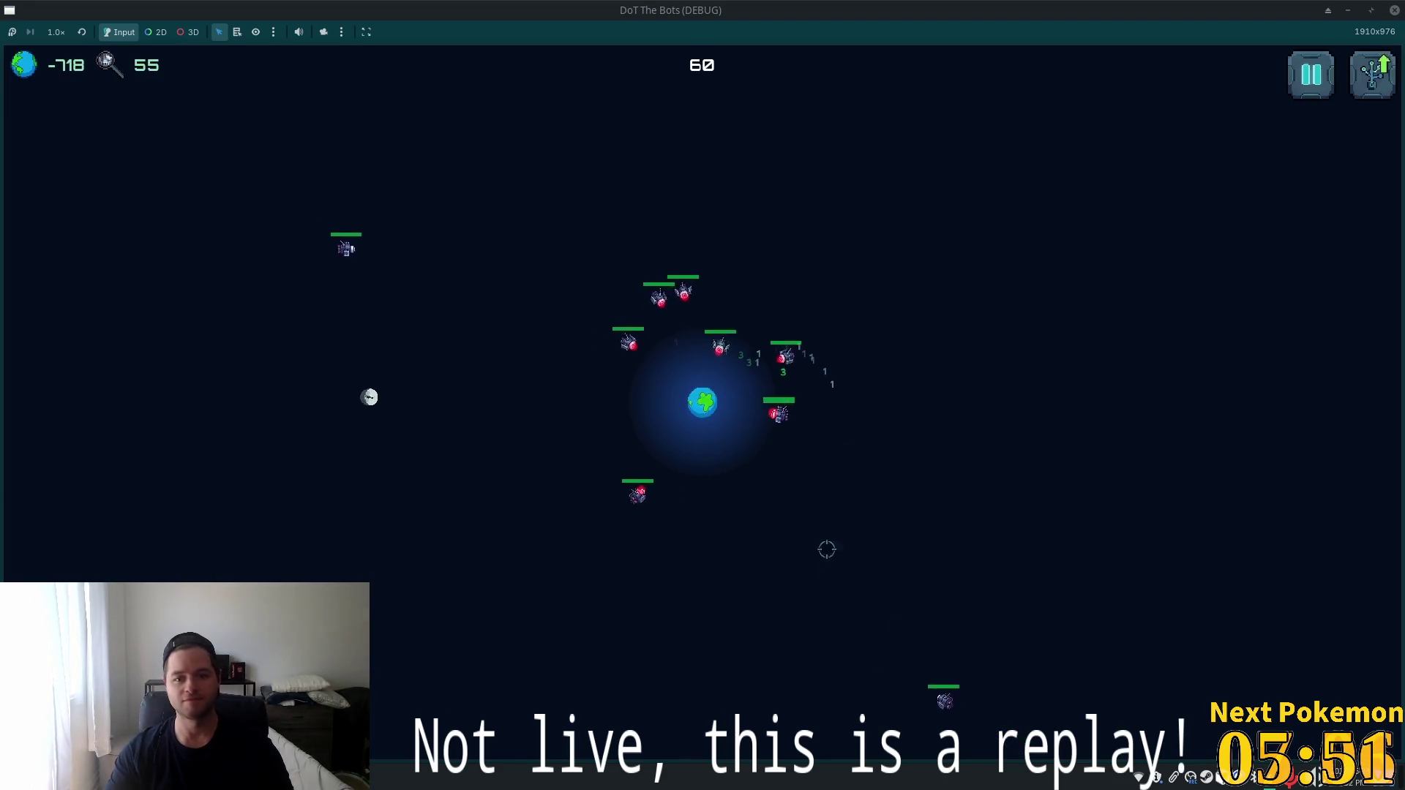
{"action": "key", "text": "w"}
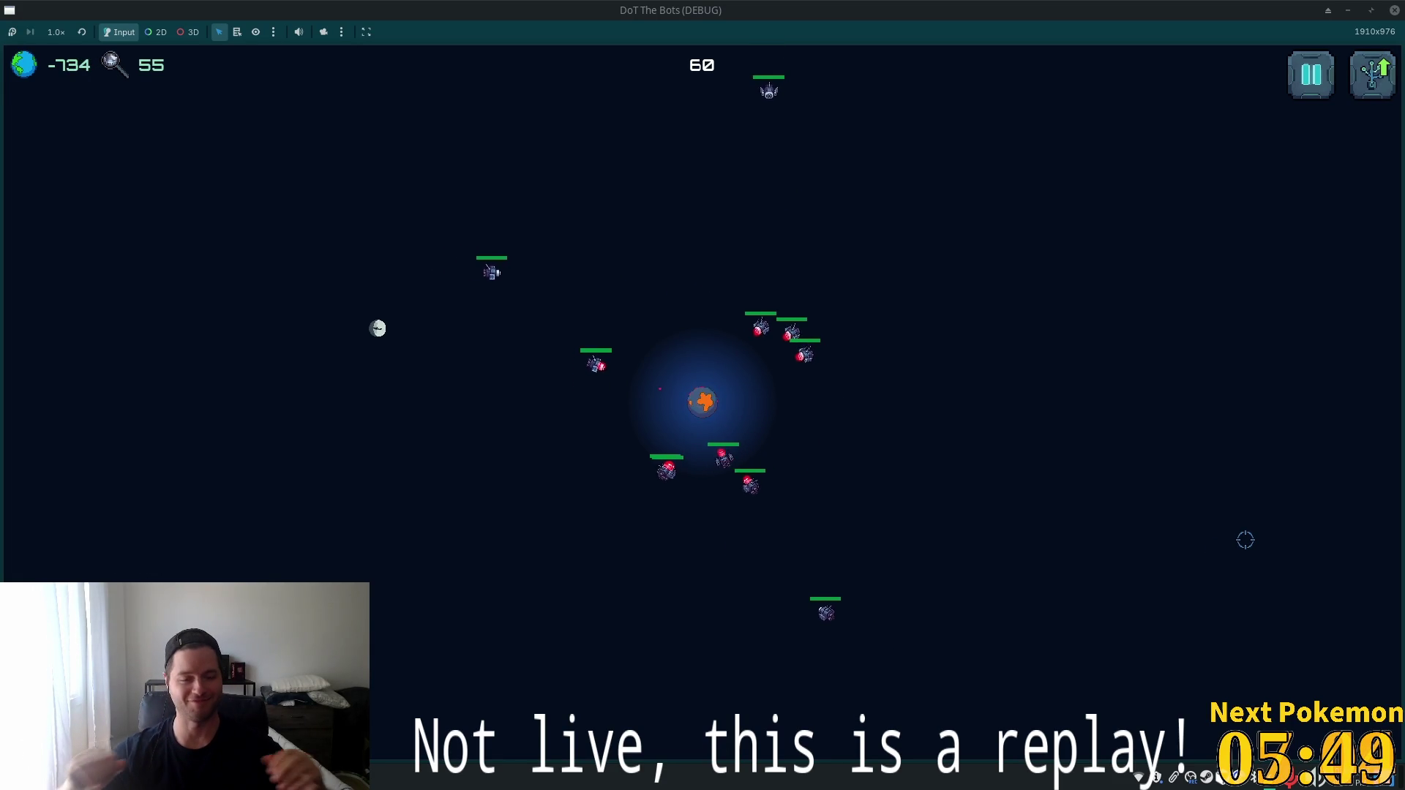
{"action": "key", "text": "w"}
{"action": "key", "text": "w"}
{"action": "key", "text": "d"}
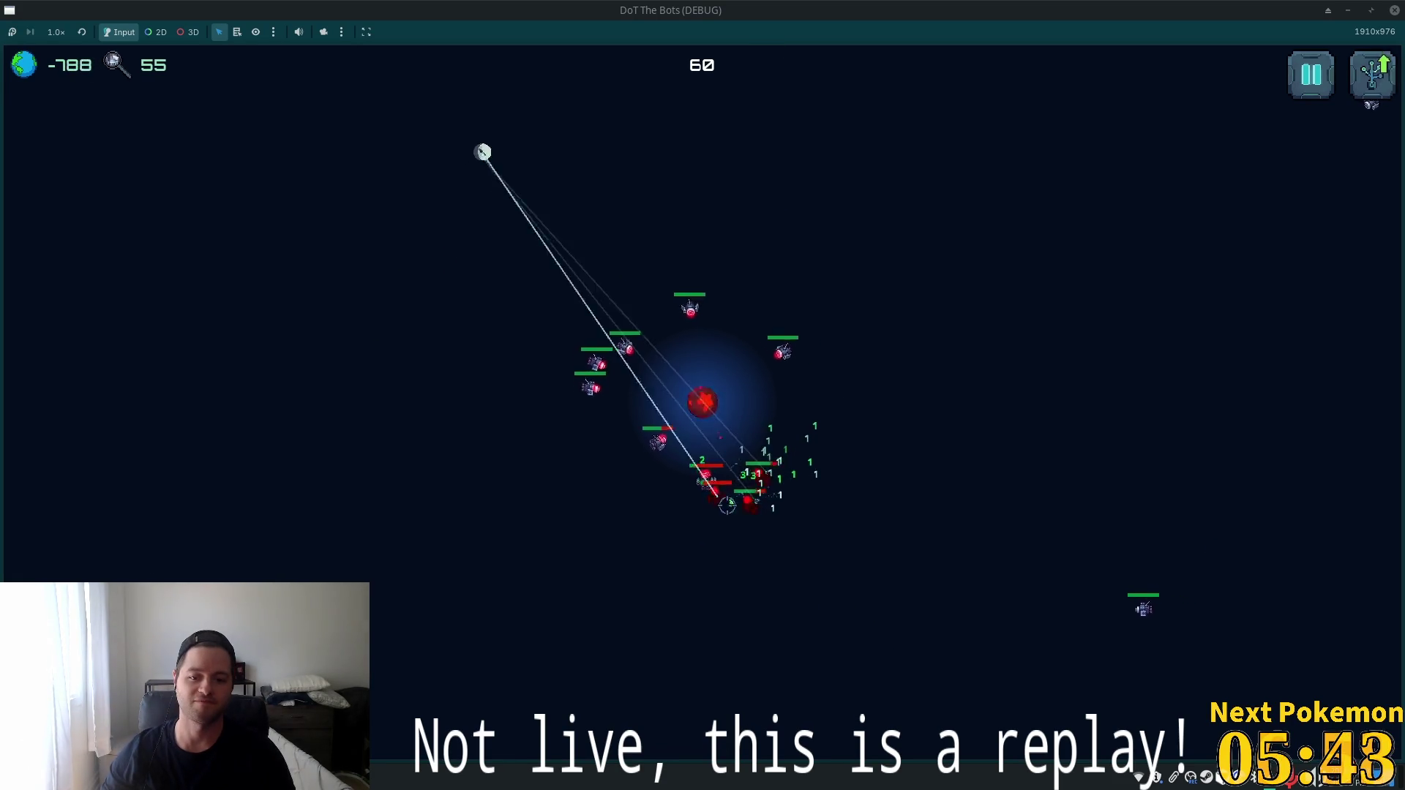
{"action": "key", "text": "d"}
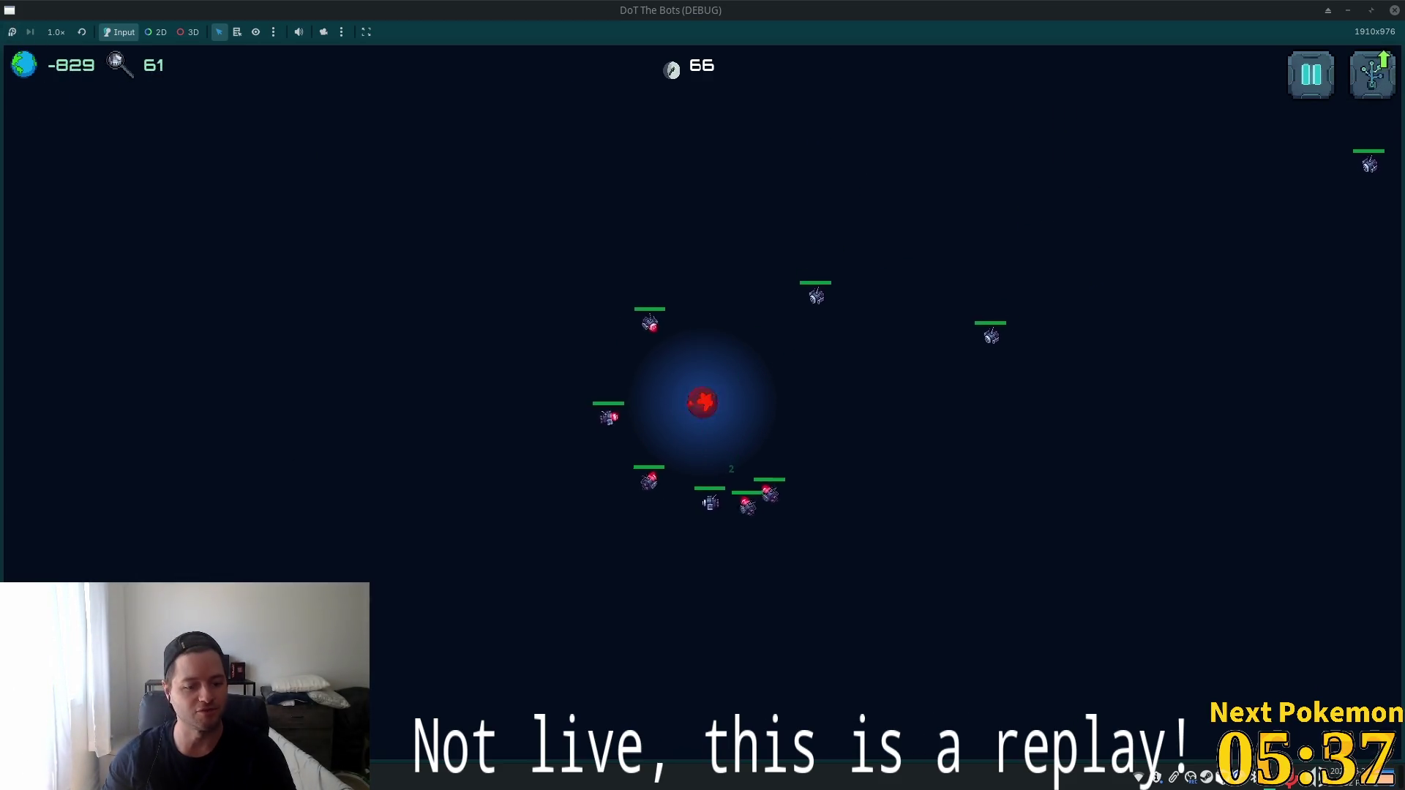
{"action": "key", "text": "alt+Tab"}
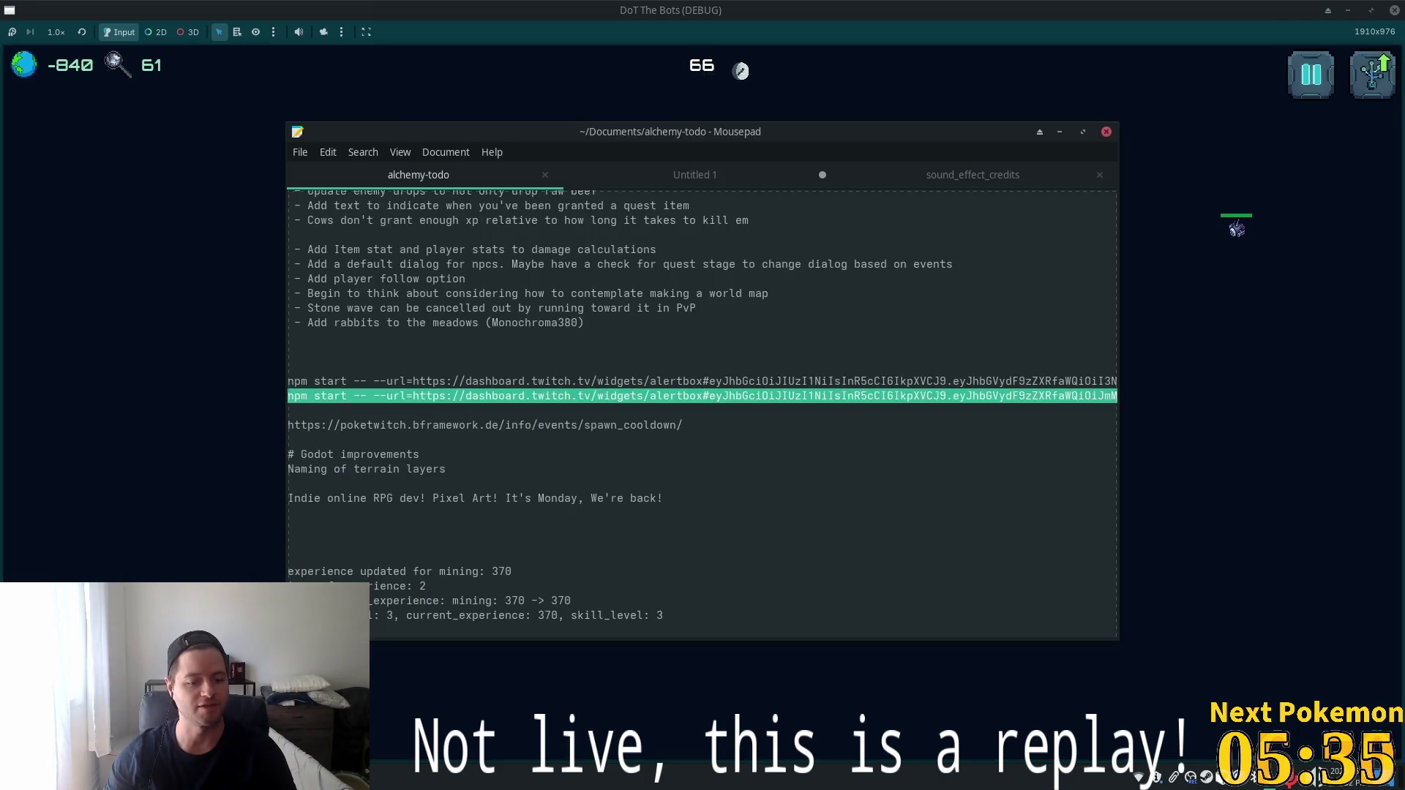
In Untitled 1, add 'tooltip for resource display' as the new first todo line, then return to the game.
{"action": "left_click", "coordinate": [695, 175]}
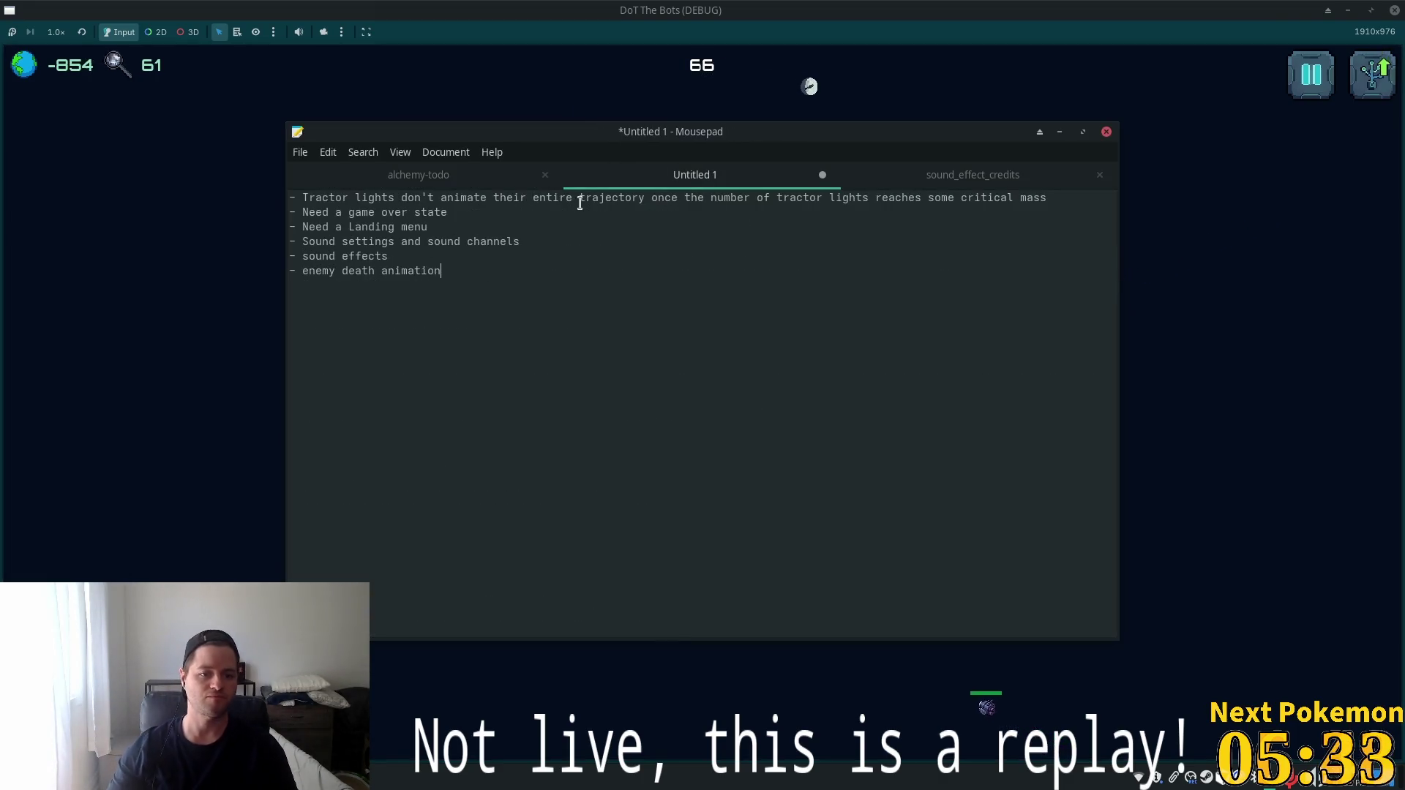
{"action": "key", "text": "Return"}
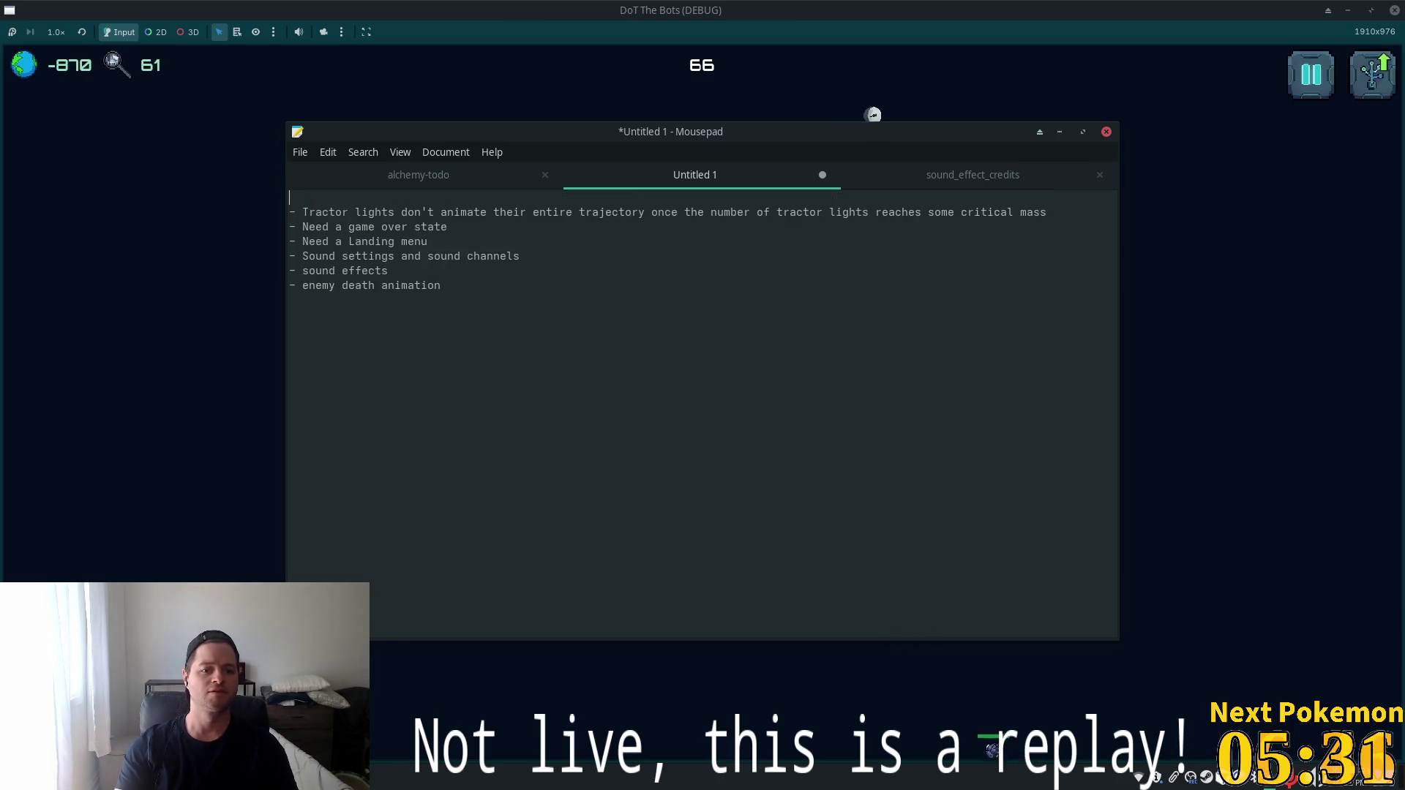
{"action": "type", "text": "- toltip f"}
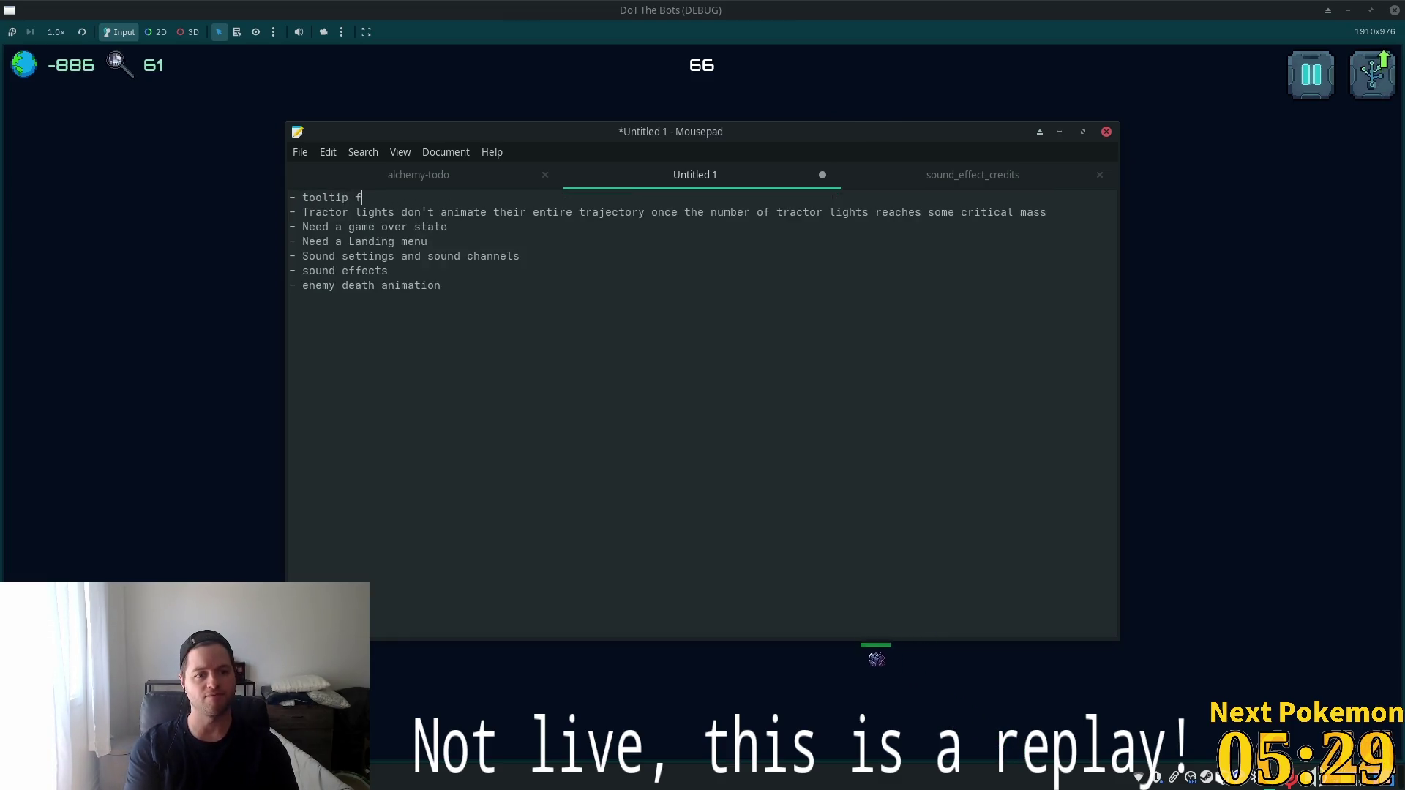
{"action": "type", "text": "or R"}
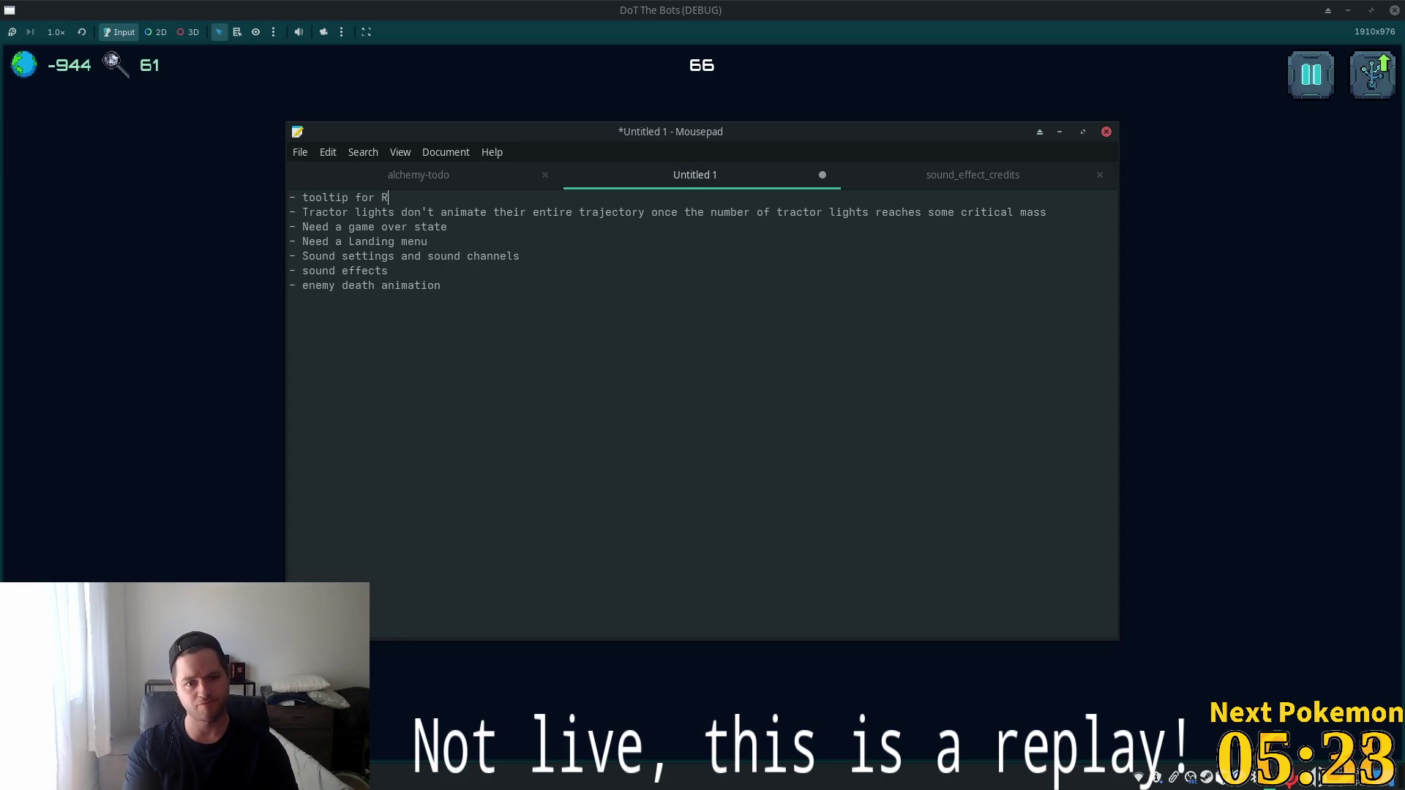
{"action": "type", "text": "source"}
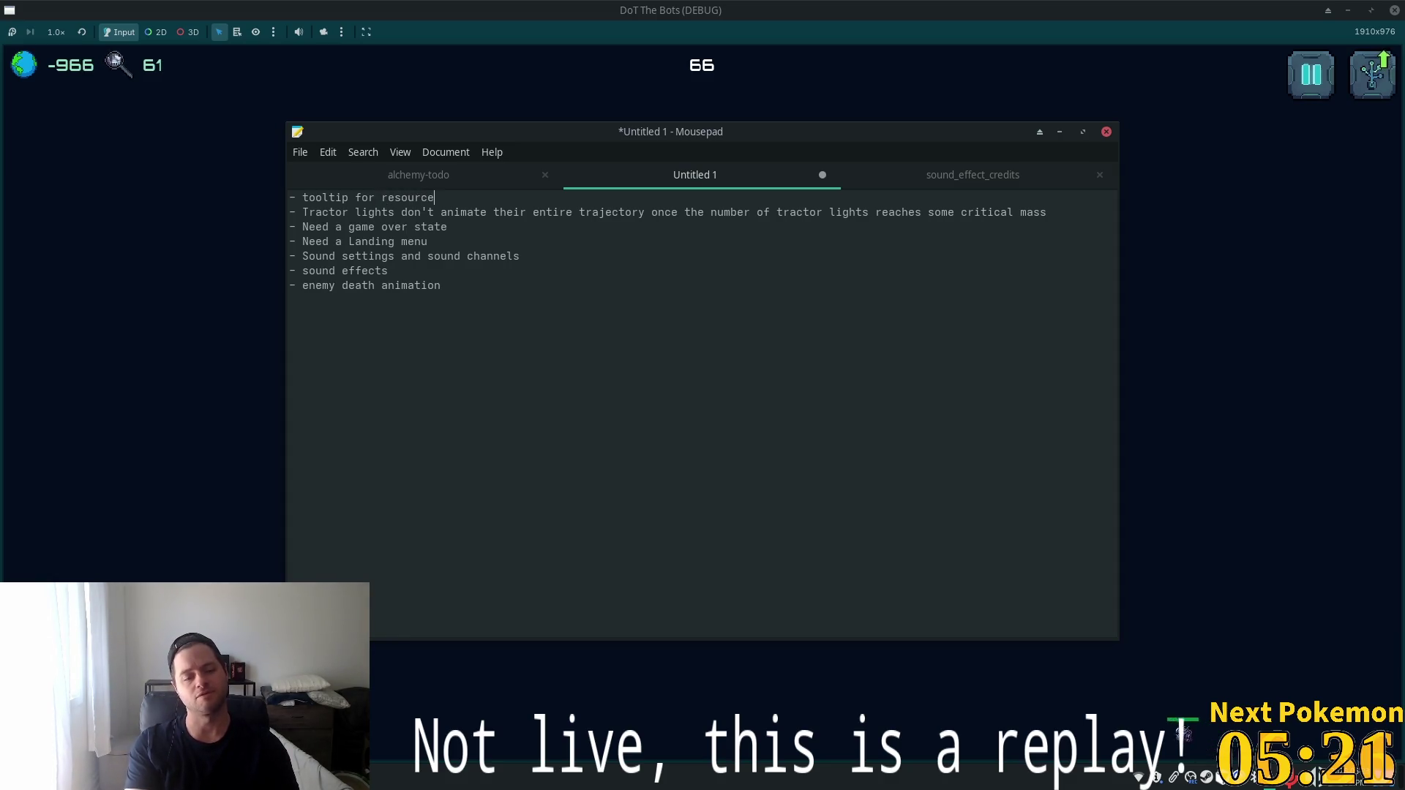
{"action": "type", "text": " display"}
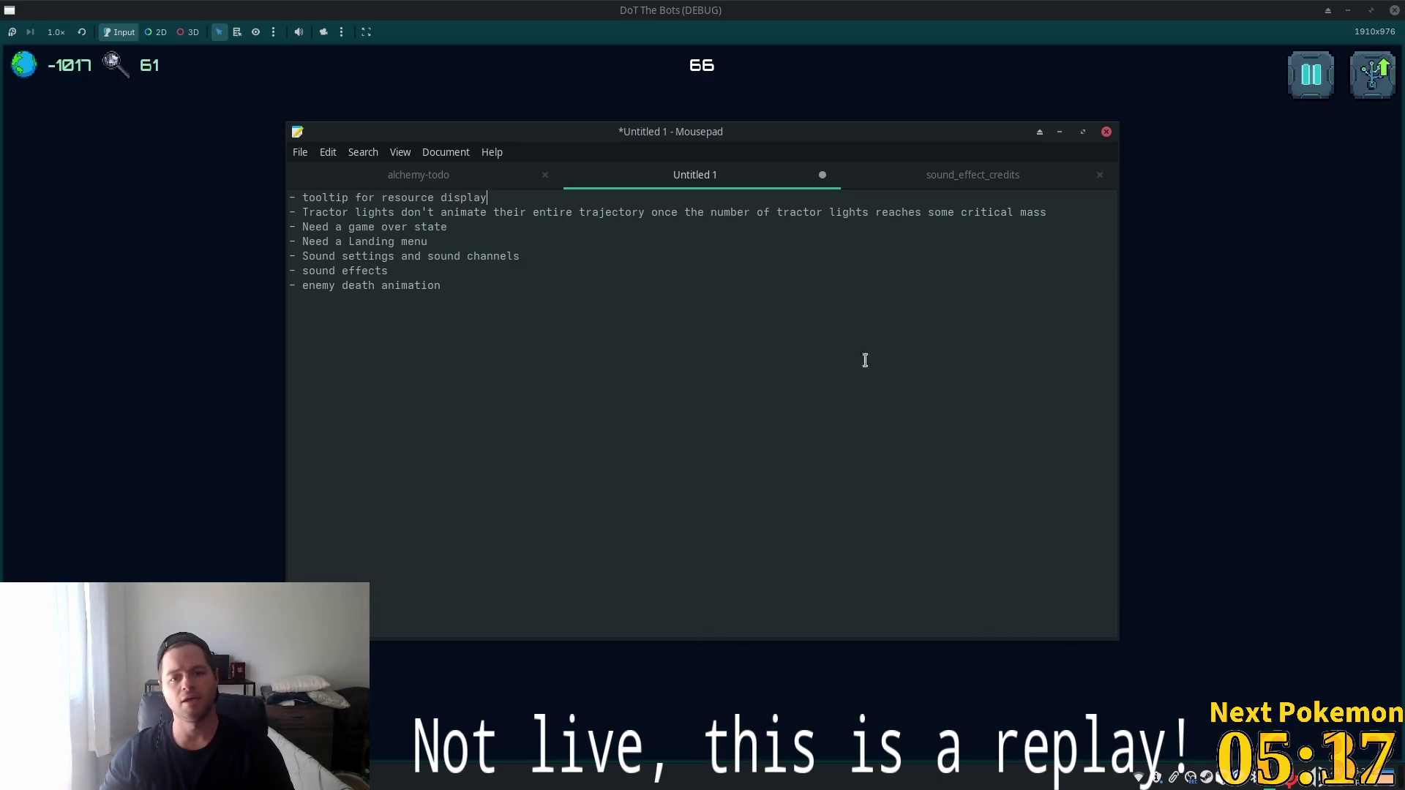
{"action": "left_click", "coordinate": [894, 7]}
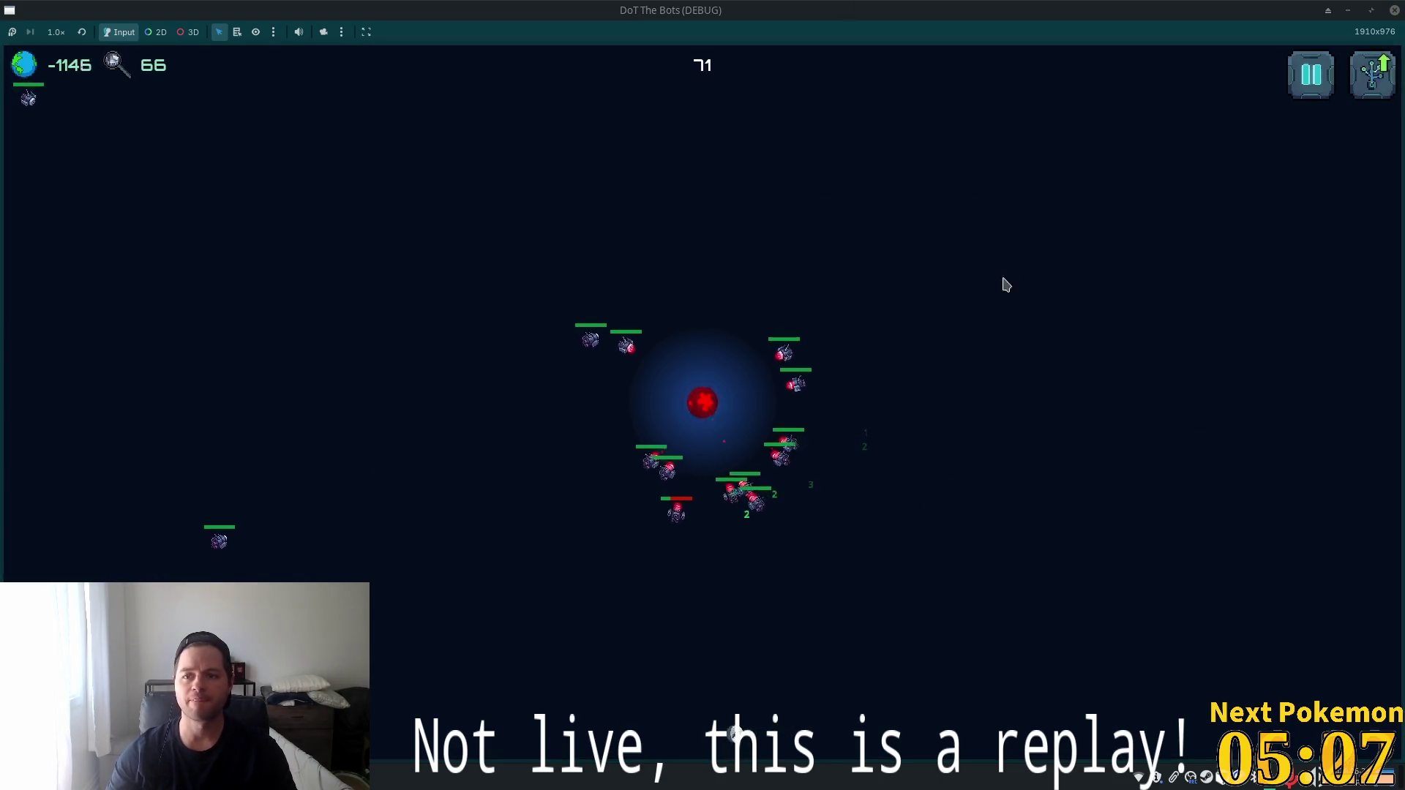
Stop the DoT The Bots debug run with F8.
{"action": "key", "text": "F8"}
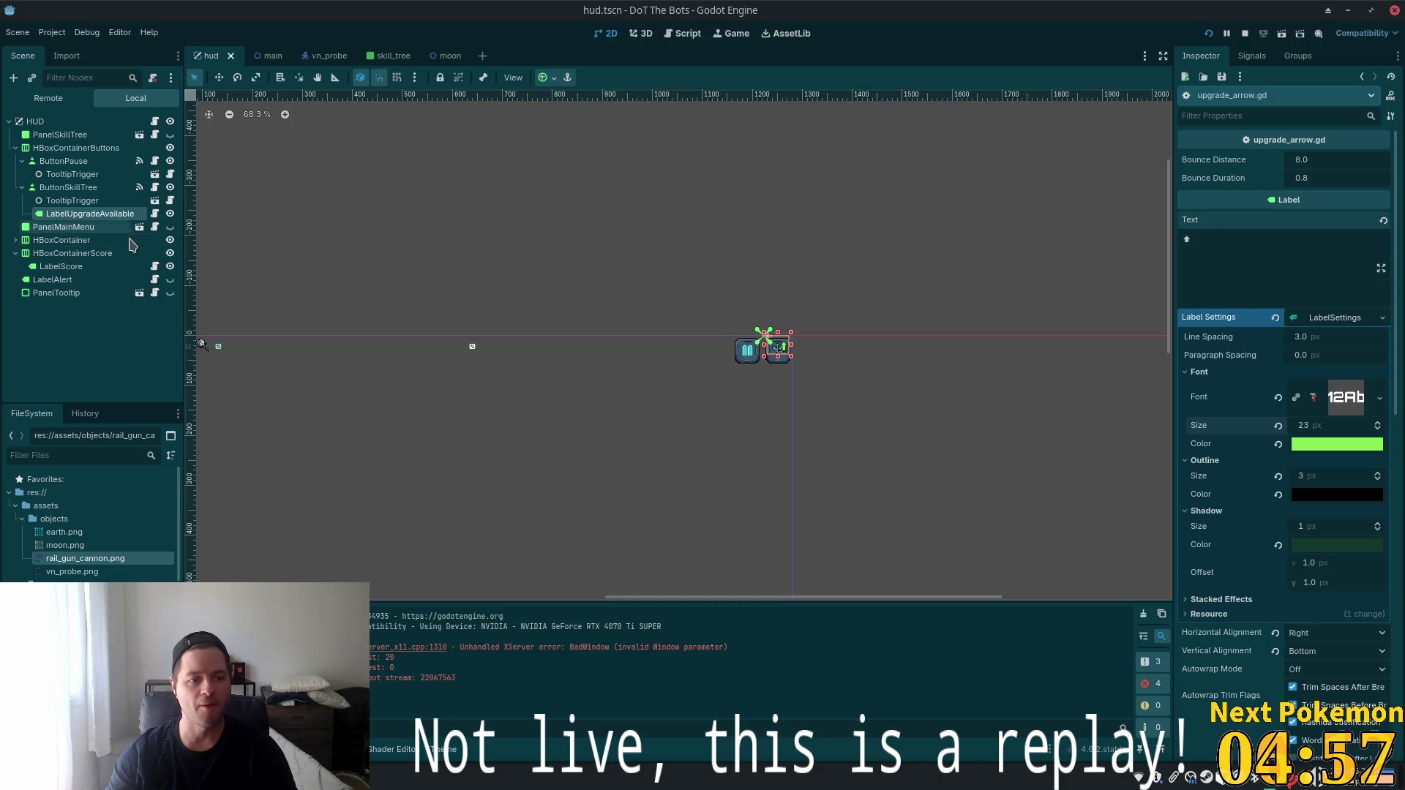
Hide LabelUpgradeAvailable in the HUD and open ButtonSkillTree's ui_button.gd script.
{"action": "left_click", "coordinate": [92, 176]}
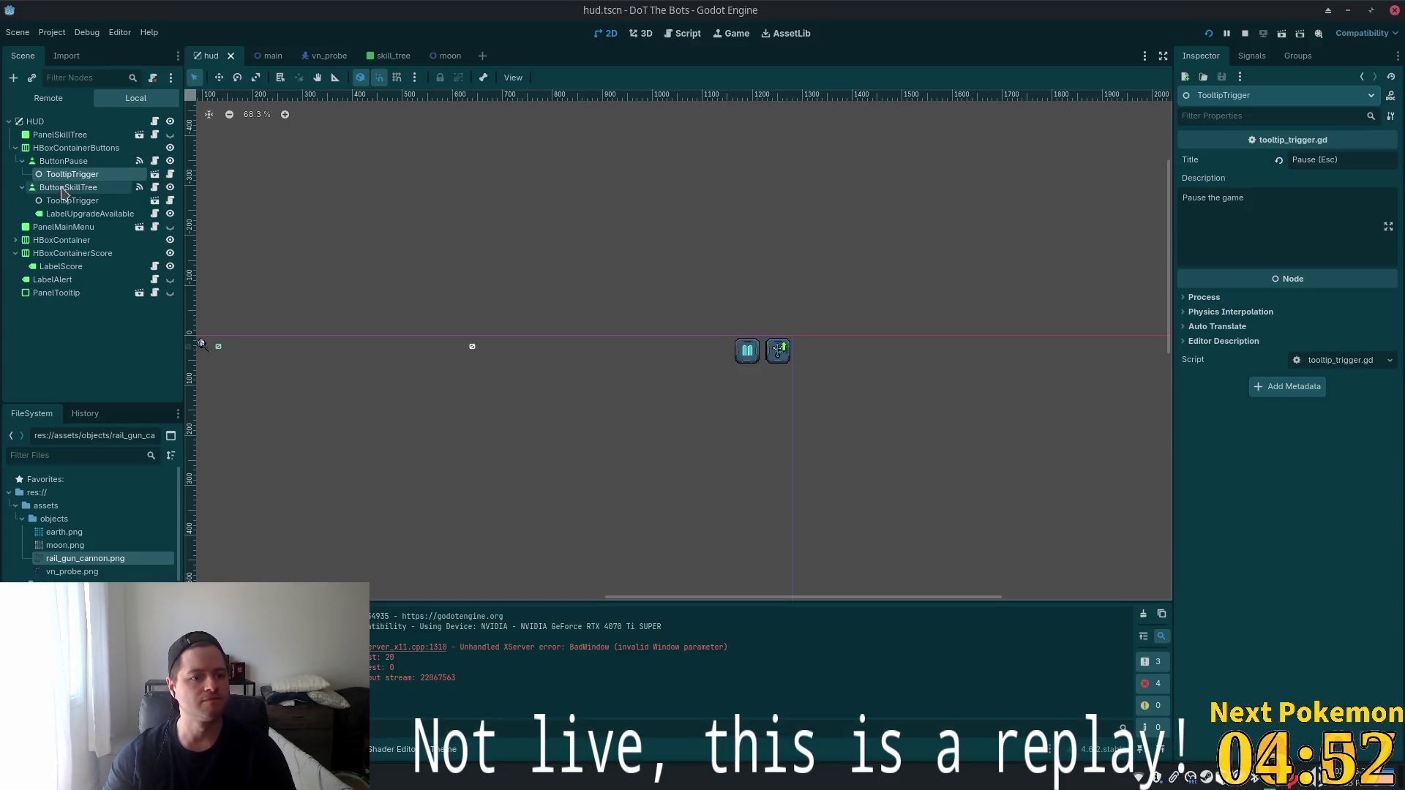
{"action": "left_click", "coordinate": [73, 213]}
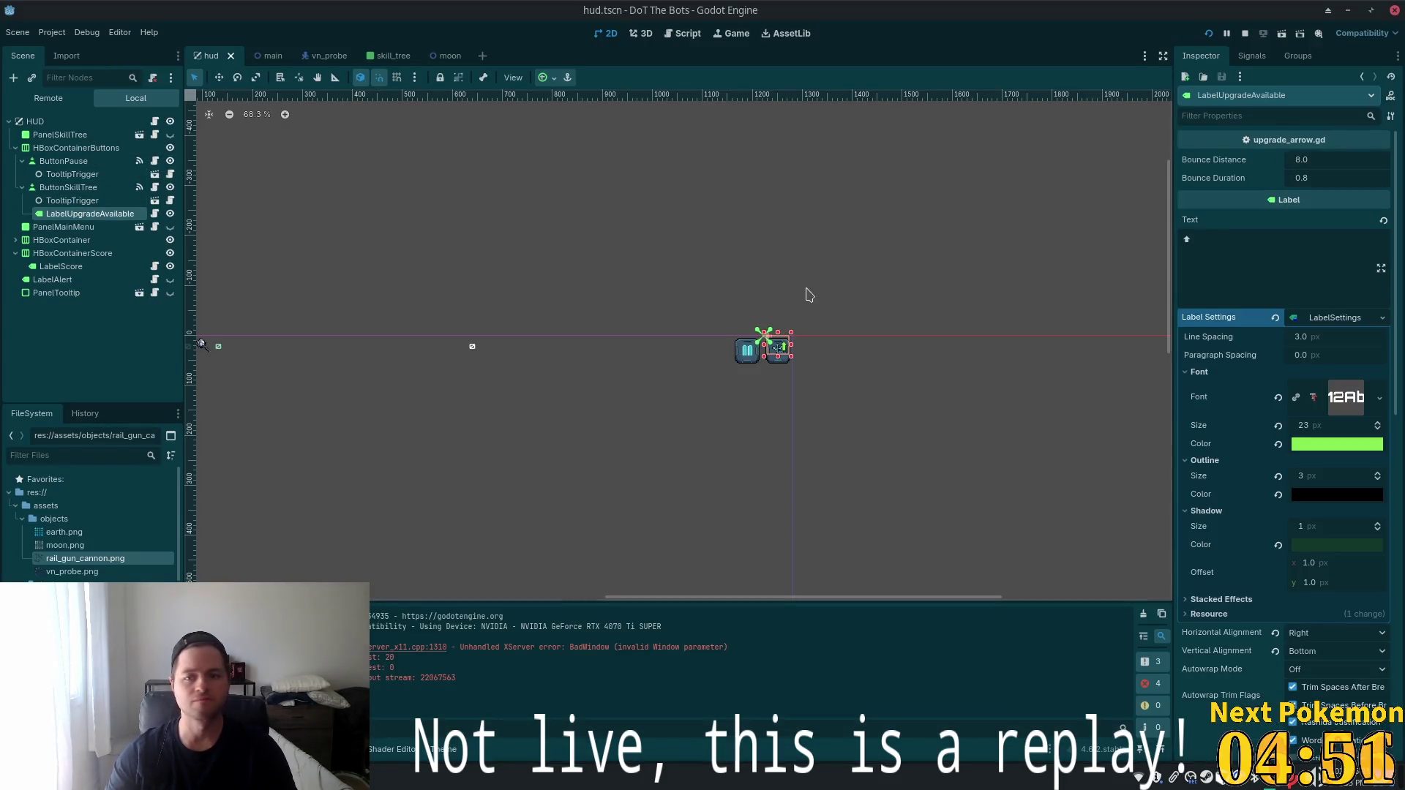
{"action": "scroll", "coordinate": [911, 337], "scroll_direction": "up", "scroll_amount": 2}
{"action": "scroll", "coordinate": [816, 387], "scroll_direction": "up", "scroll_amount": 2}
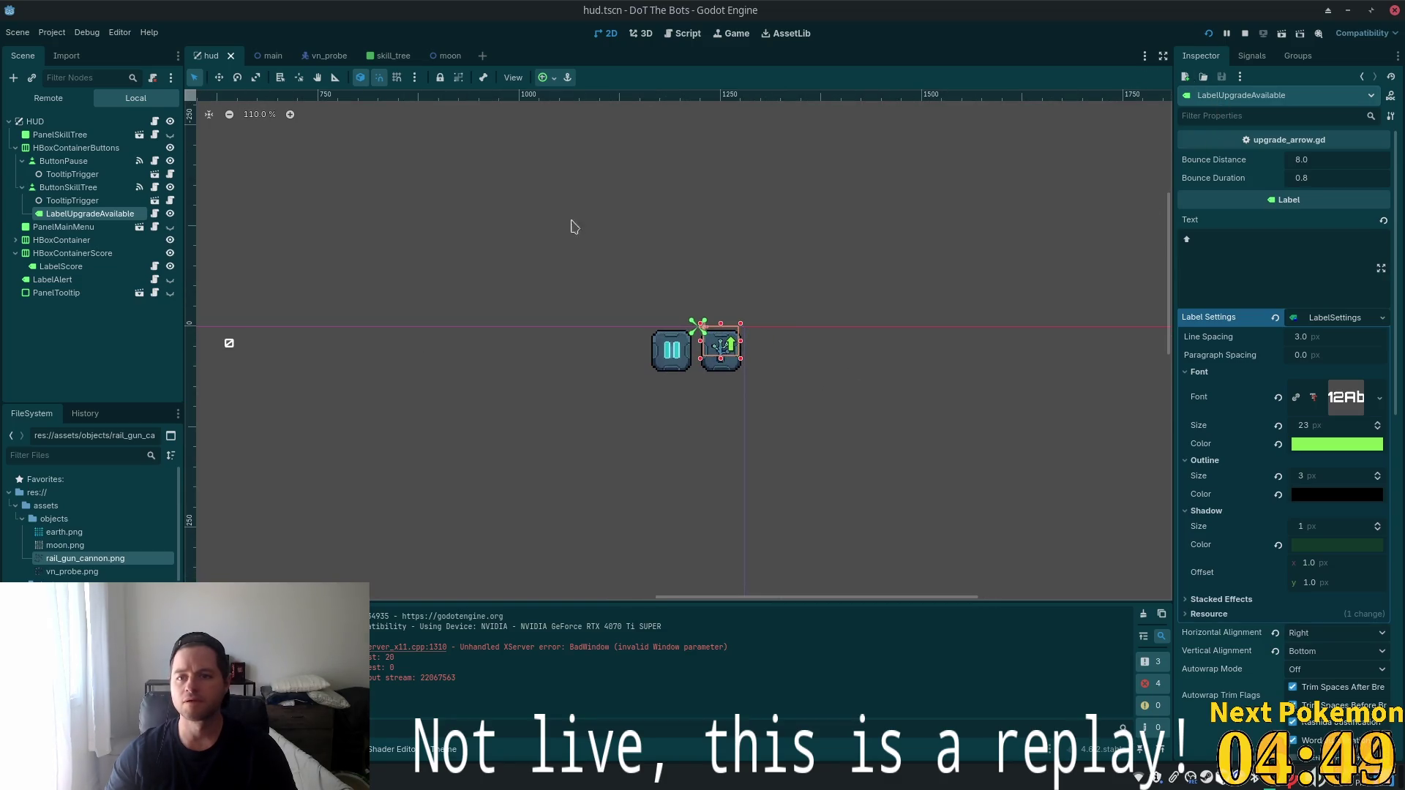
{"action": "left_click", "coordinate": [170, 213]}
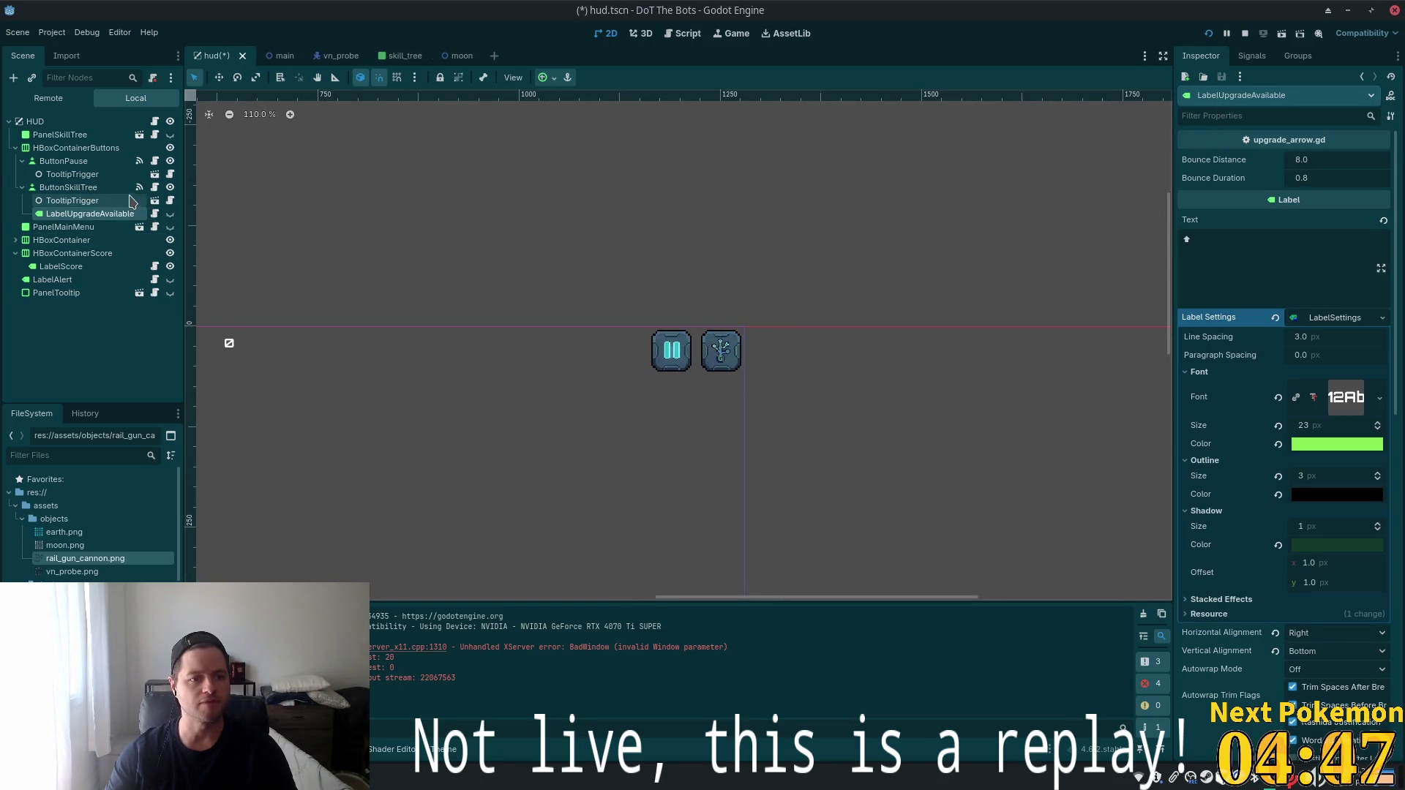
{"action": "left_click", "coordinate": [155, 188]}
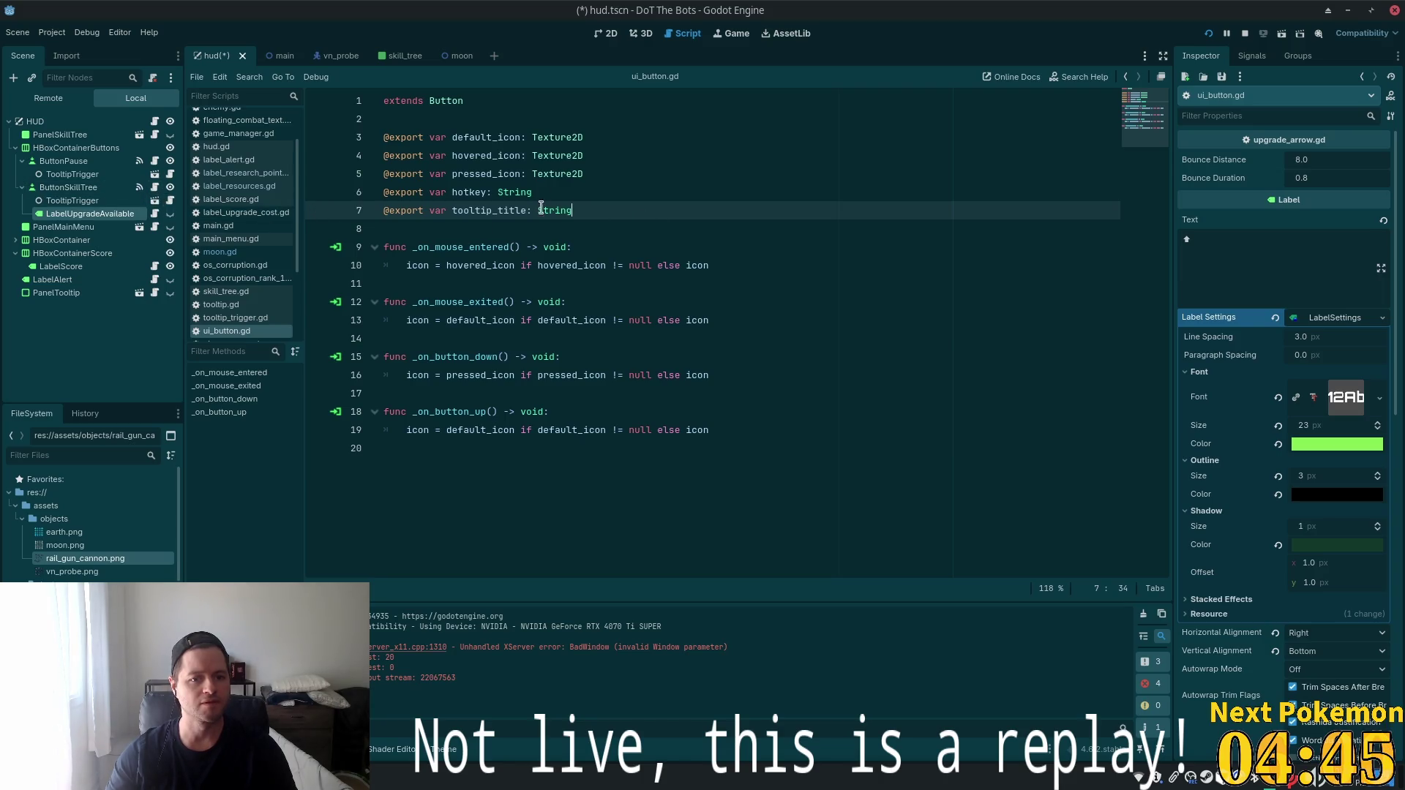
{"action": "key", "text": "Return"}
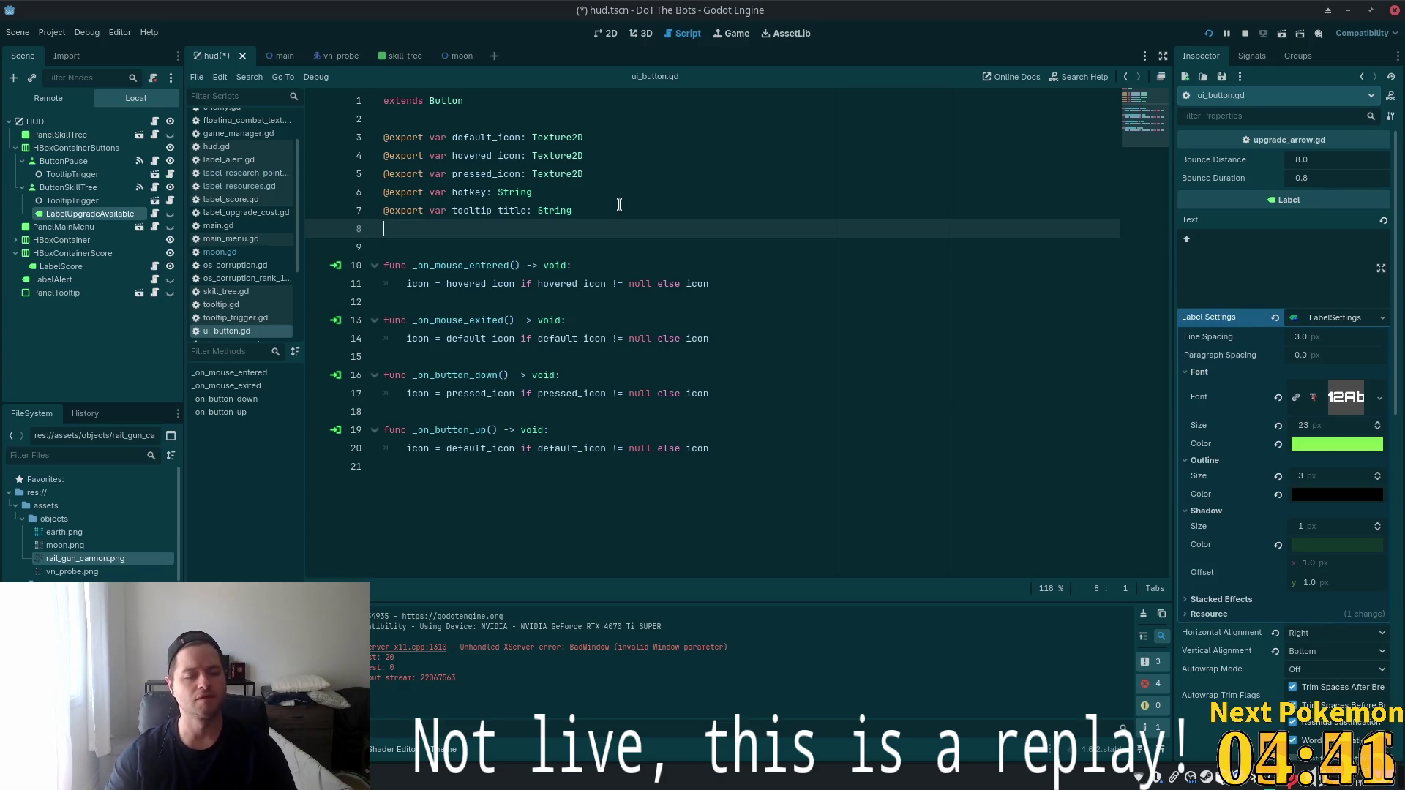
{"action": "key", "text": "BackSpace"}
{"action": "left_click", "coordinate": [423, 123]}
{"action": "key", "text": "Return"}
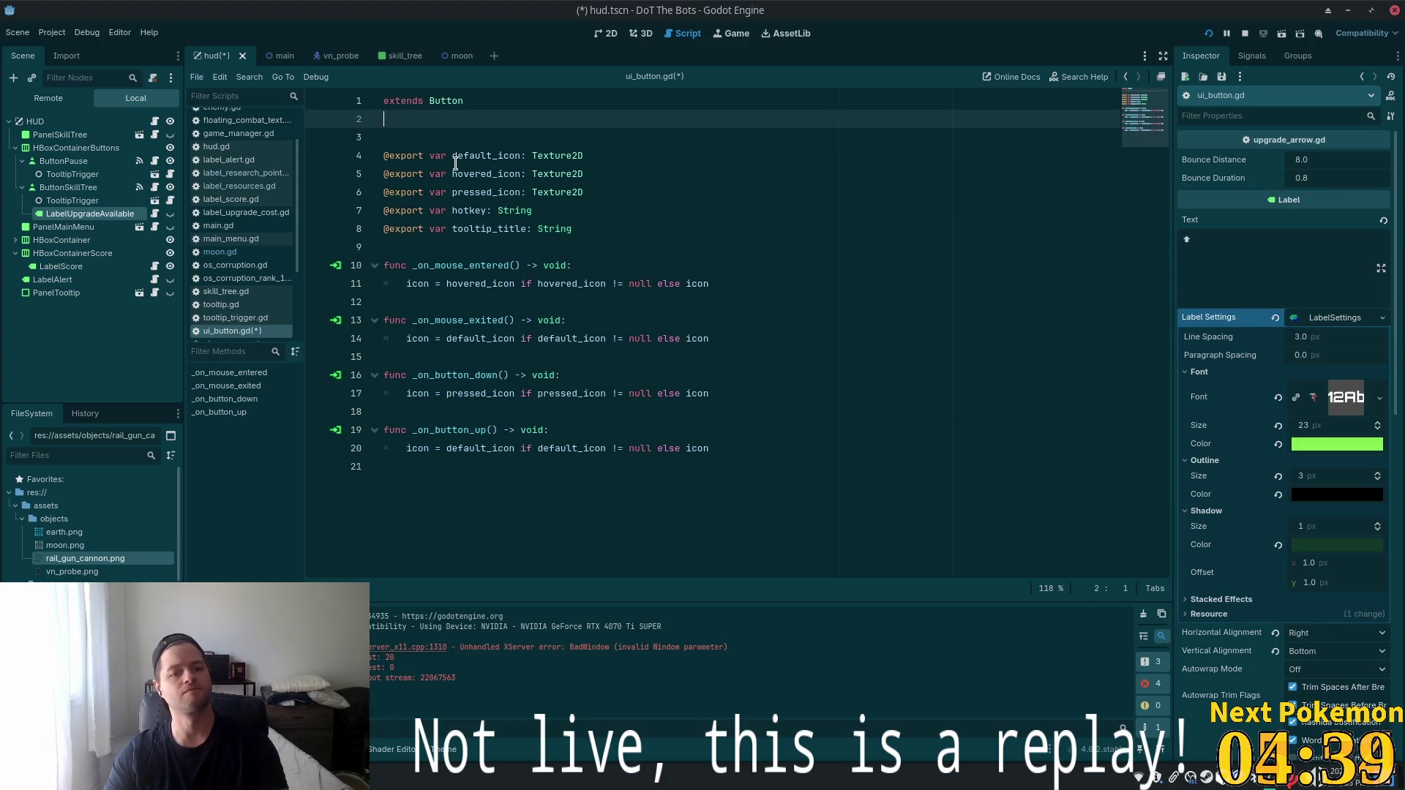
{"action": "key", "text": "Up"}
{"action": "key", "text": "Return"}
{"action": "mouse_move", "coordinate": [90, 214]}
{"action": "left_mouse_down"}
{"action": "mouse_move", "coordinate": [352, 179]}
{"action": "mouse_move", "coordinate": [439, 139]}
{"action": "left_mouse_up"}
{"action": "key", "text": "BackSpace"}
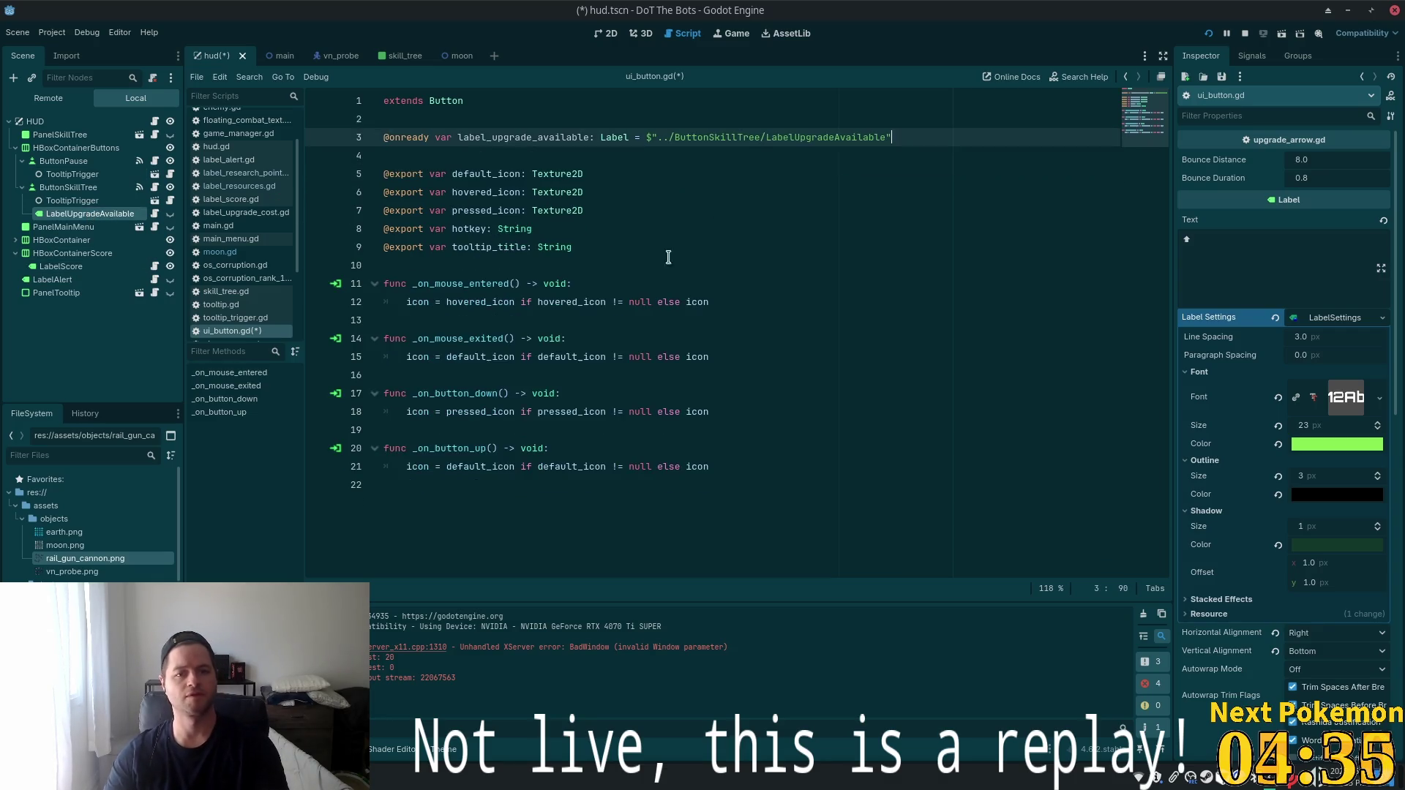
{"action": "left_click", "coordinate": [714, 194]}
{"action": "key", "text": "ctrl+s"}
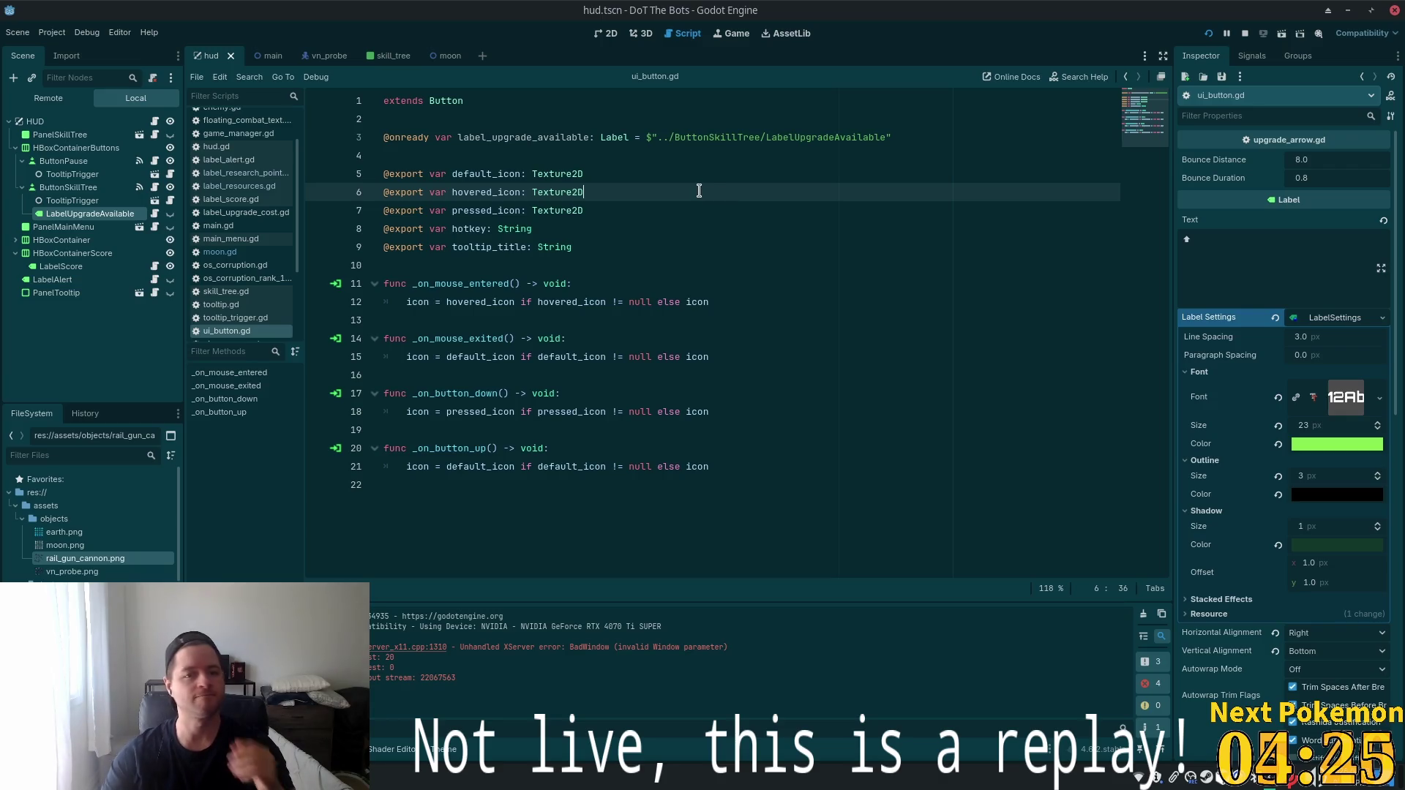
Check the reference's node path and add blank lines after the exports for a new function.
{"action": "left_click", "coordinate": [646, 170]}
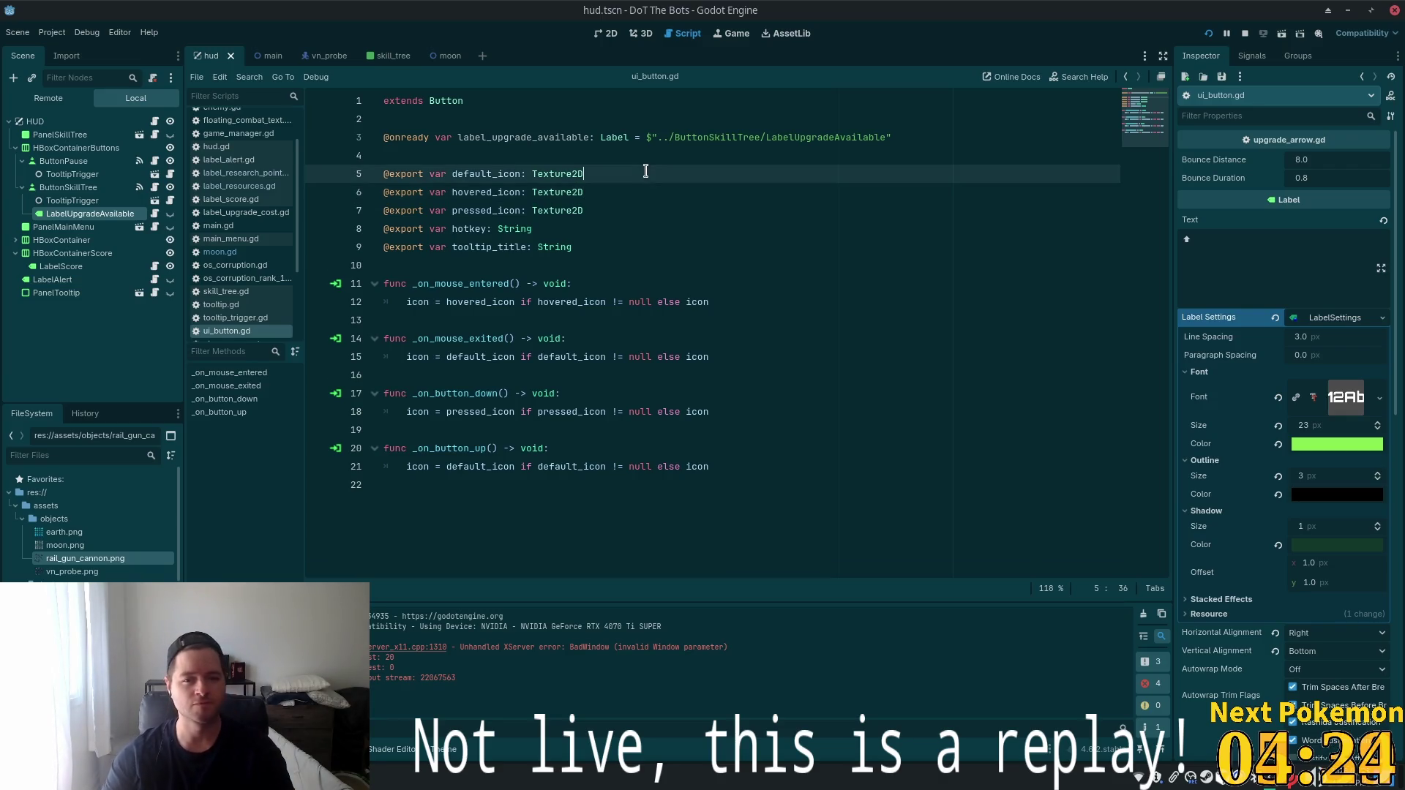
{"action": "left_click", "coordinate": [674, 141]}
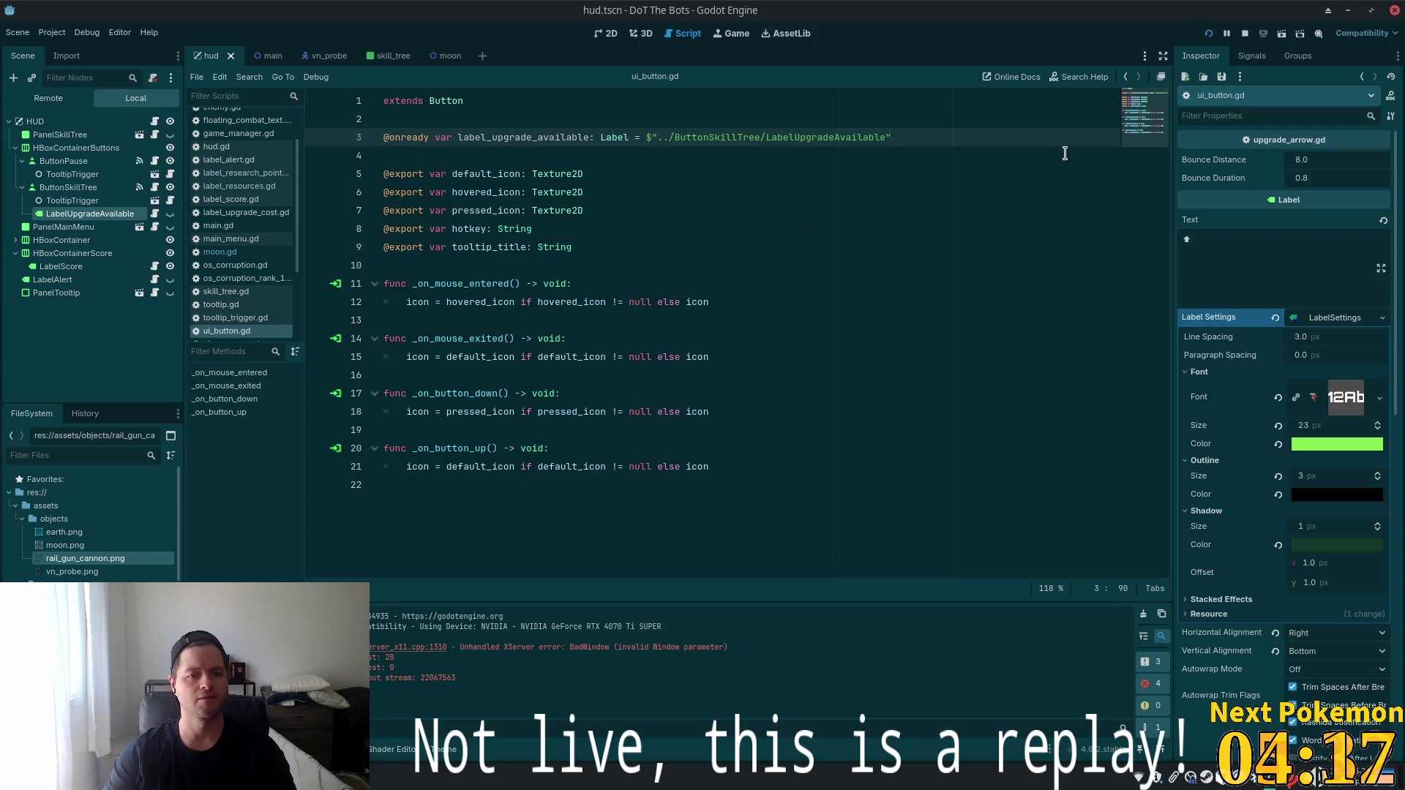
{"action": "left_click", "coordinate": [560, 104]}
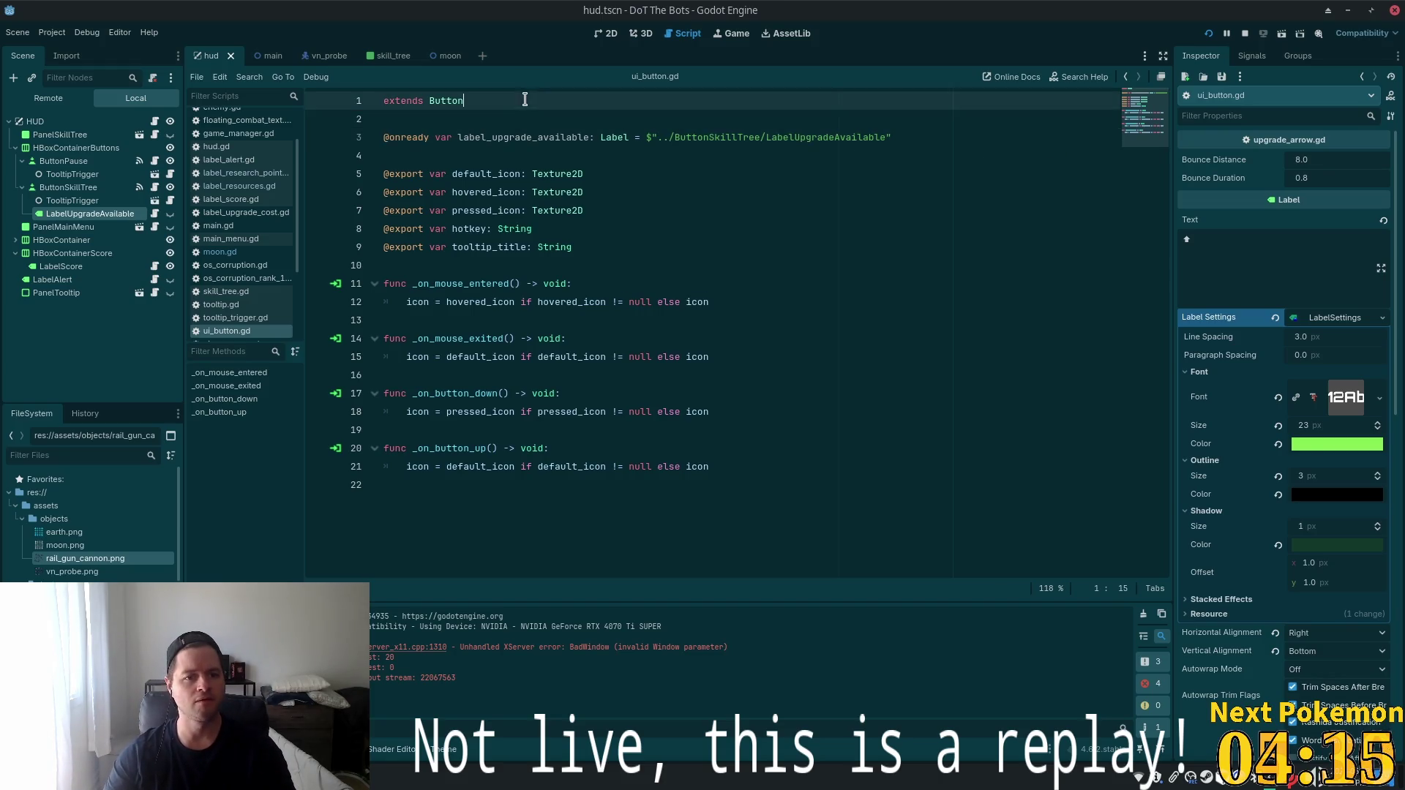
{"action": "key", "text": "Down"}
{"action": "left_click", "coordinate": [910, 135]}
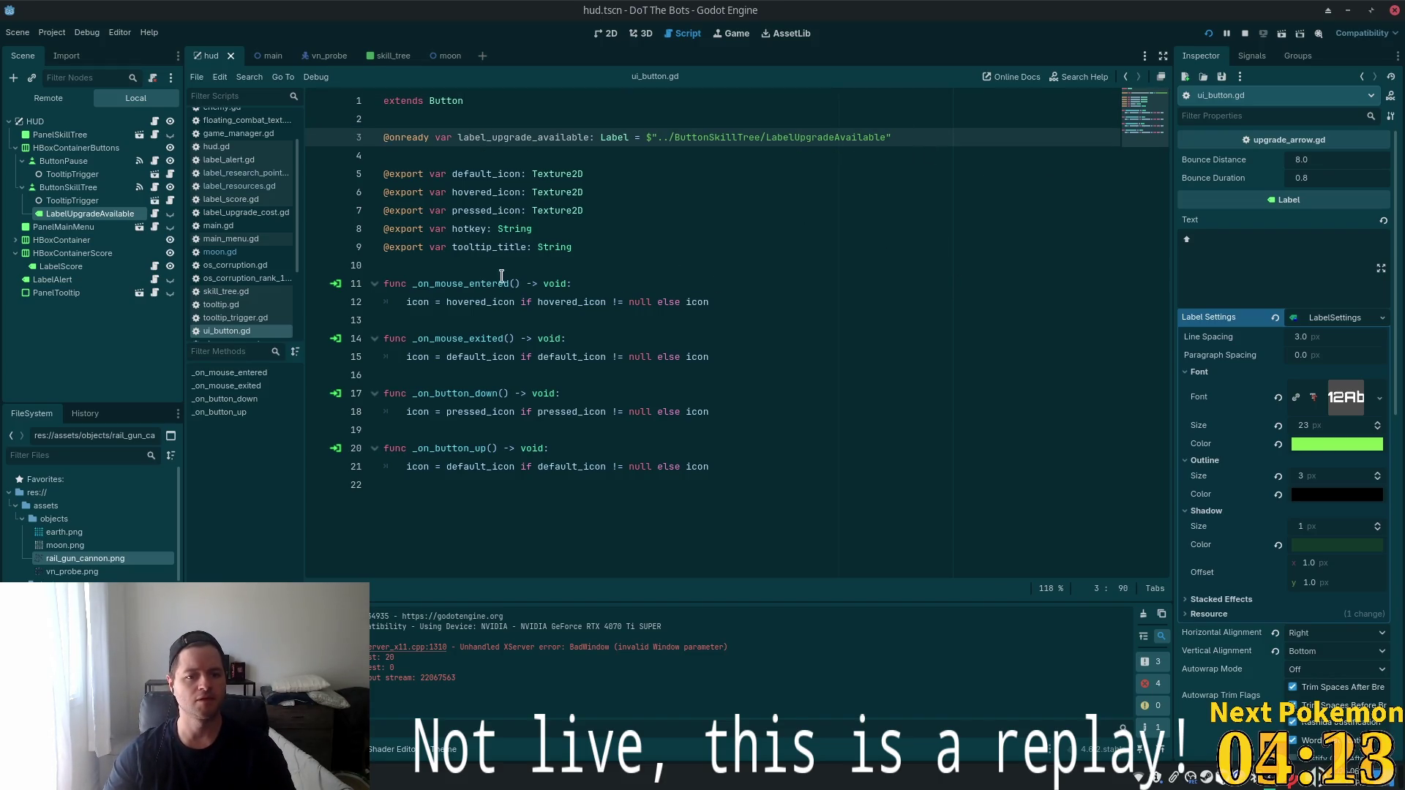
{"action": "left_click", "coordinate": [649, 245]}
{"action": "key", "text": "Return"}
{"action": "key", "text": "Return"}
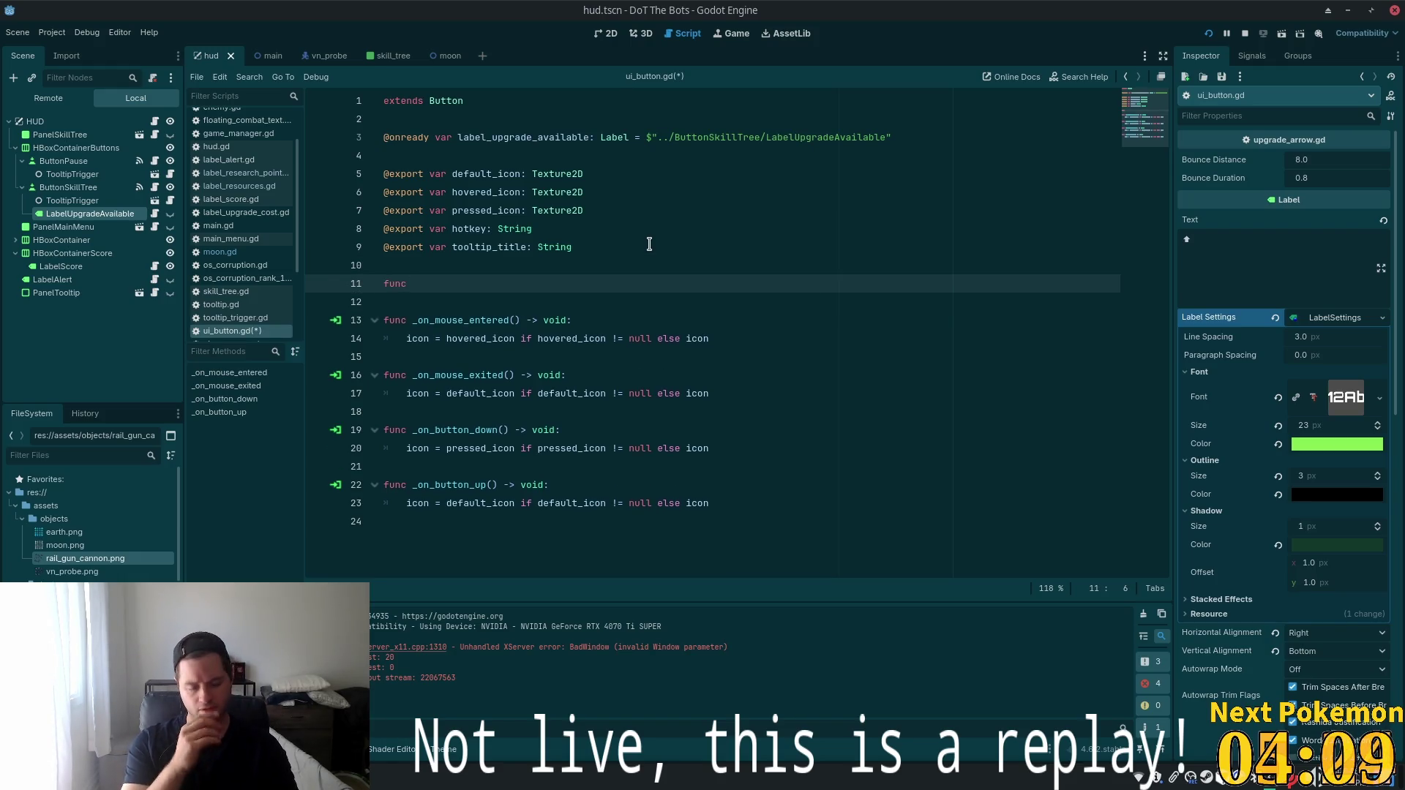
Add a func _ready() stub to ui_button.gd and save.
{"action": "type", "text": "_re"}
{"action": "key", "text": "Return"}
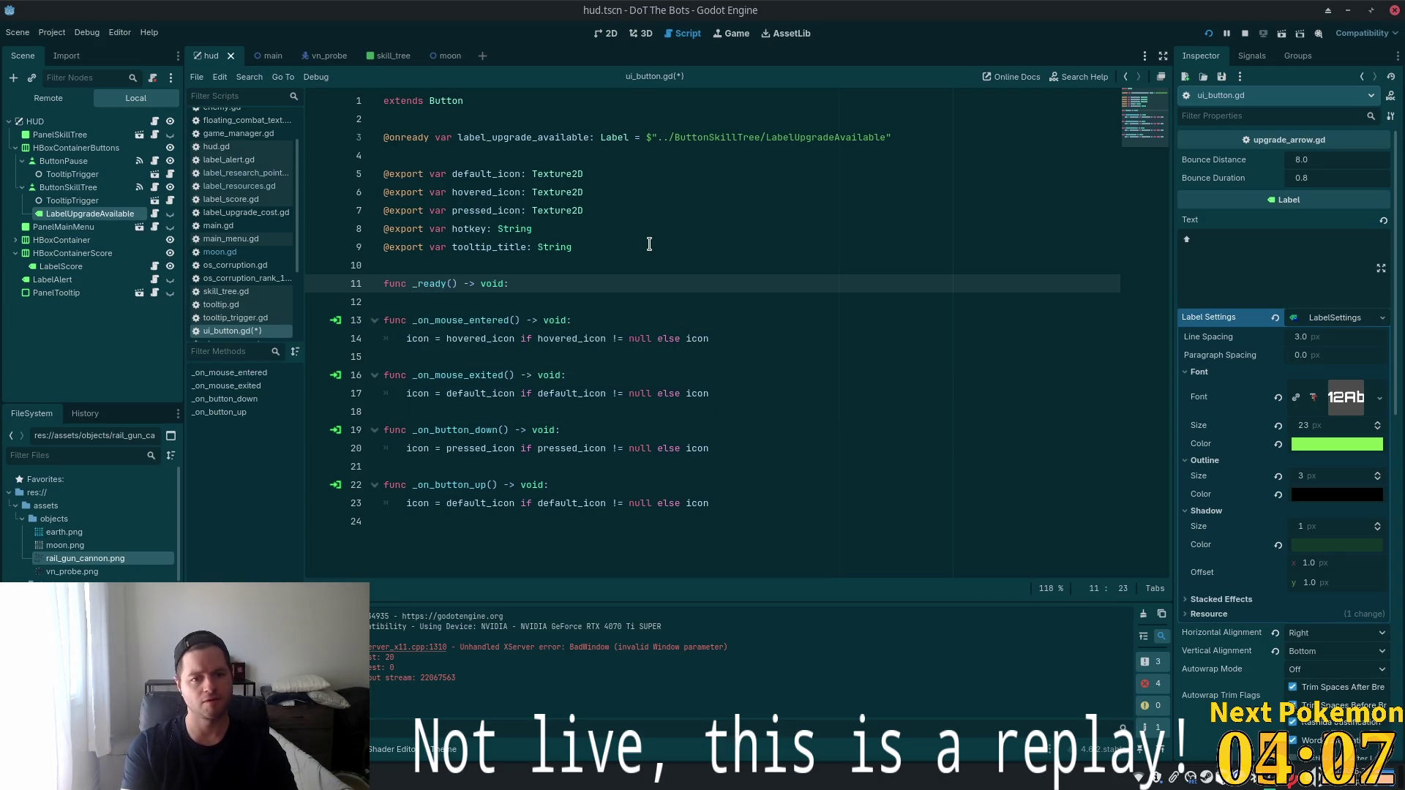
{"action": "key", "text": "Return"}
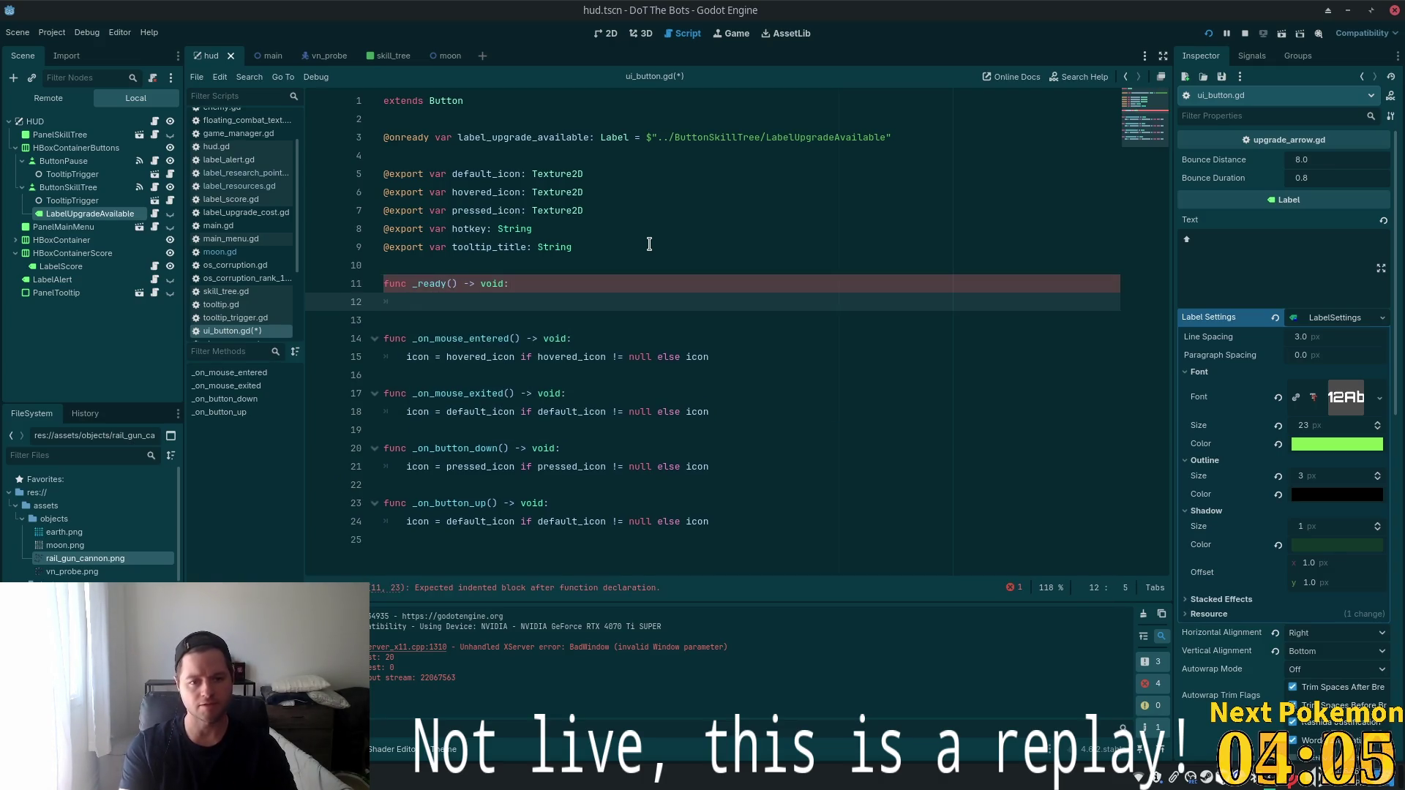
{"action": "type", "text": "pass"}
{"action": "key", "text": "ctrl+s"}
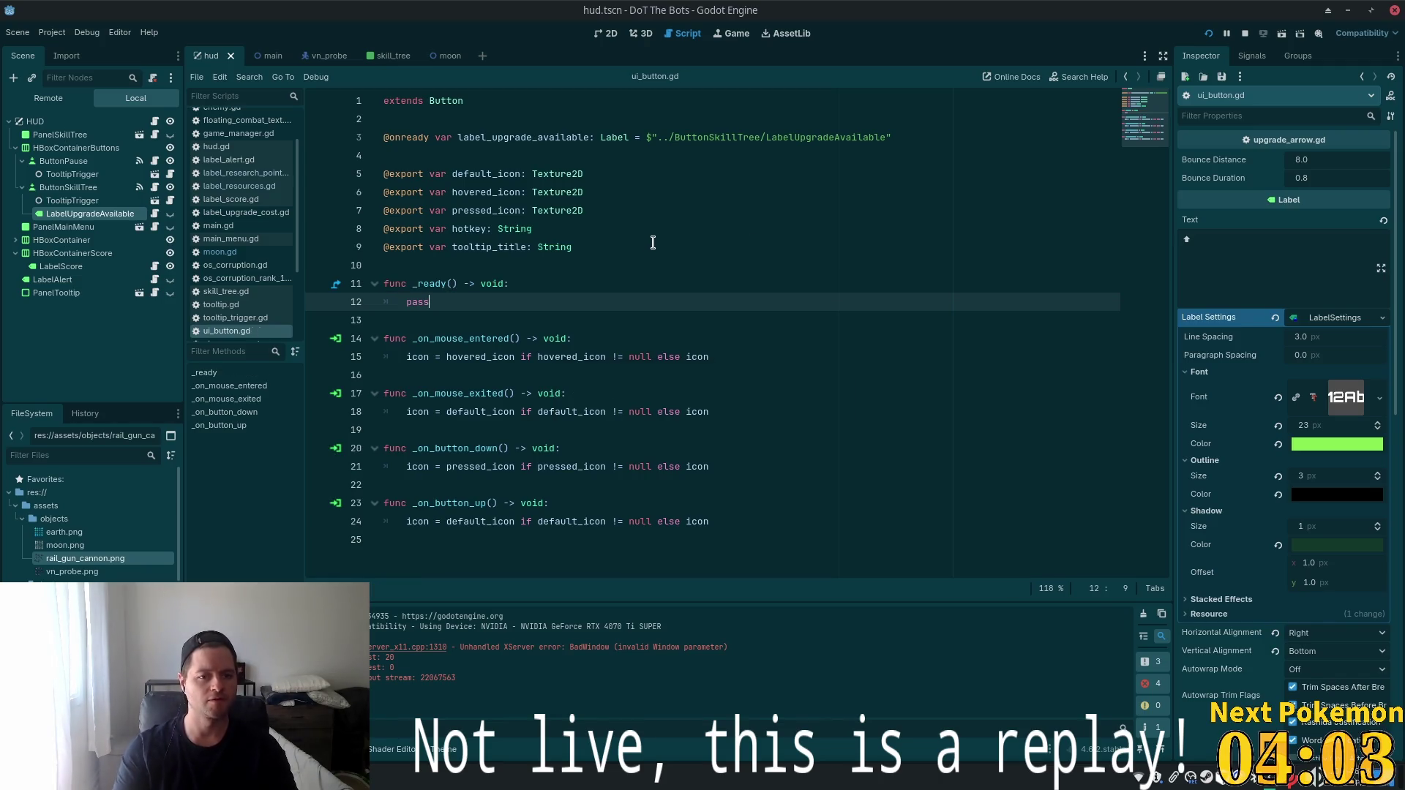
Review the tween code in upgrade_arrow.gd in Cursor, then return to Godot.
{"action": "key", "text": "alt+Tab"}
{"action": "key", "text": "alt+Tab"}
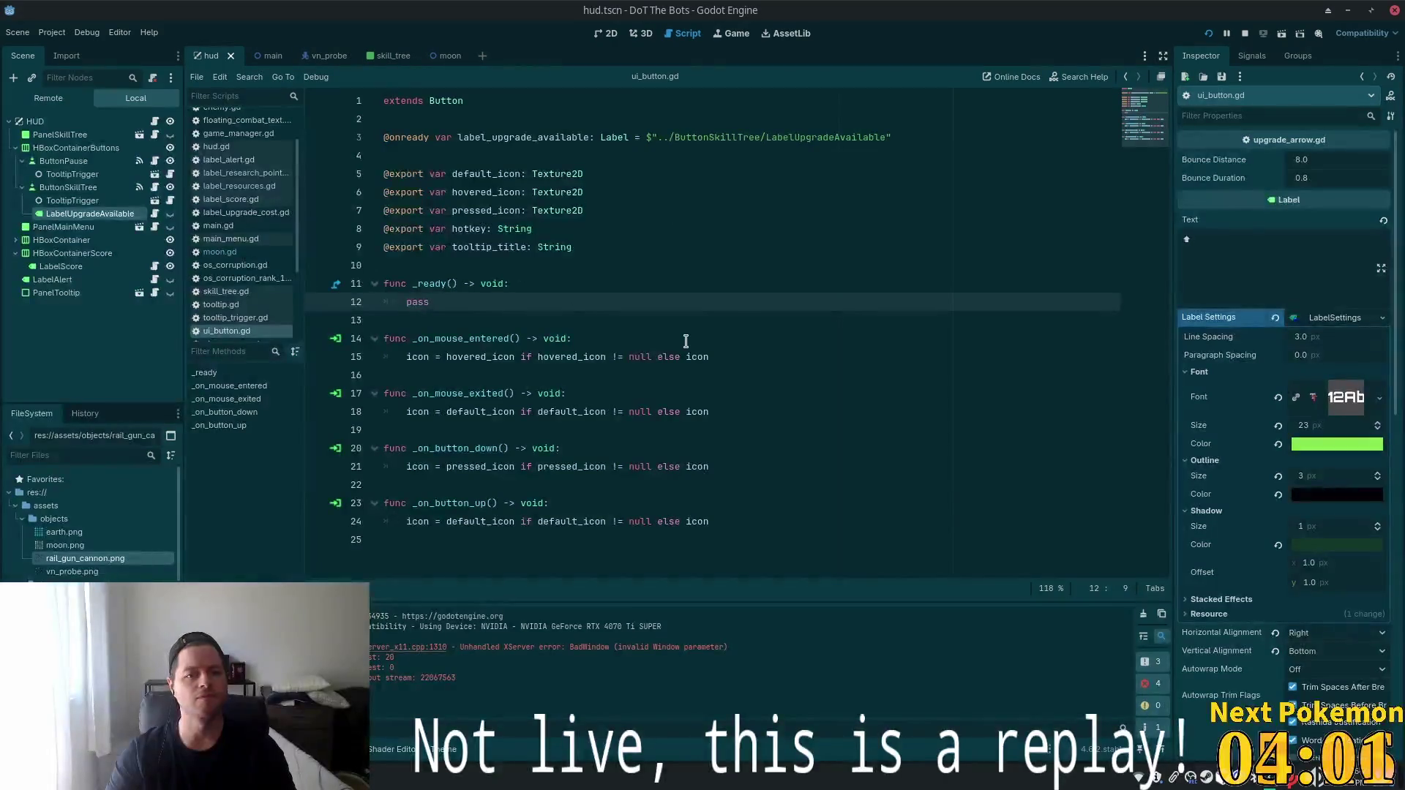
{"action": "key", "text": "alt+Tab"}
{"action": "left_click", "coordinate": [710, 304]}
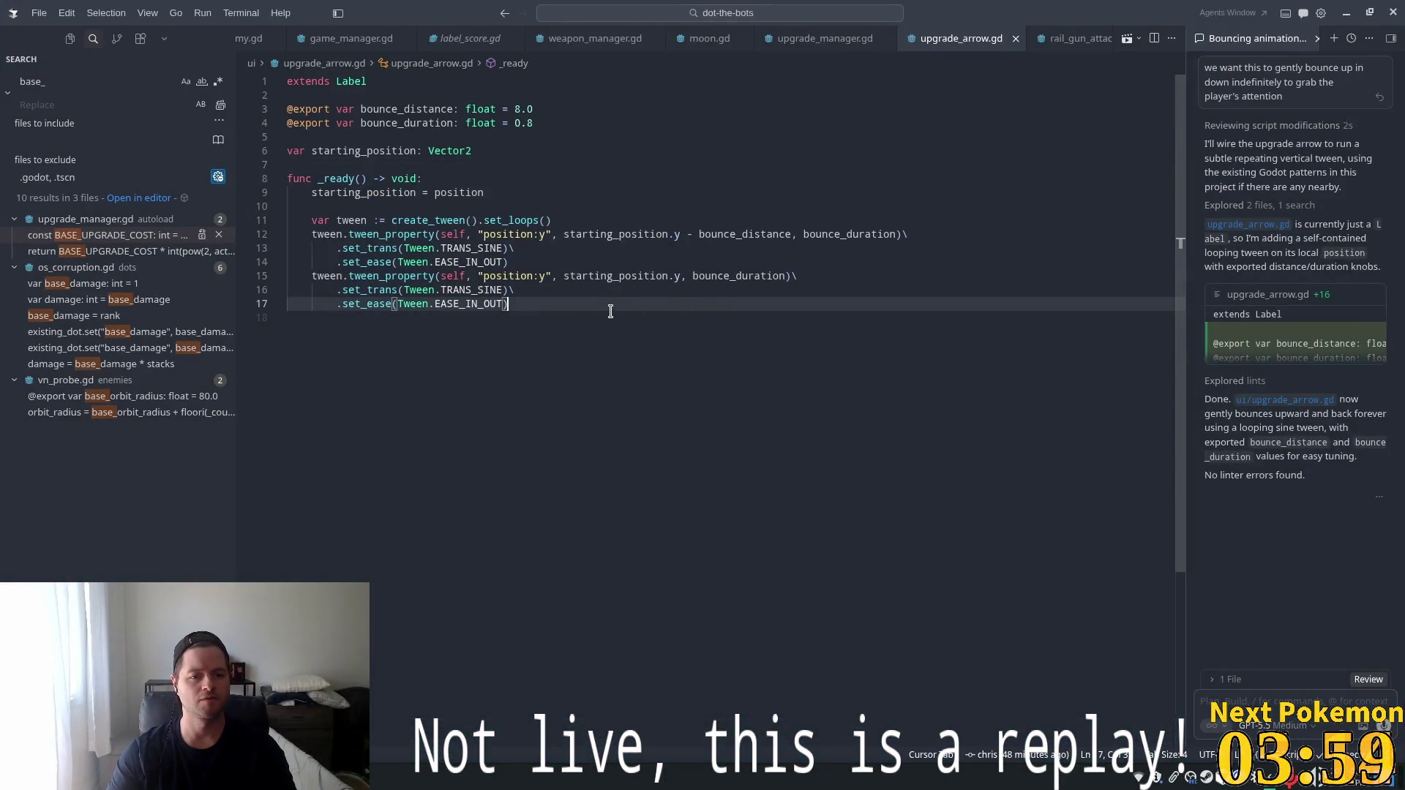
{"action": "key", "text": "alt+Tab"}
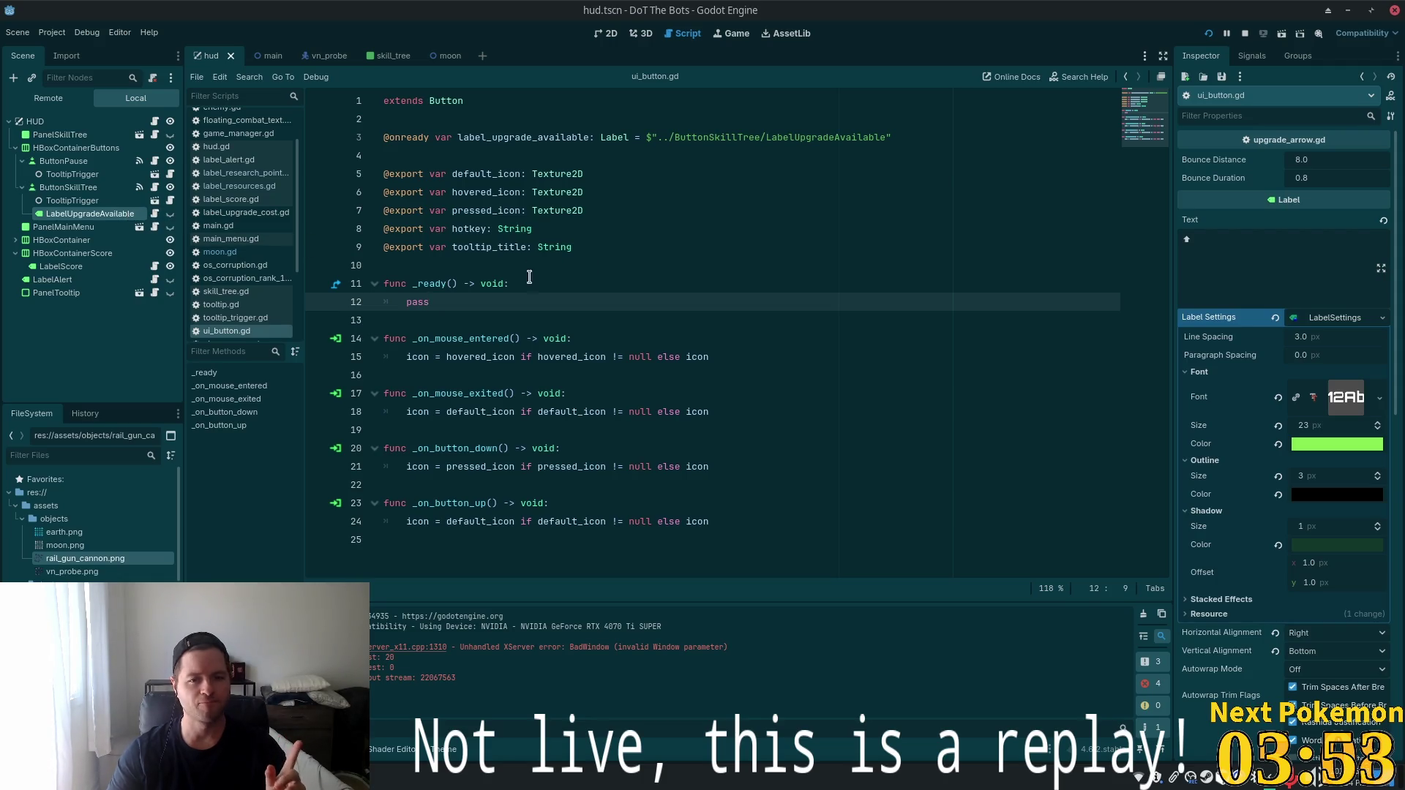
{"action": "left_click_drag", "start_coordinate": [432, 302], "coordinate": [308, 265]}
{"action": "key", "text": "BackSpace"}
{"action": "key", "text": "BackSpace"}
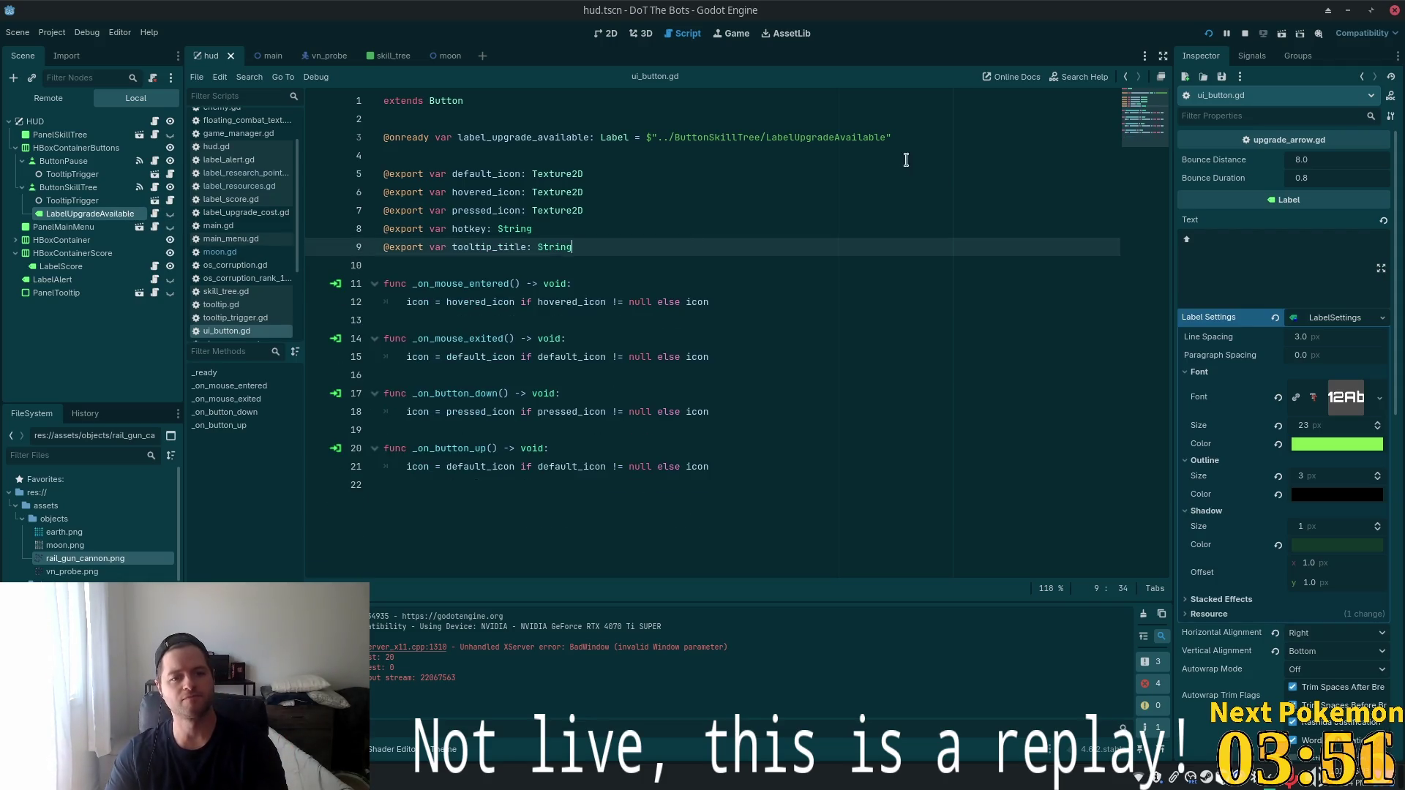
{"action": "left_click", "coordinate": [902, 138]}
{"action": "key", "text": "shift+Home"}
{"action": "key", "text": "BackSpace"}
{"action": "key", "text": "BackSpace"}
{"action": "key", "text": "BackSpace"}
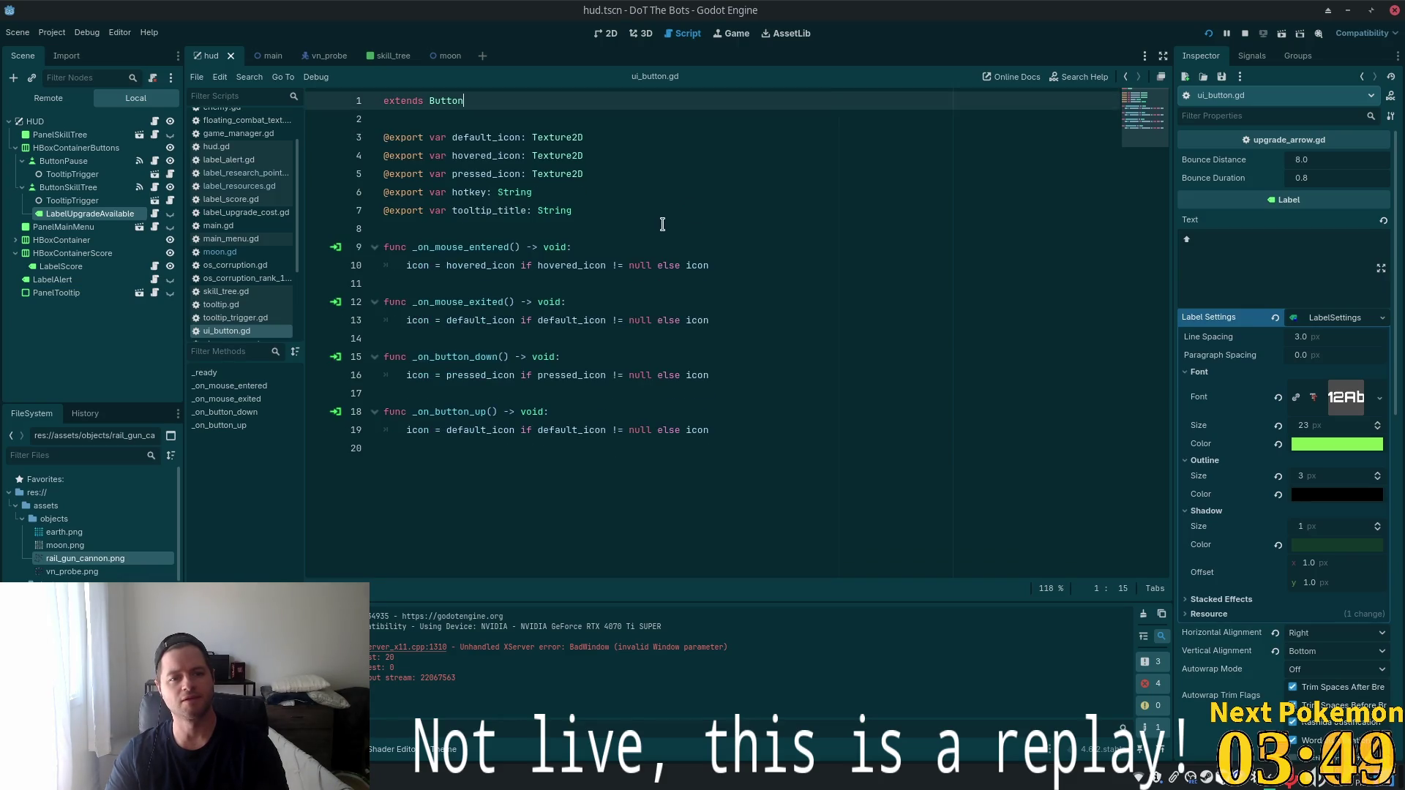
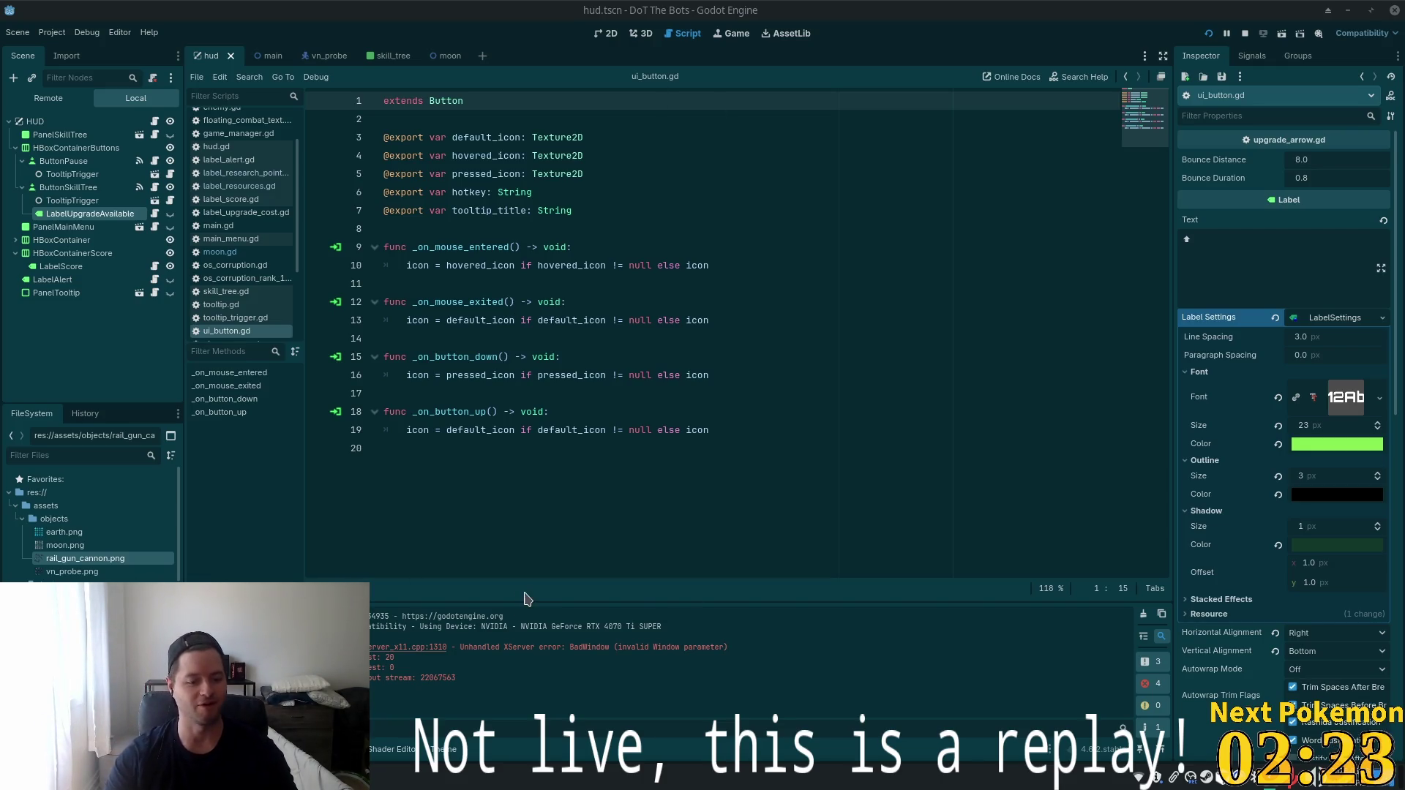
Launch a second Godot instance from the app launcher and open the Alchemy project.
{"action": "key", "text": "super"}
{"action": "type", "text": "godo"}
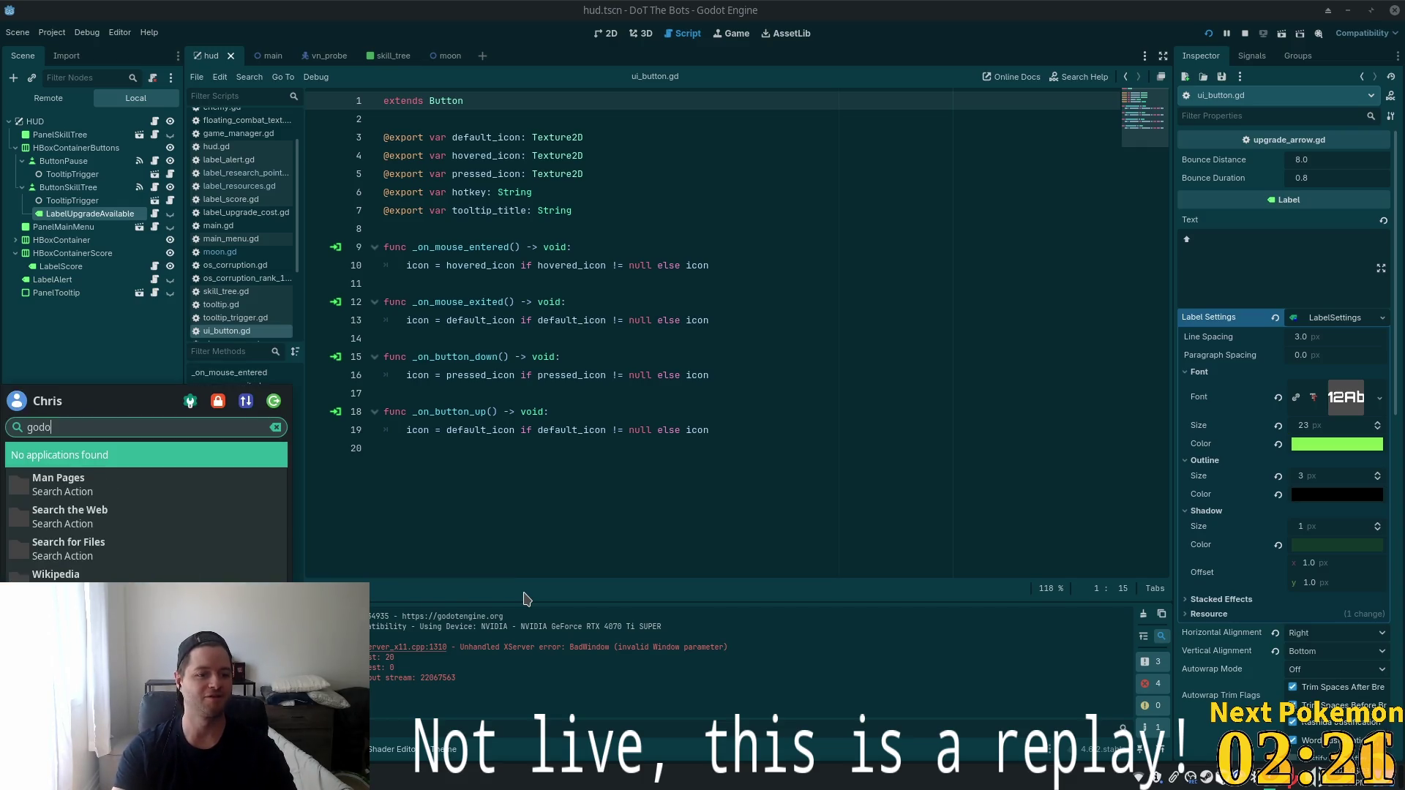
{"action": "type", "text": "t"}
{"action": "left_click", "coordinate": [68, 470]}
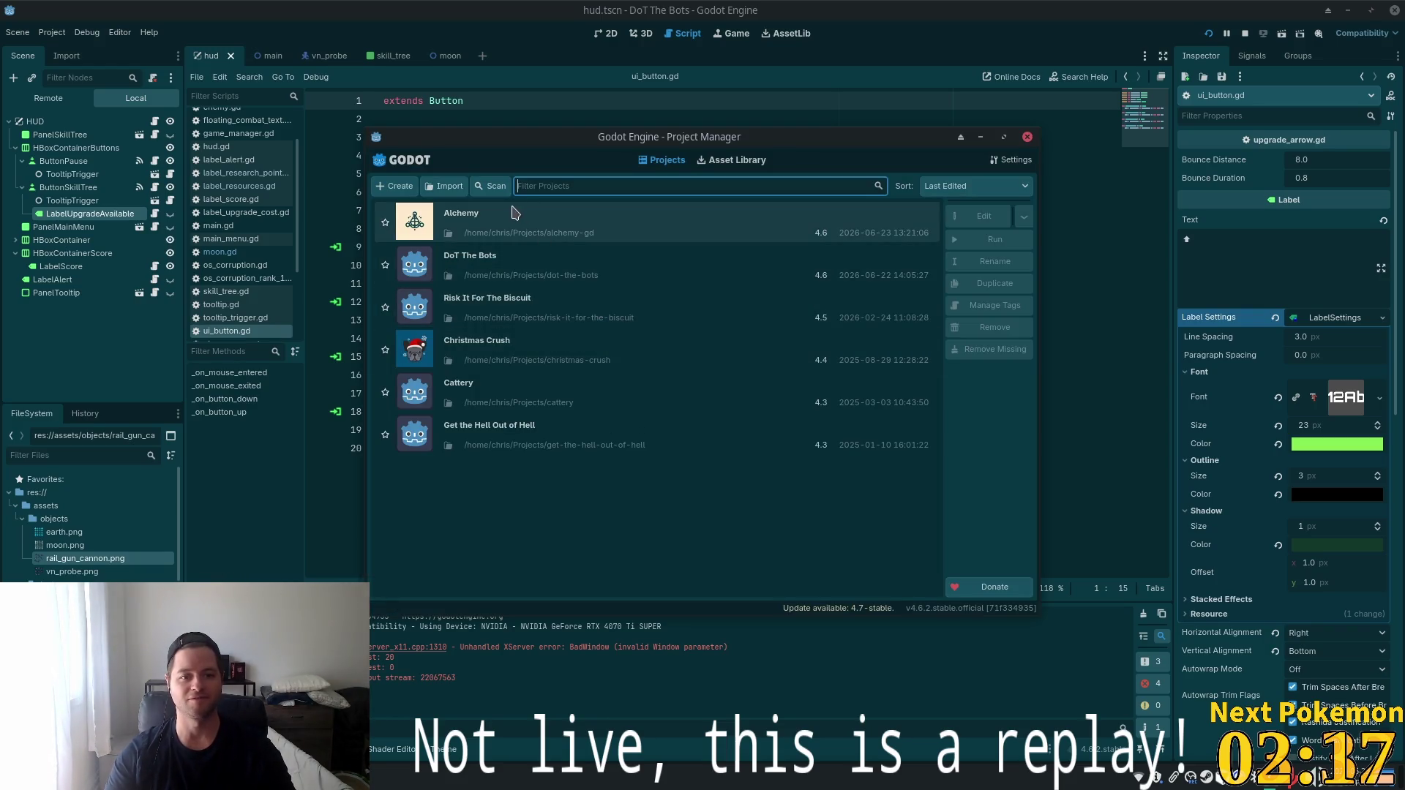
{"action": "double_click", "coordinate": [519, 220]}
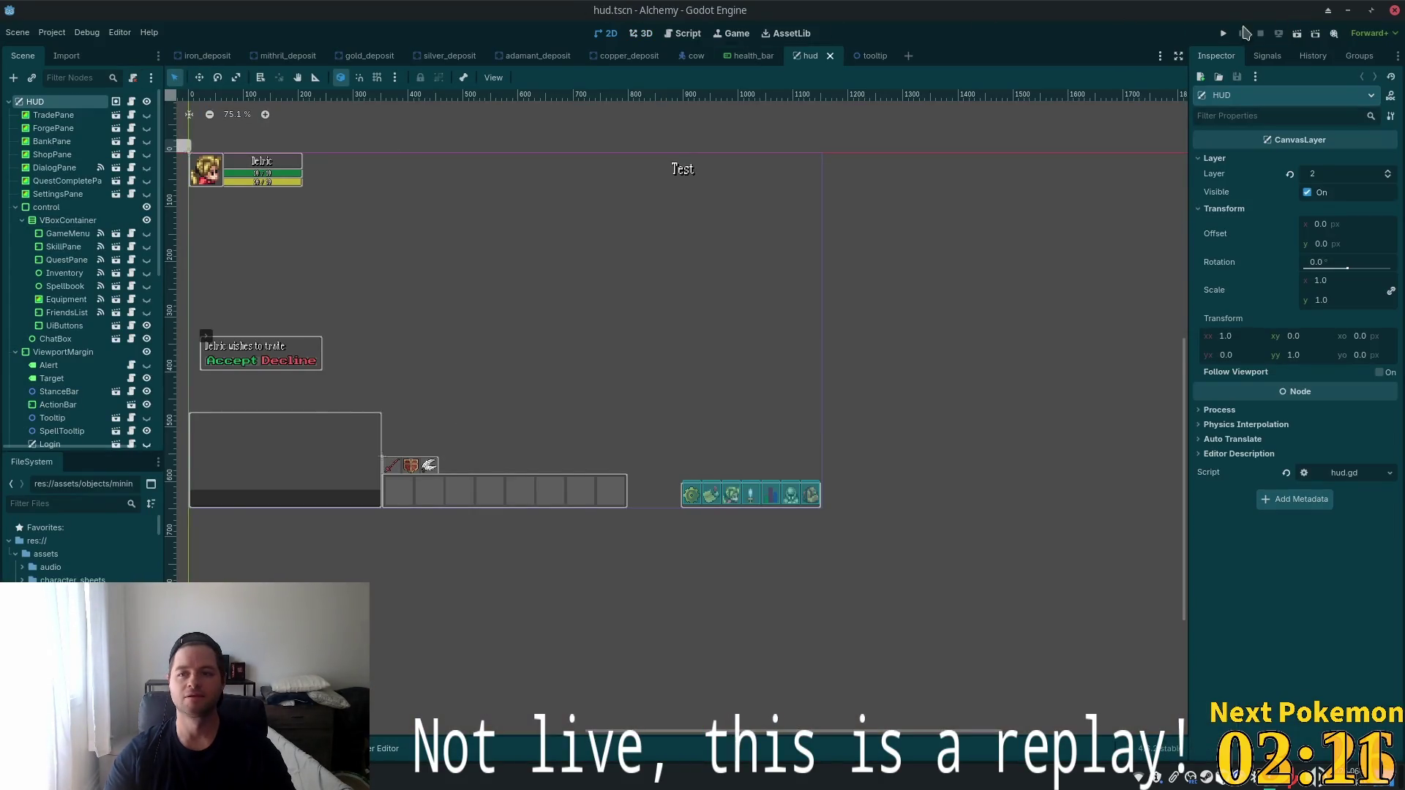
Run the Alchemy game, teleport to the Bog zone, and walk north toward the cliffs.
{"action": "left_click", "coordinate": [1223, 33]}
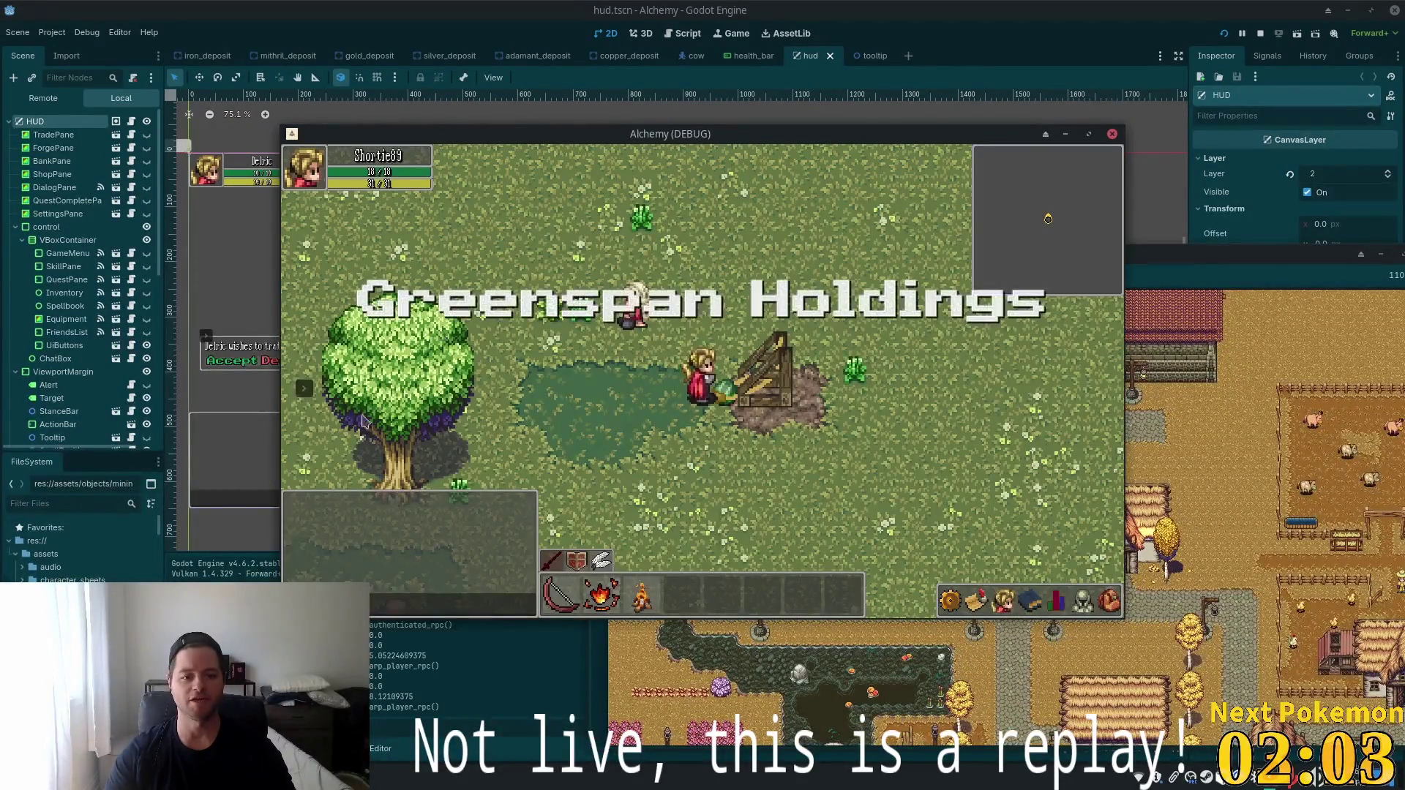
{"action": "left_click", "coordinate": [396, 398]}
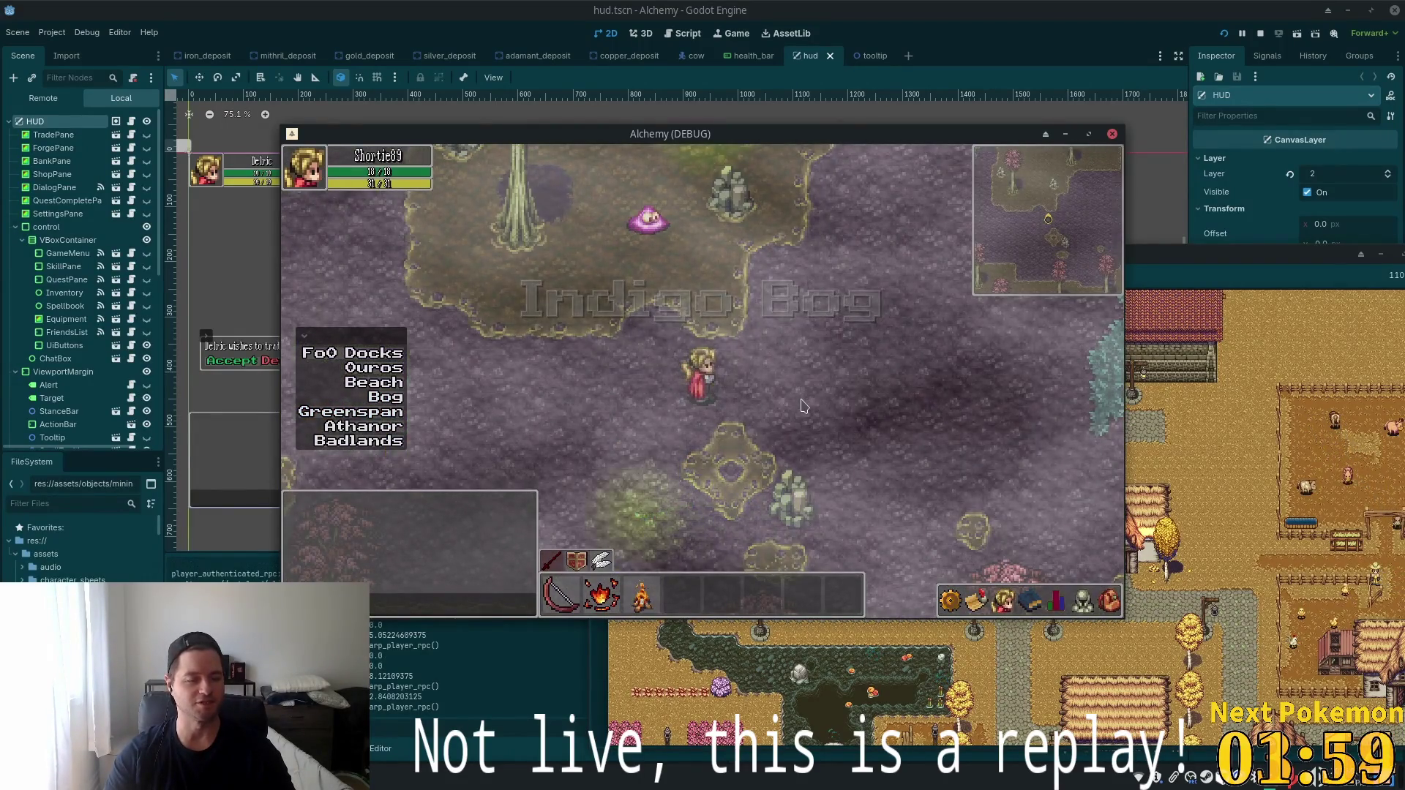
{"action": "key", "text": "w"}
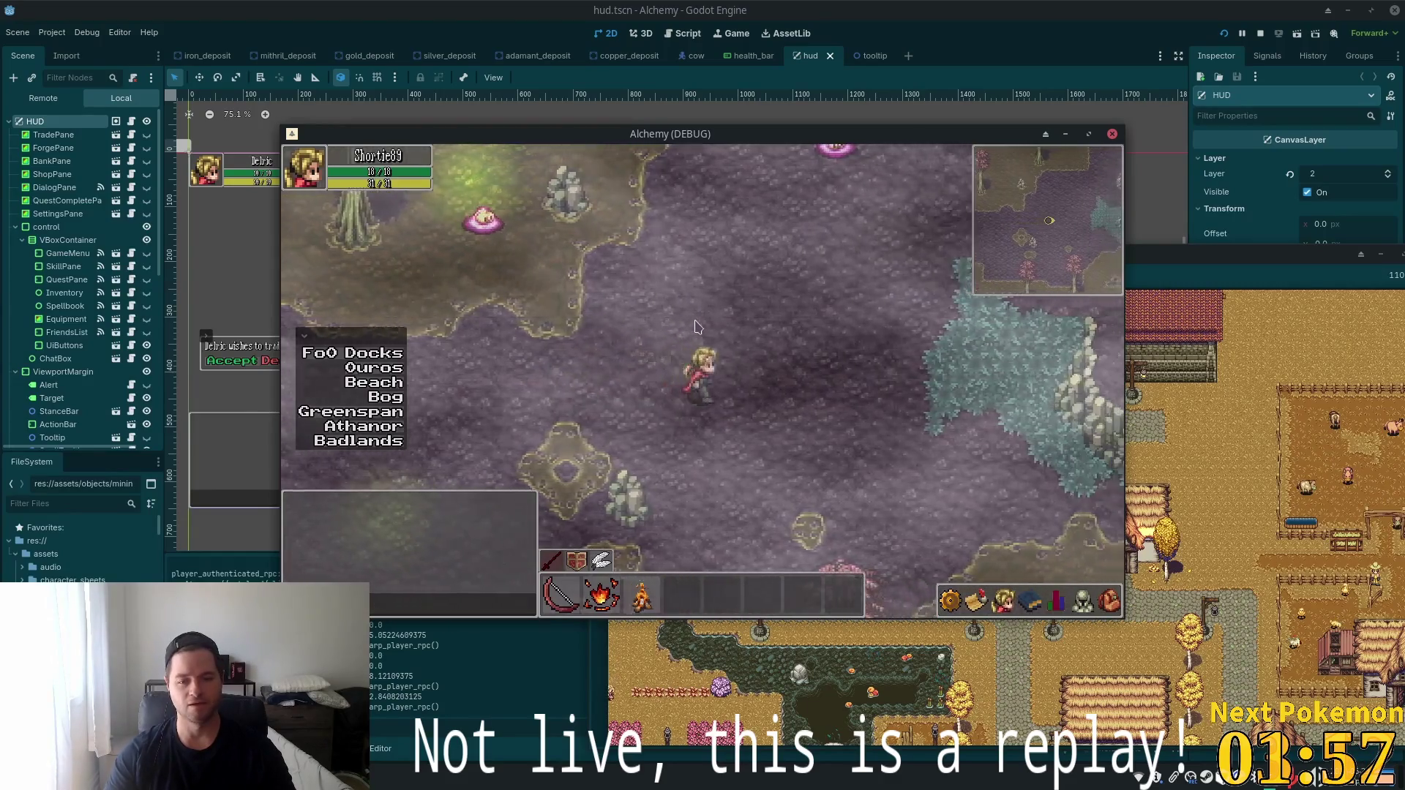
{"action": "key", "text": "d"}
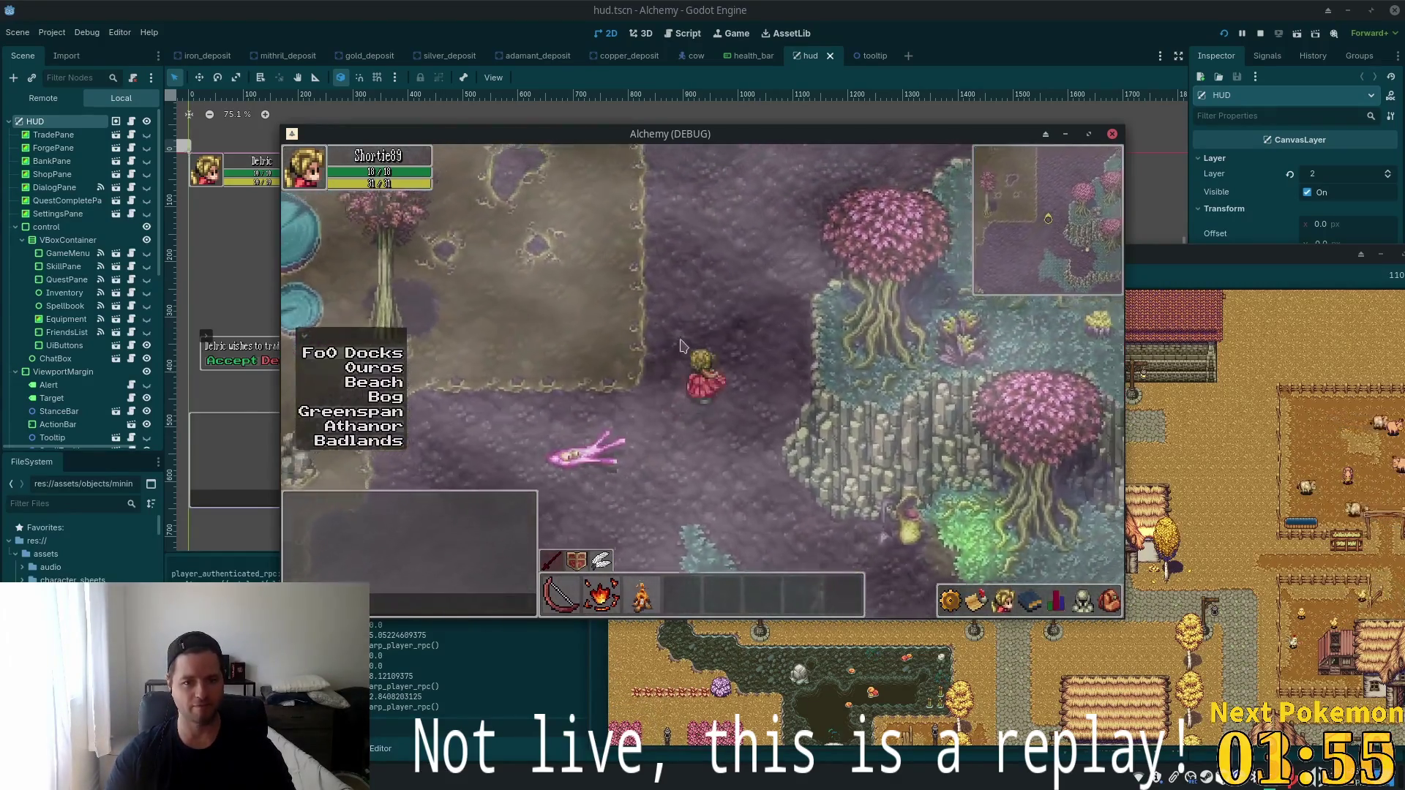
{"action": "key", "text": "w"}
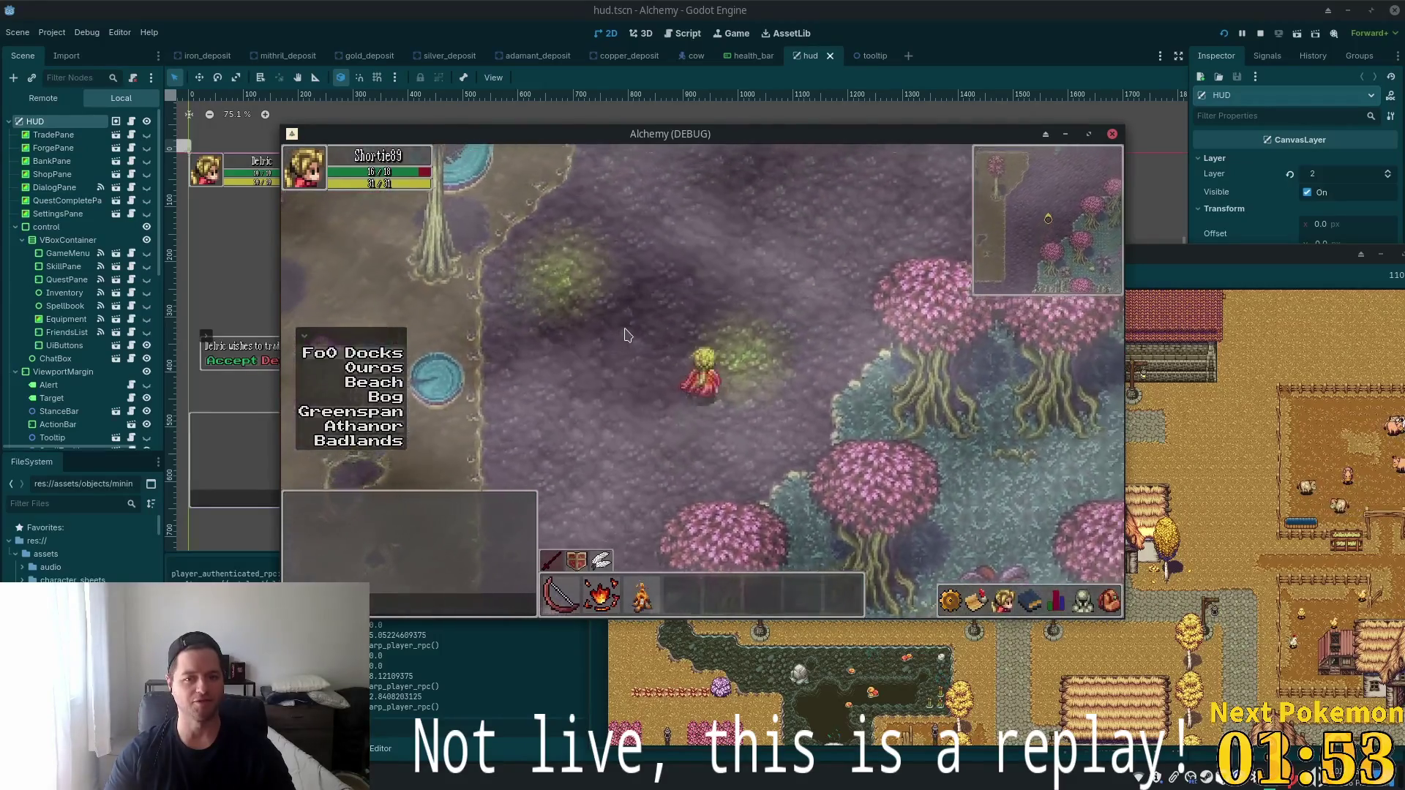
{"action": "key", "text": "w"}
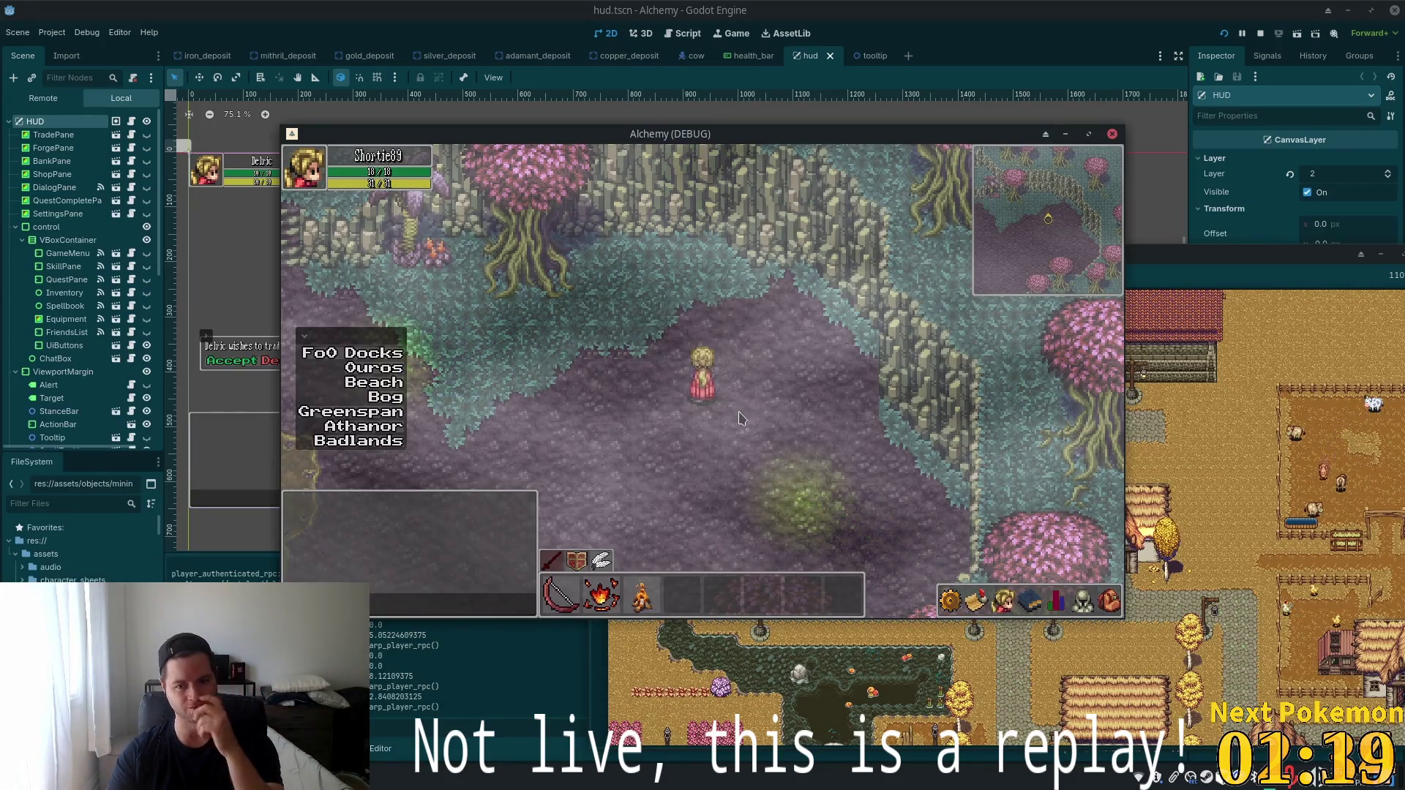
Walk the character south past the Bog Slime into Solara Desert, stopping at the water's edge.
{"action": "left_click", "coordinate": [859, 399]}
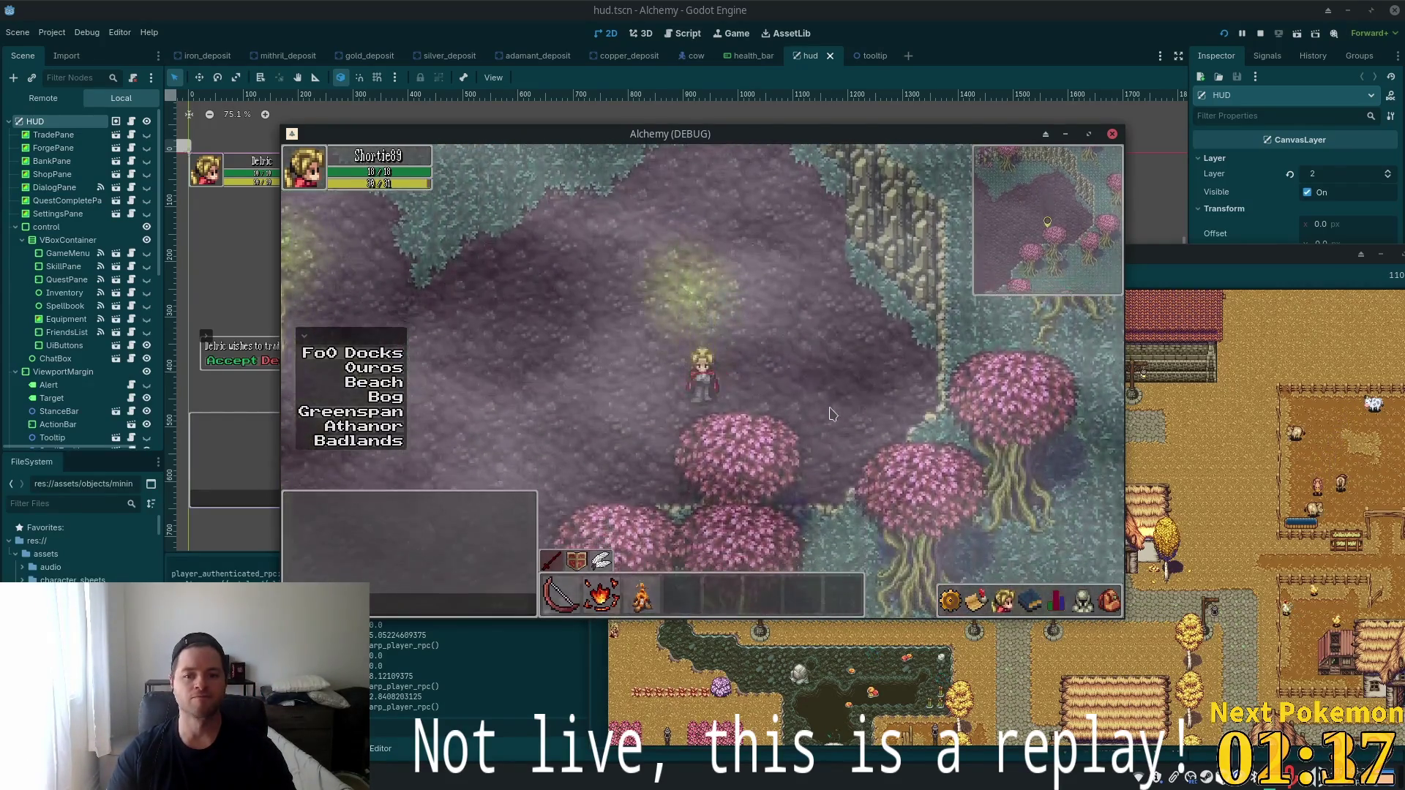
{"action": "left_click_drag", "start_coordinate": [831, 414], "coordinate": [822, 423]}
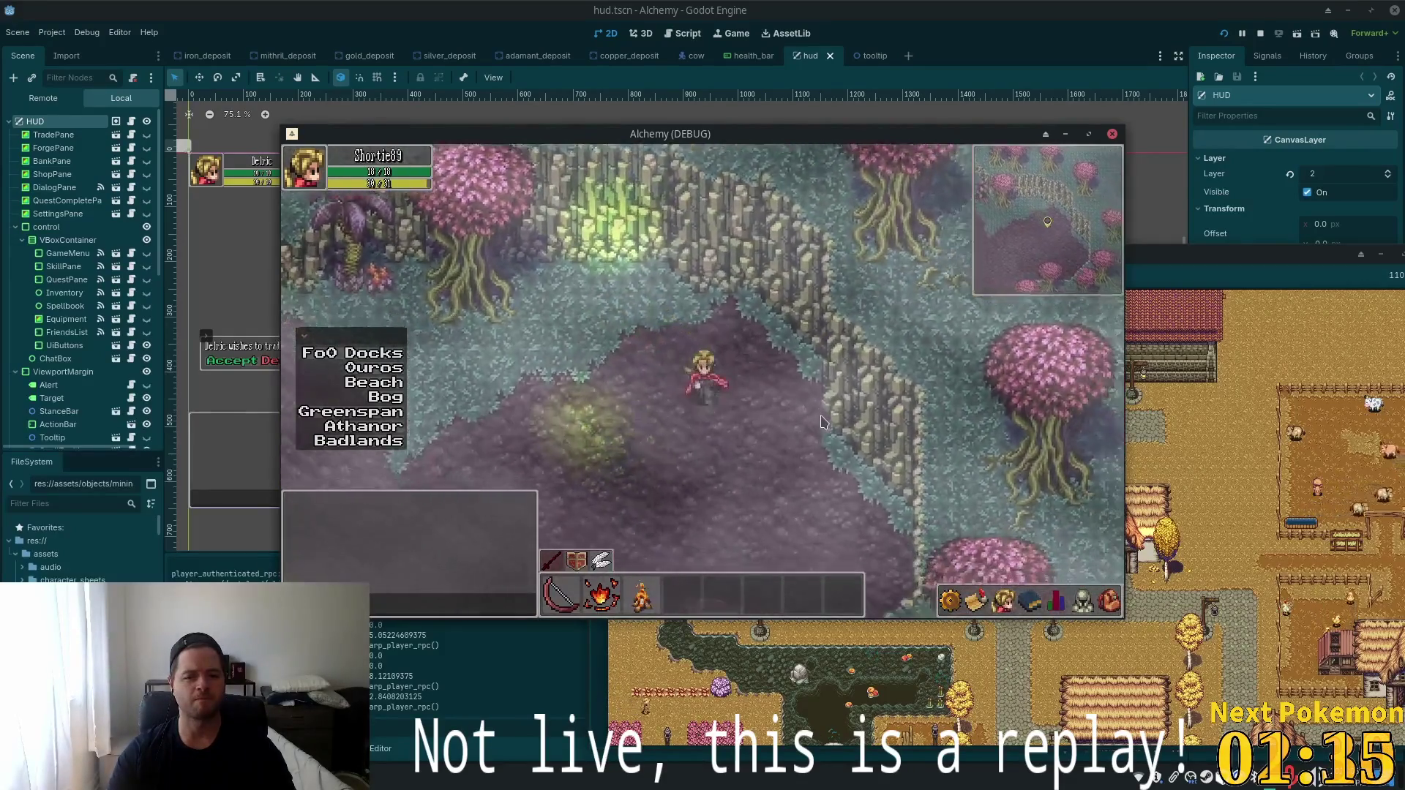
{"action": "left_click", "coordinate": [441, 410]}
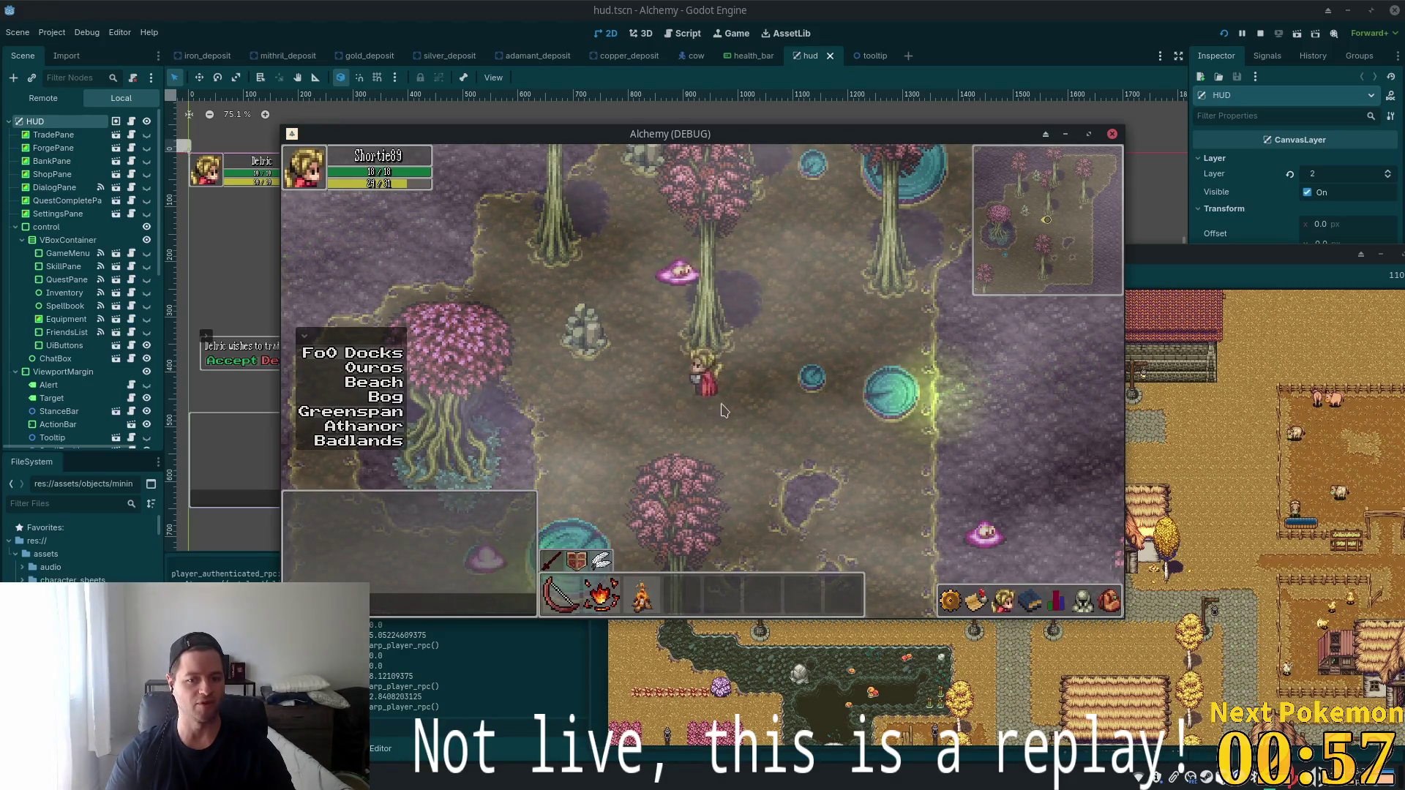
{"action": "key", "text": "d"}
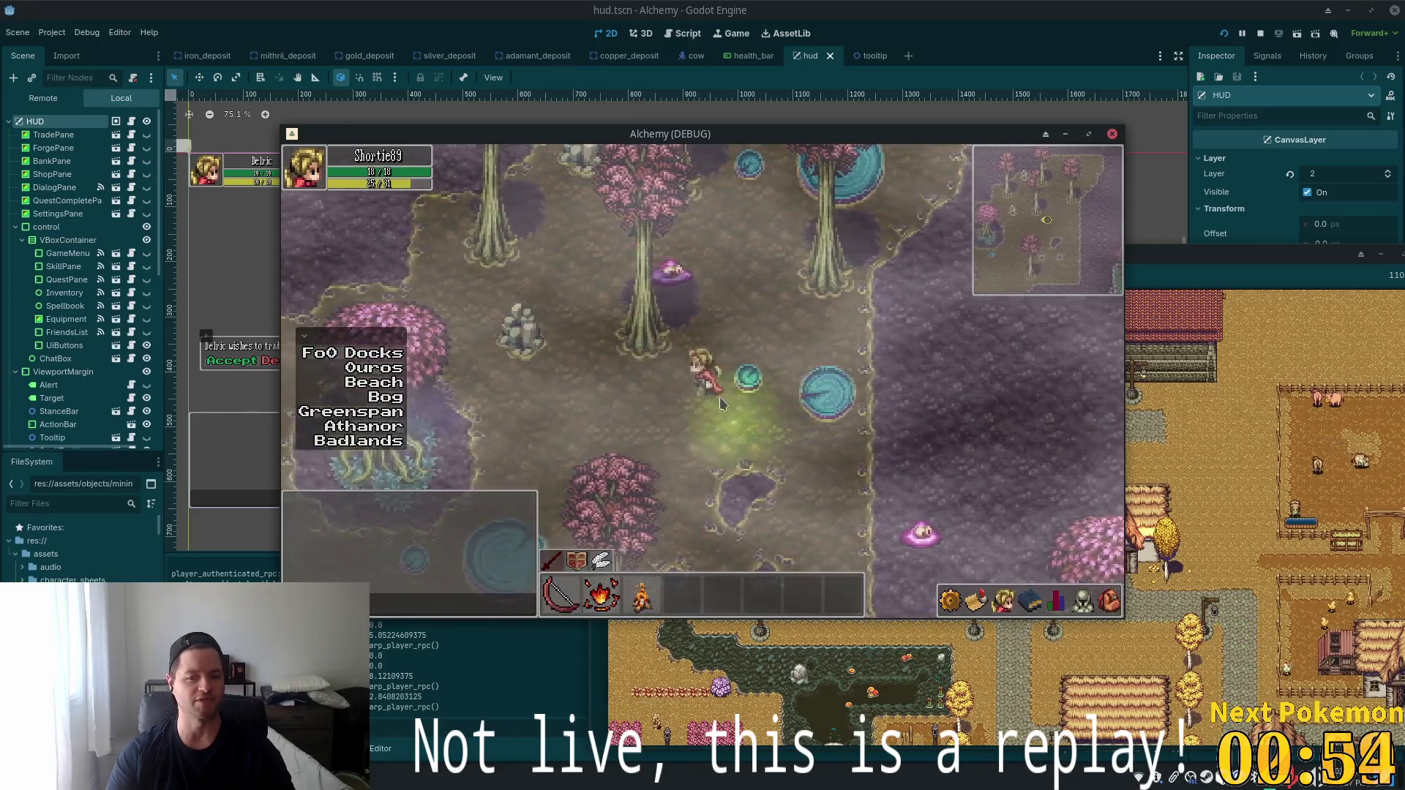
{"action": "key", "text": "a"}
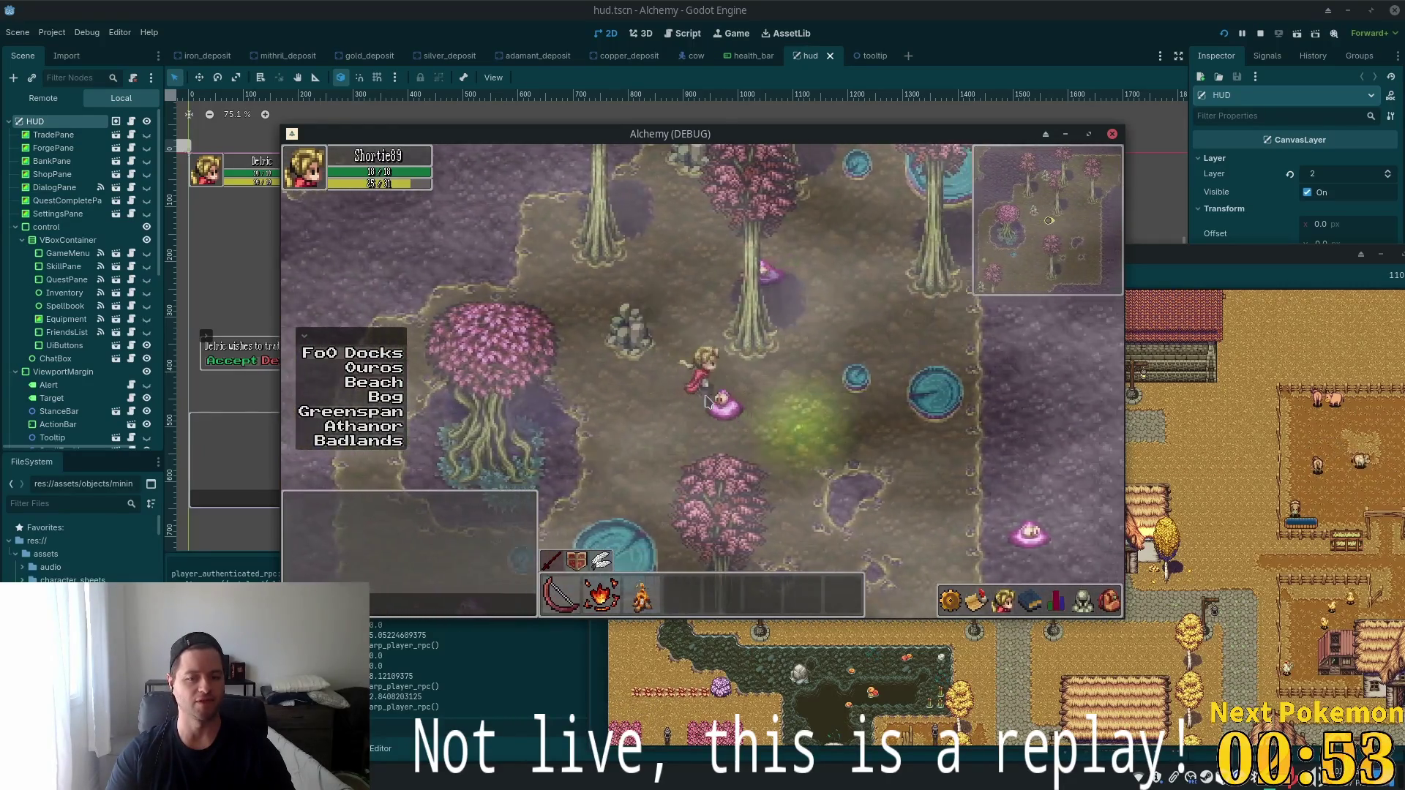
{"action": "key", "text": "a"}
{"action": "key", "text": "s"}
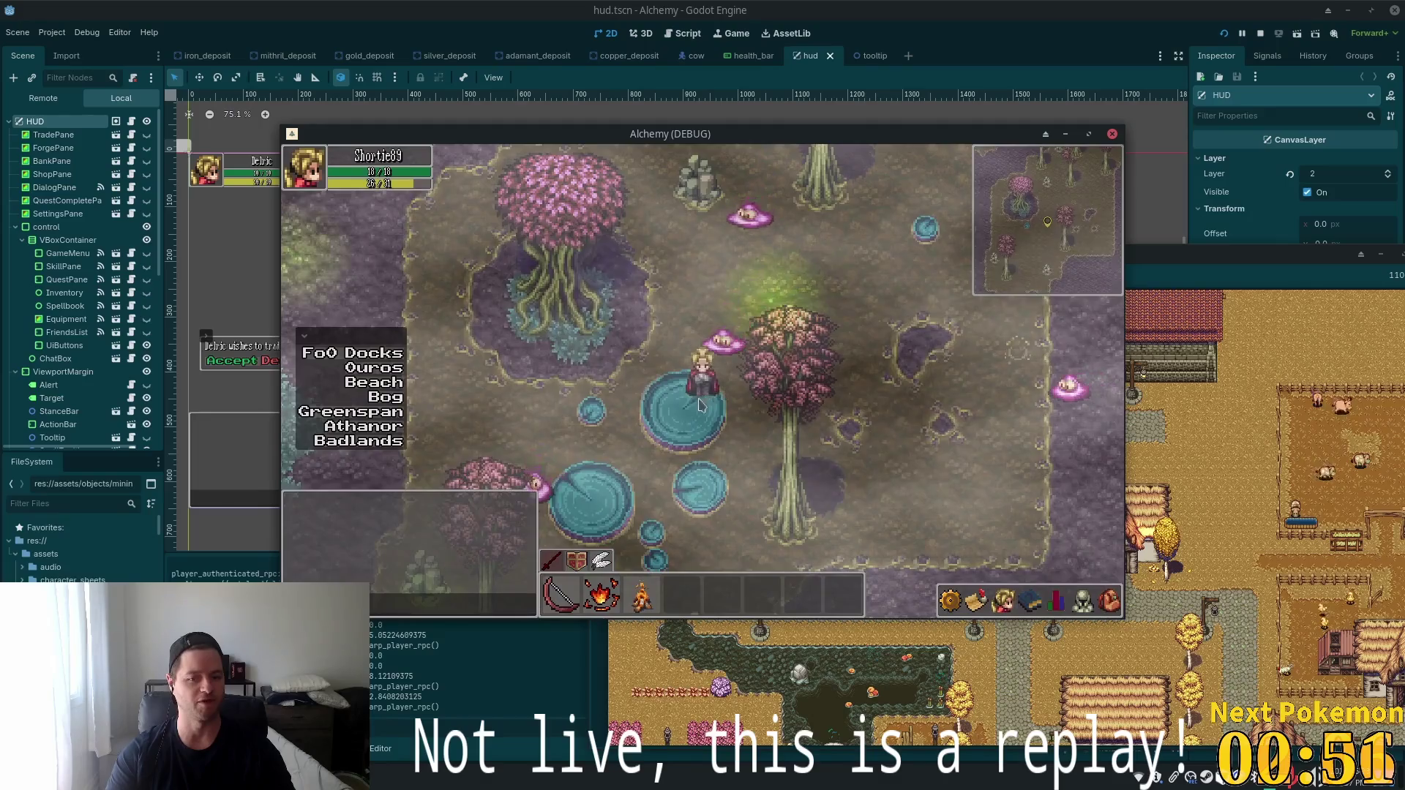
{"action": "key", "text": "s"}
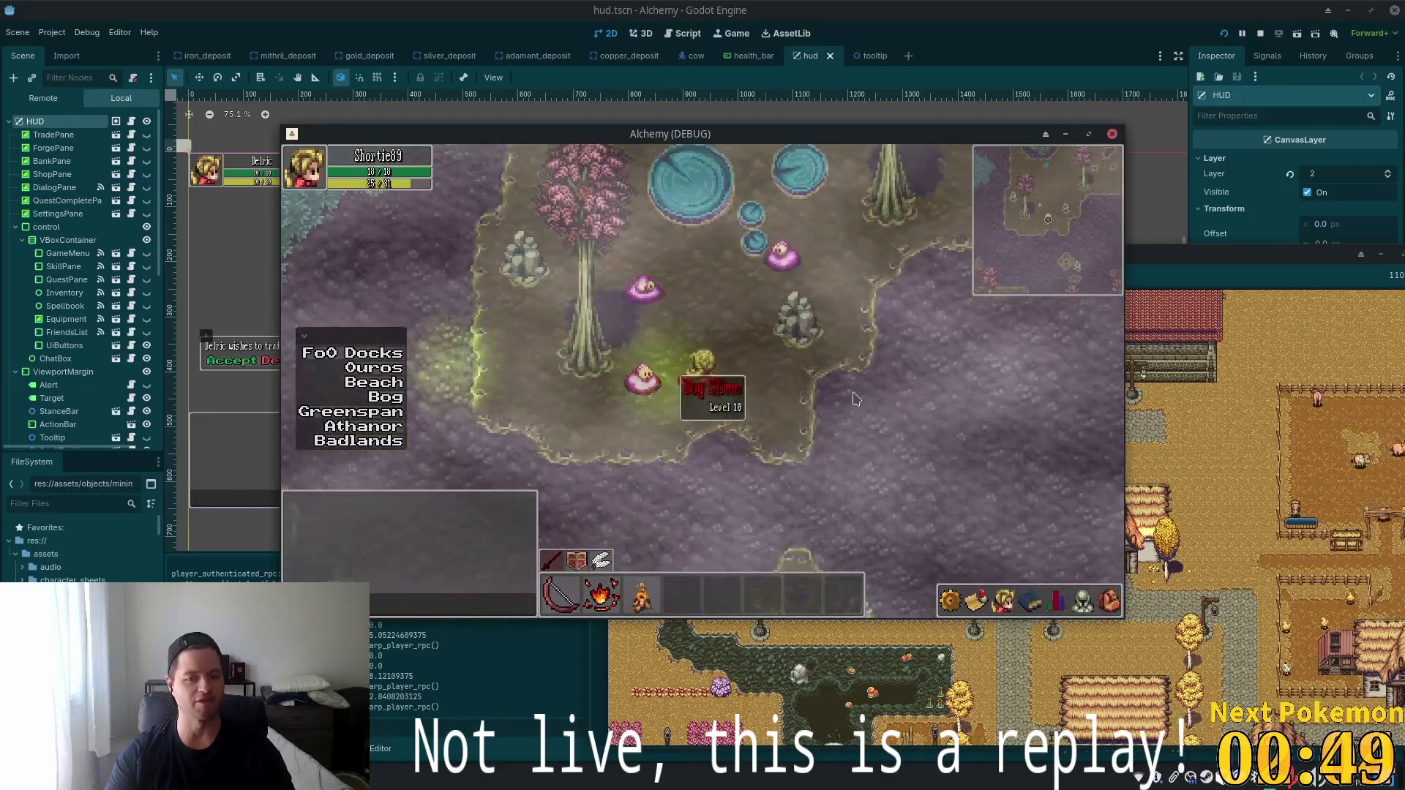
{"action": "key", "text": "d"}
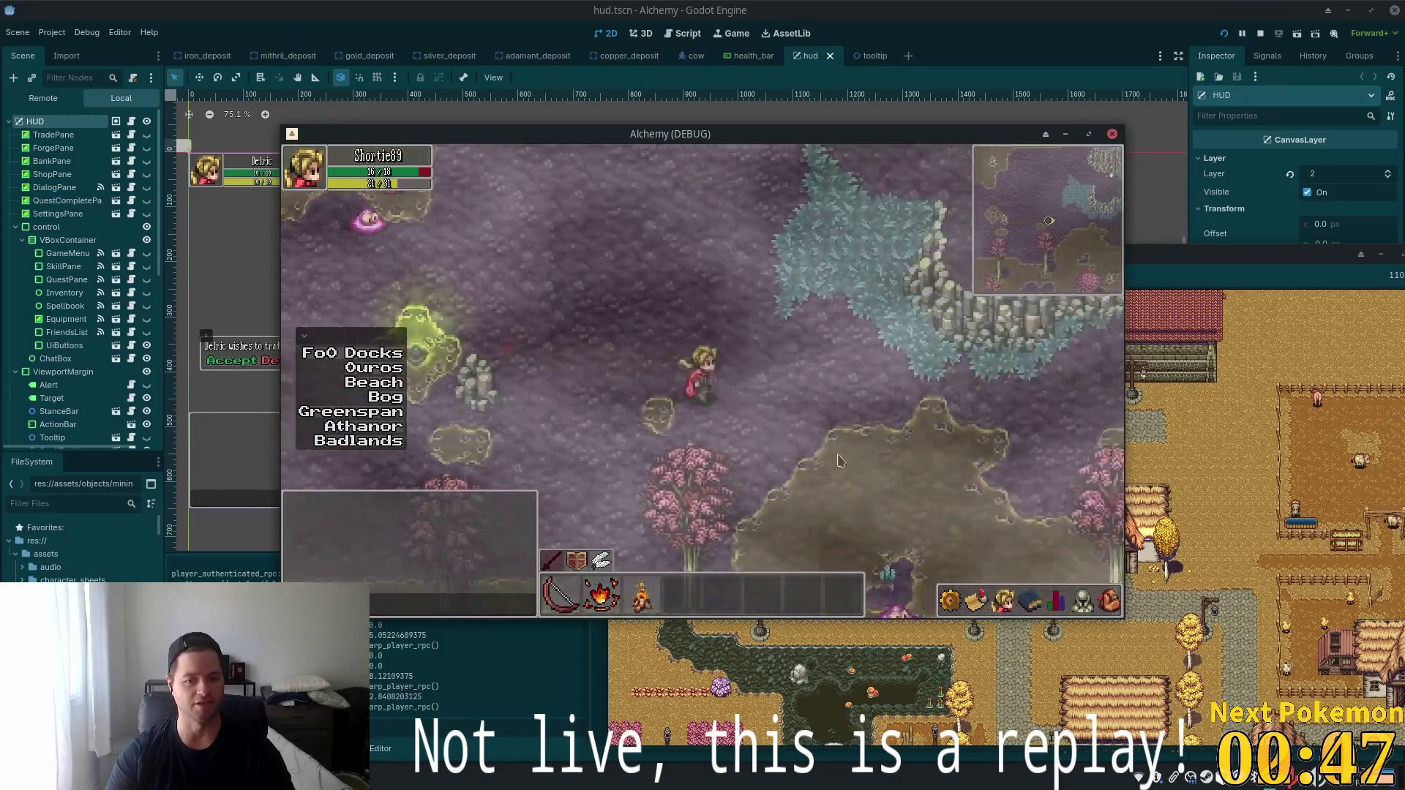
{"action": "key", "text": "s"}
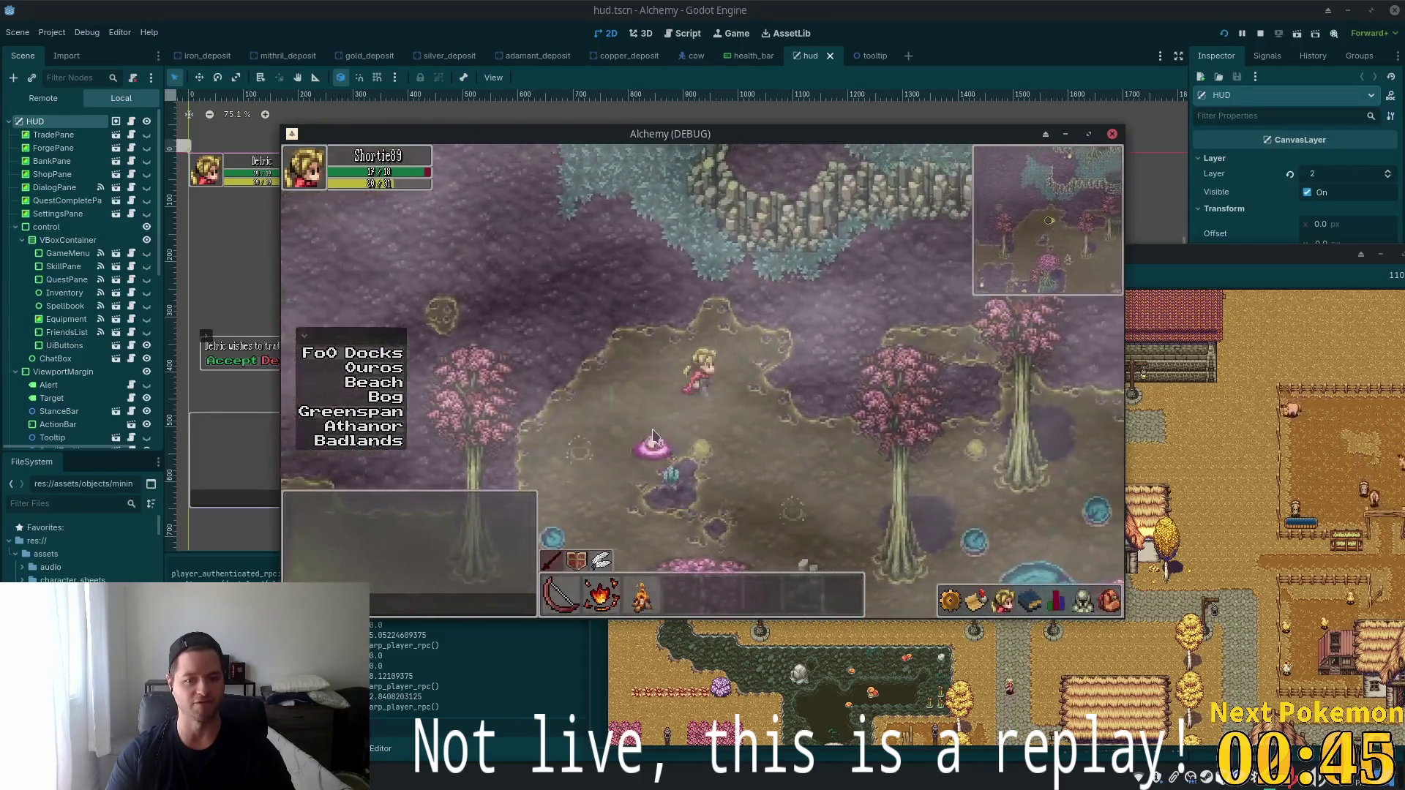
{"action": "left_click", "coordinate": [653, 435]}
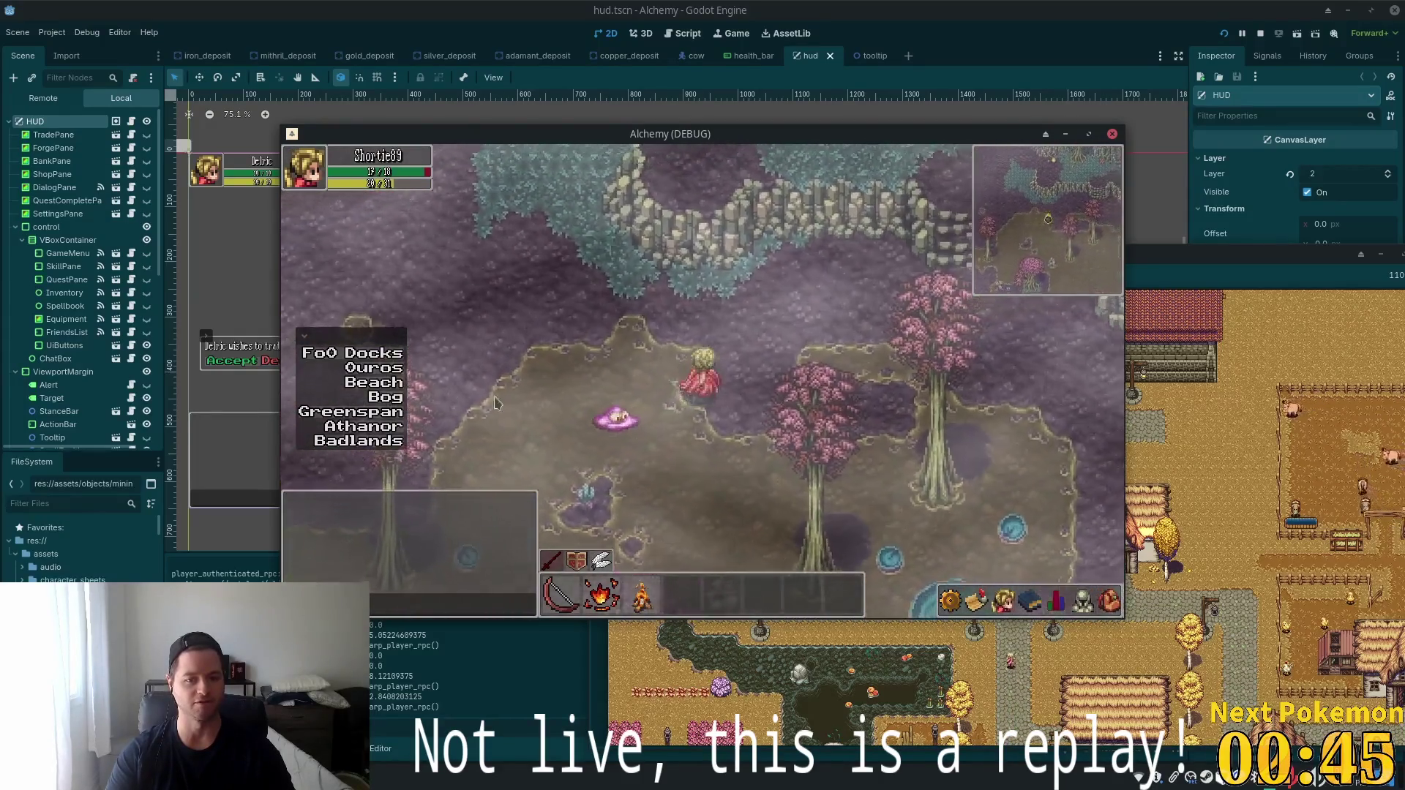
{"action": "left_click", "coordinate": [840, 413]}
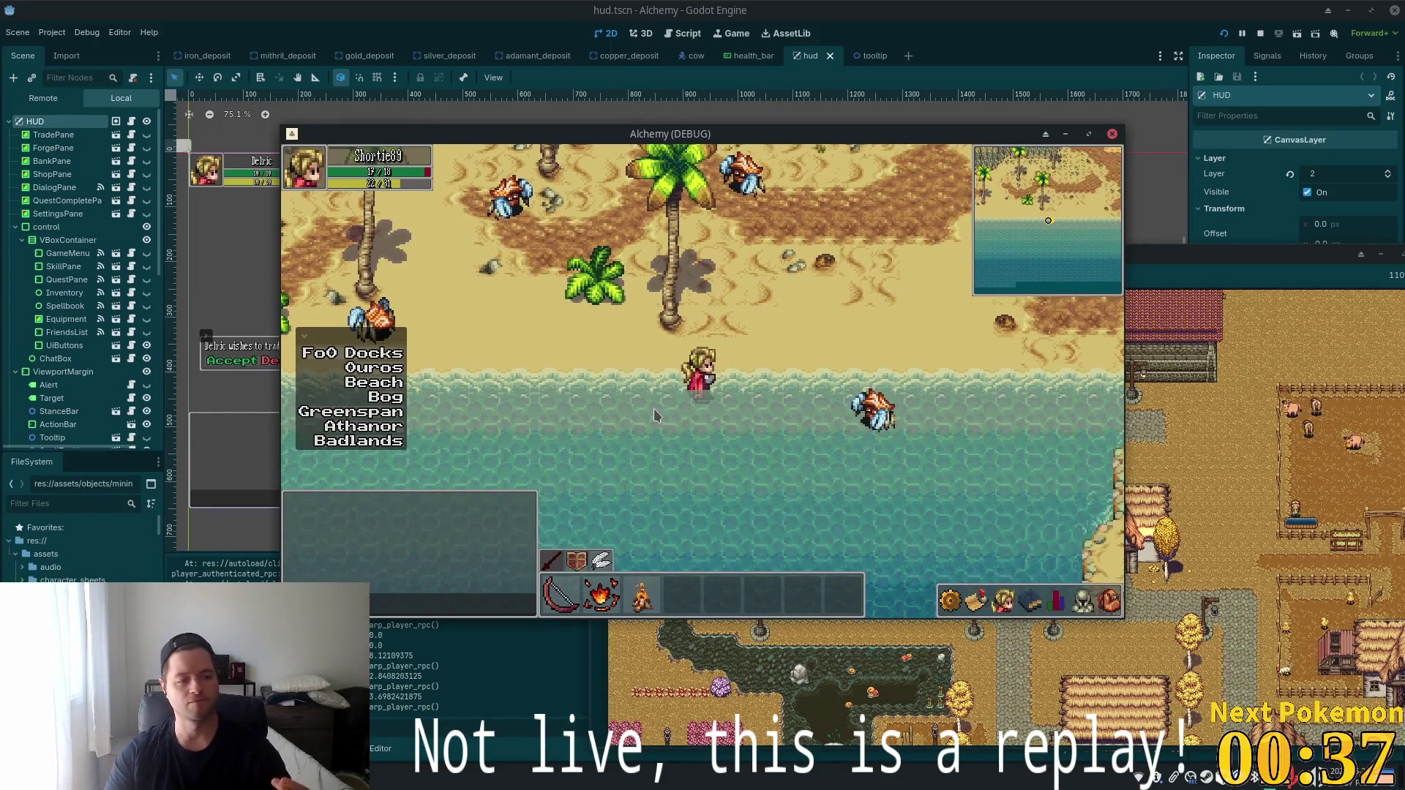
Teleport back to Indigo Bog and walk the character west.
{"action": "left_click", "coordinate": [394, 404]}
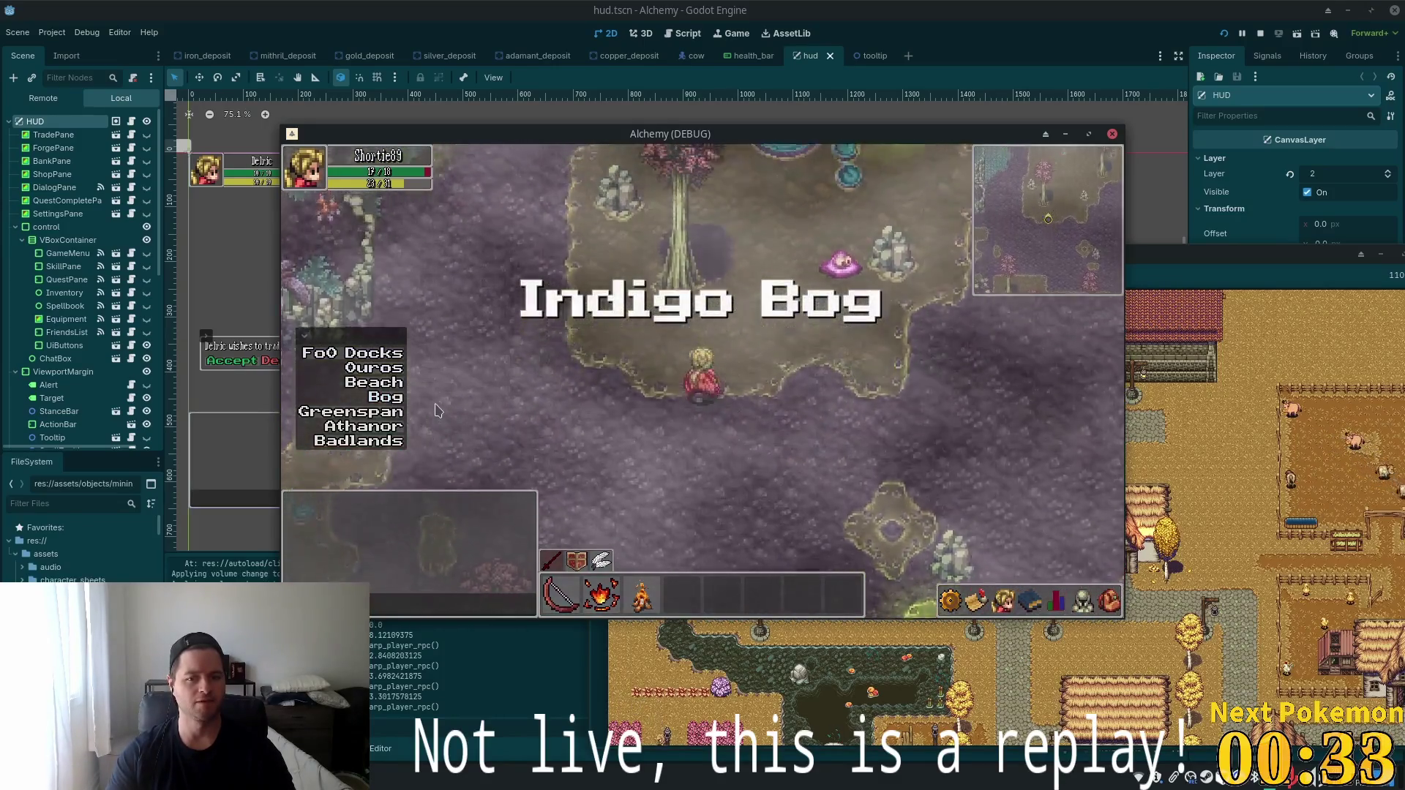
{"action": "left_click", "coordinate": [437, 410]}
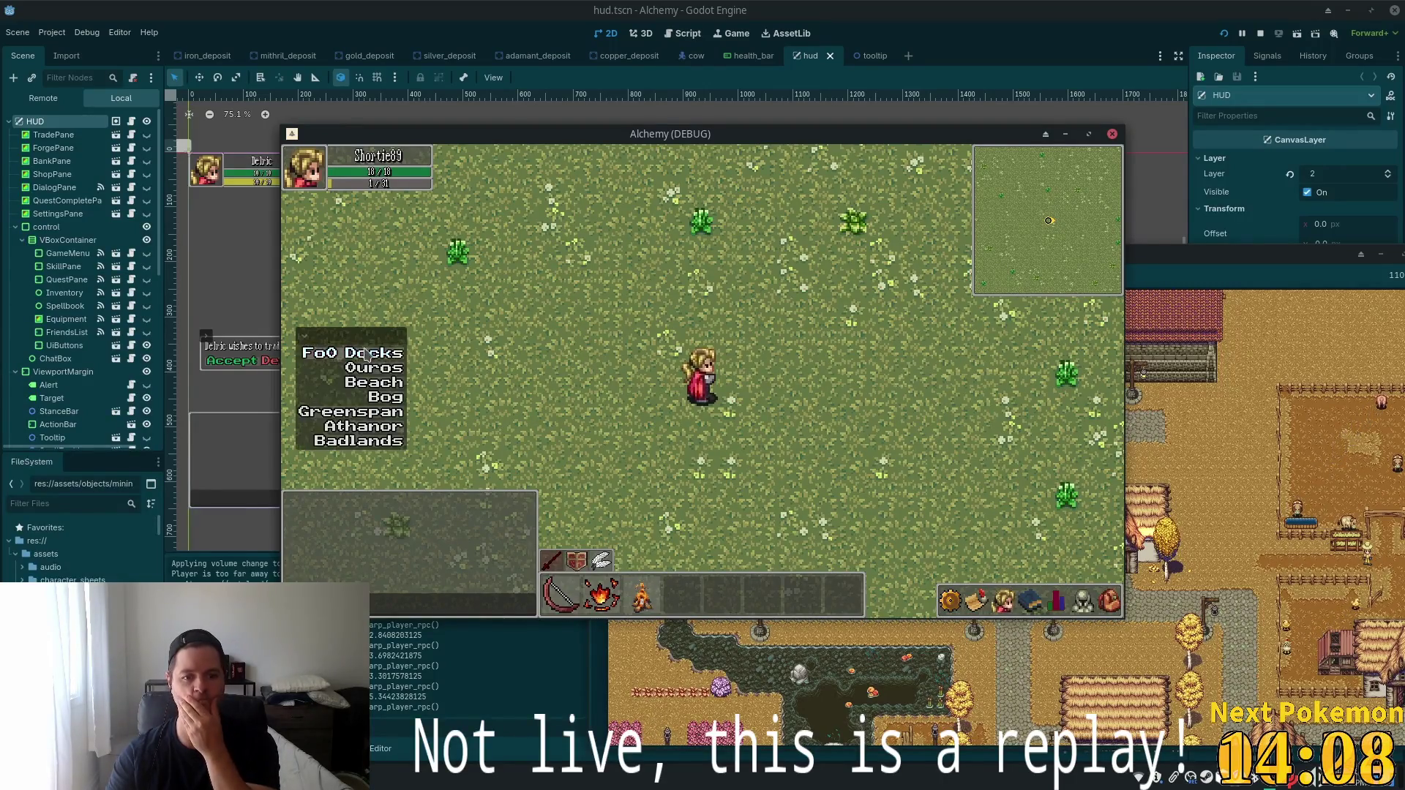
Teleport to the Fields of Ouros docks and equip the Fishing Rod in the first action slot.
{"action": "left_click", "coordinate": [366, 355]}
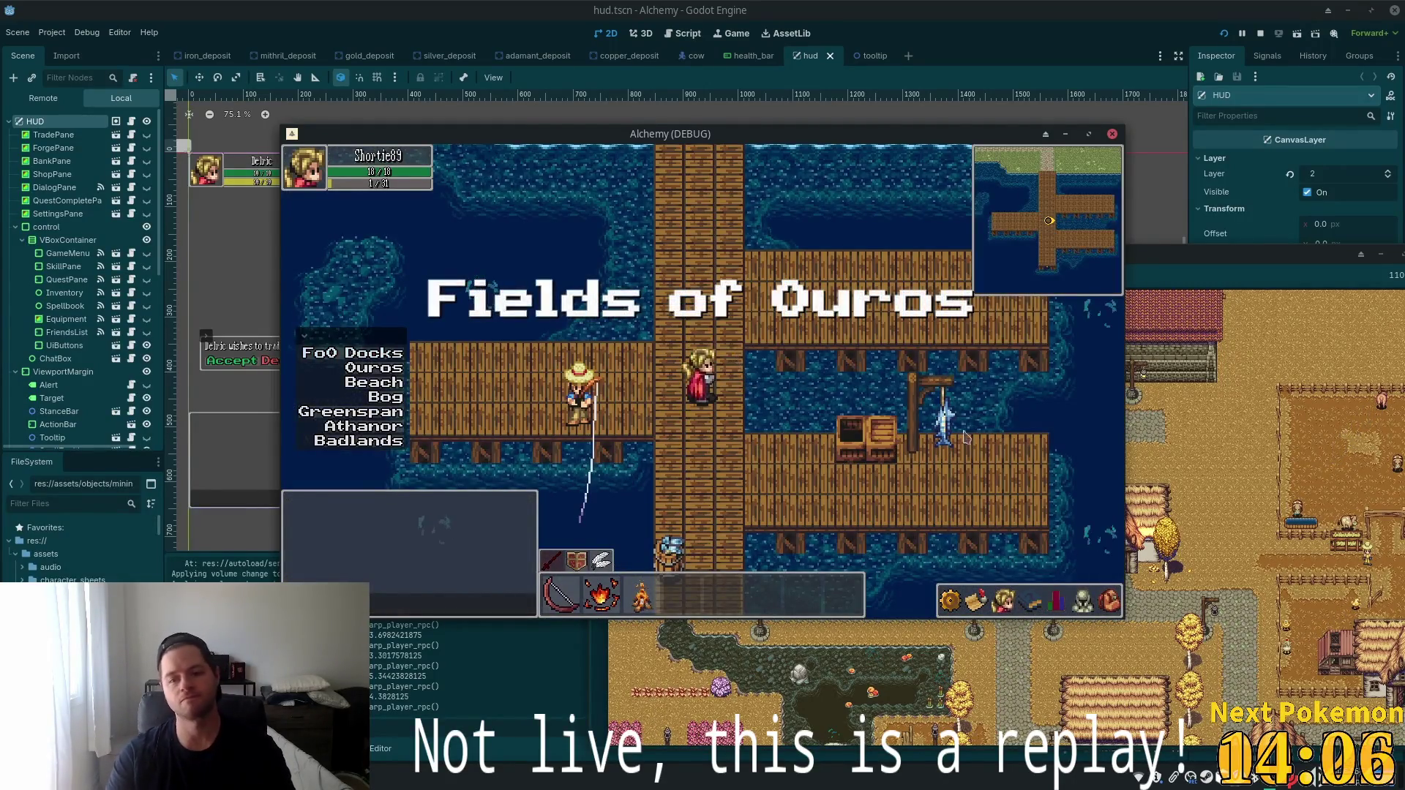
{"action": "key", "text": "d"}
{"action": "key", "text": "s"}
{"action": "key", "text": "i"}
{"action": "key", "text": "d"}
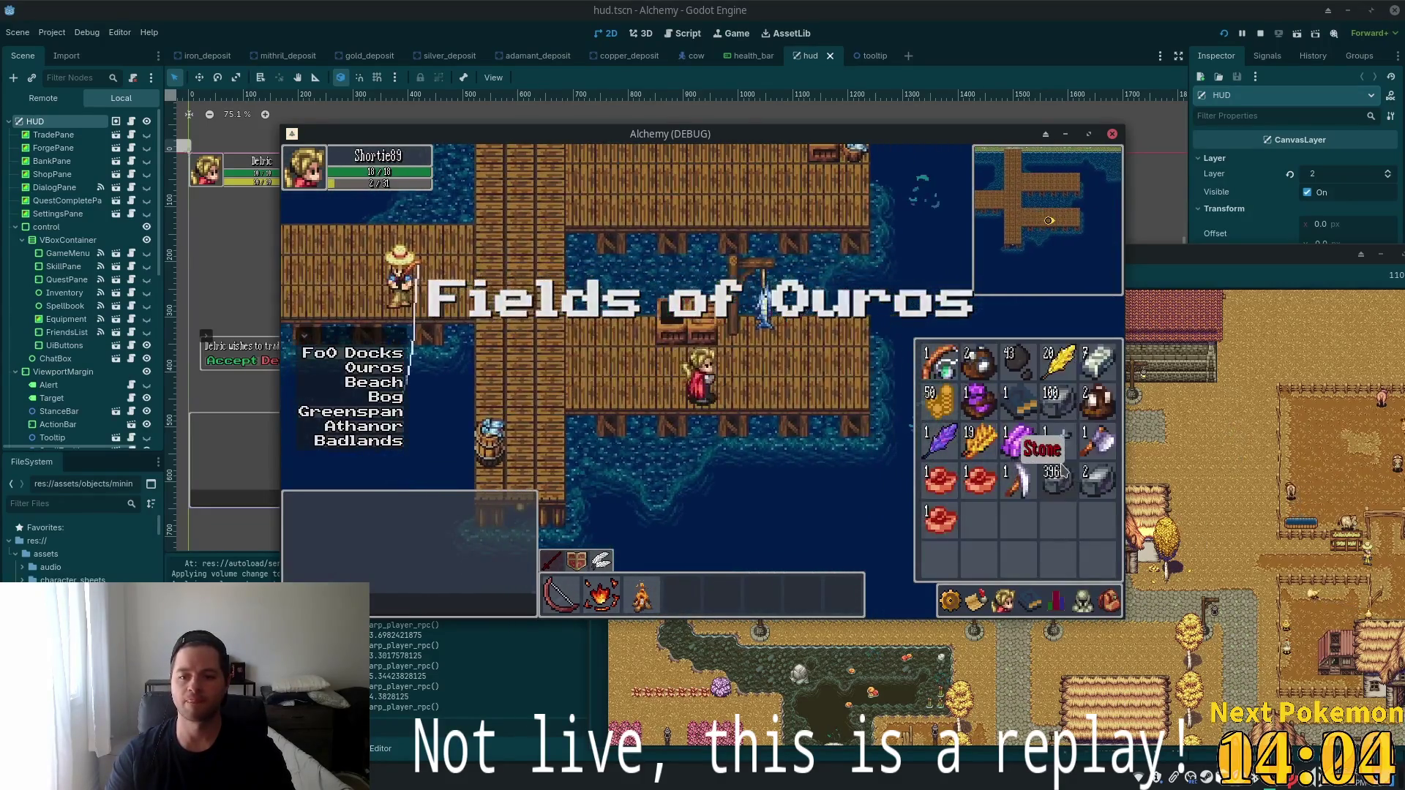
{"action": "left_click", "coordinate": [945, 364]}
{"action": "key", "text": "i"}
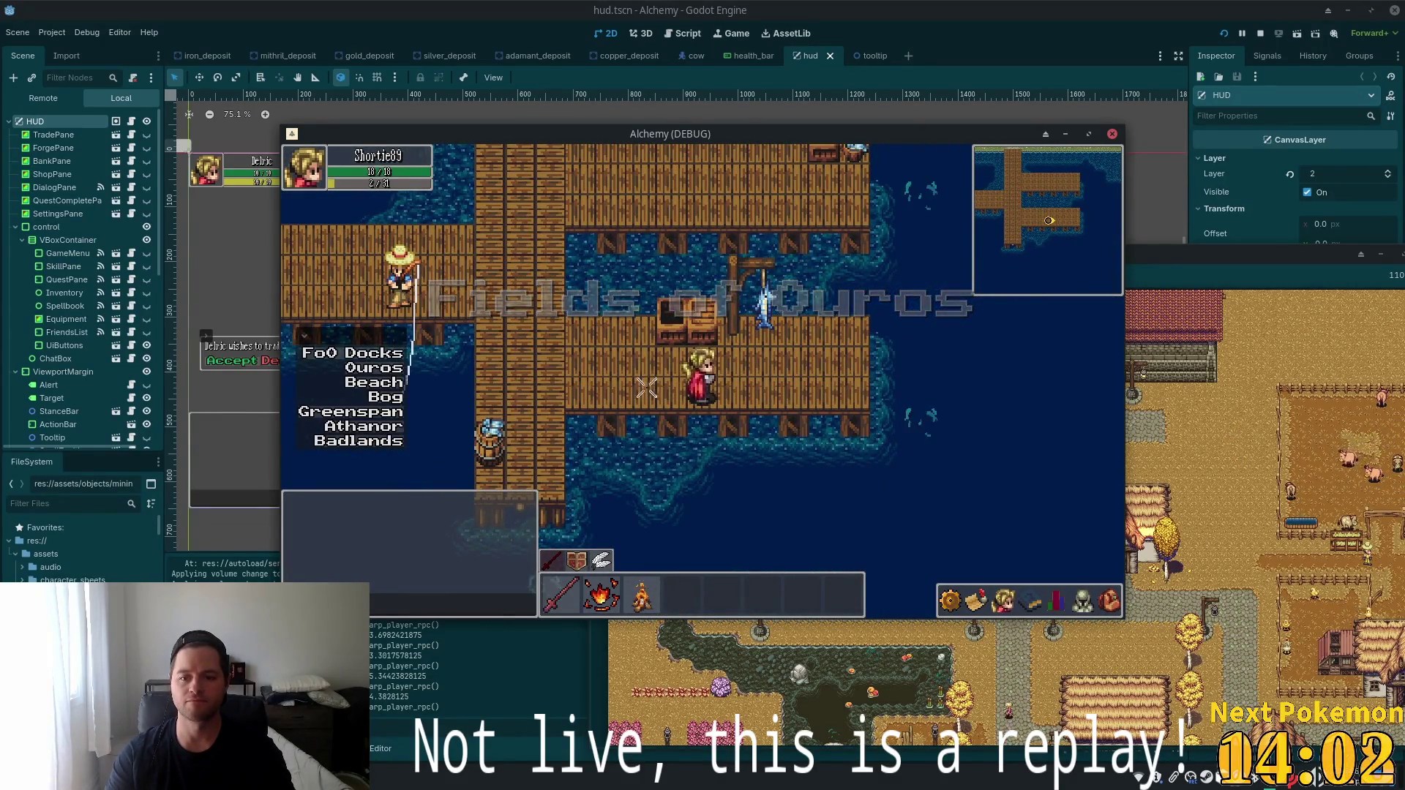
Walk to the end of the pier and fish twice for Sardines.
{"action": "key", "text": "d"}
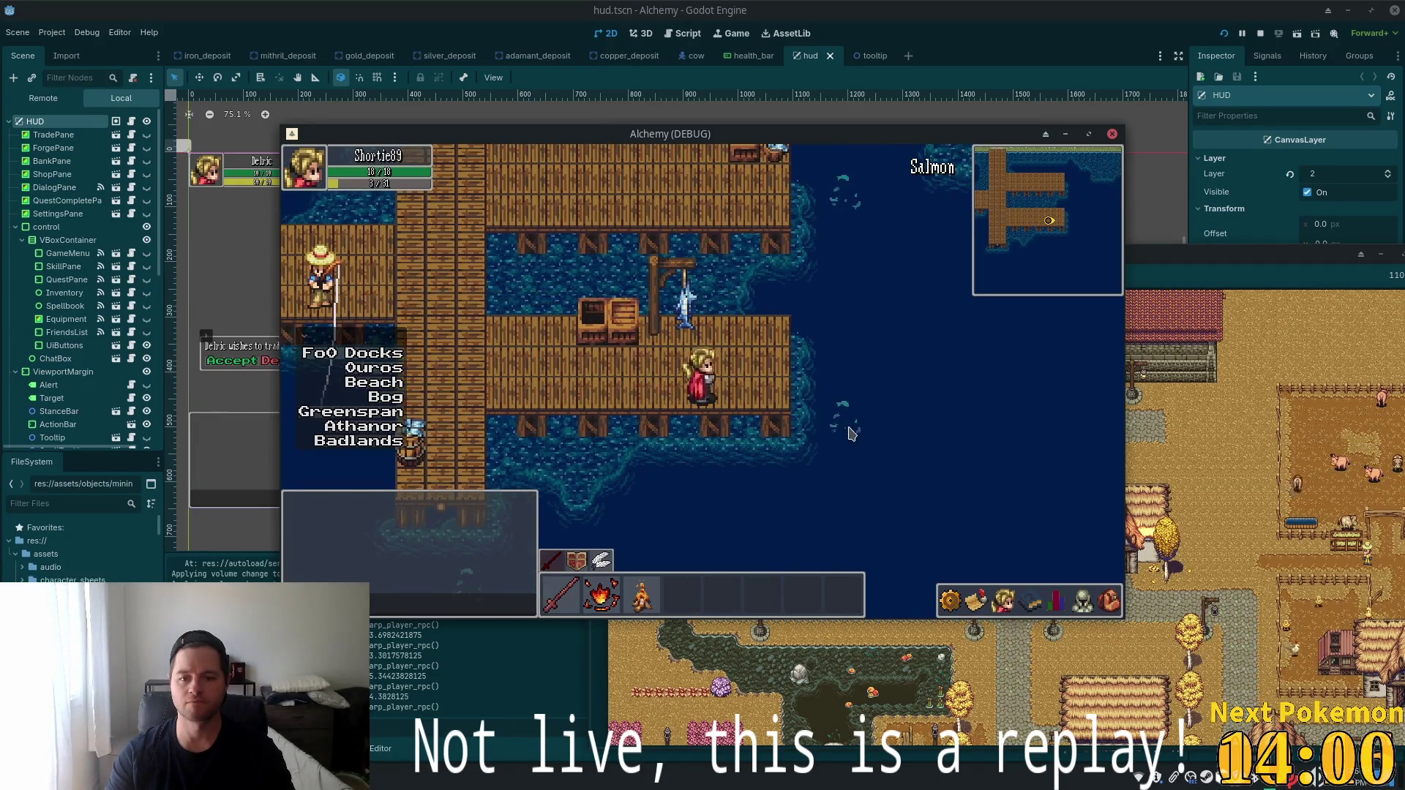
{"action": "key", "text": "a"}
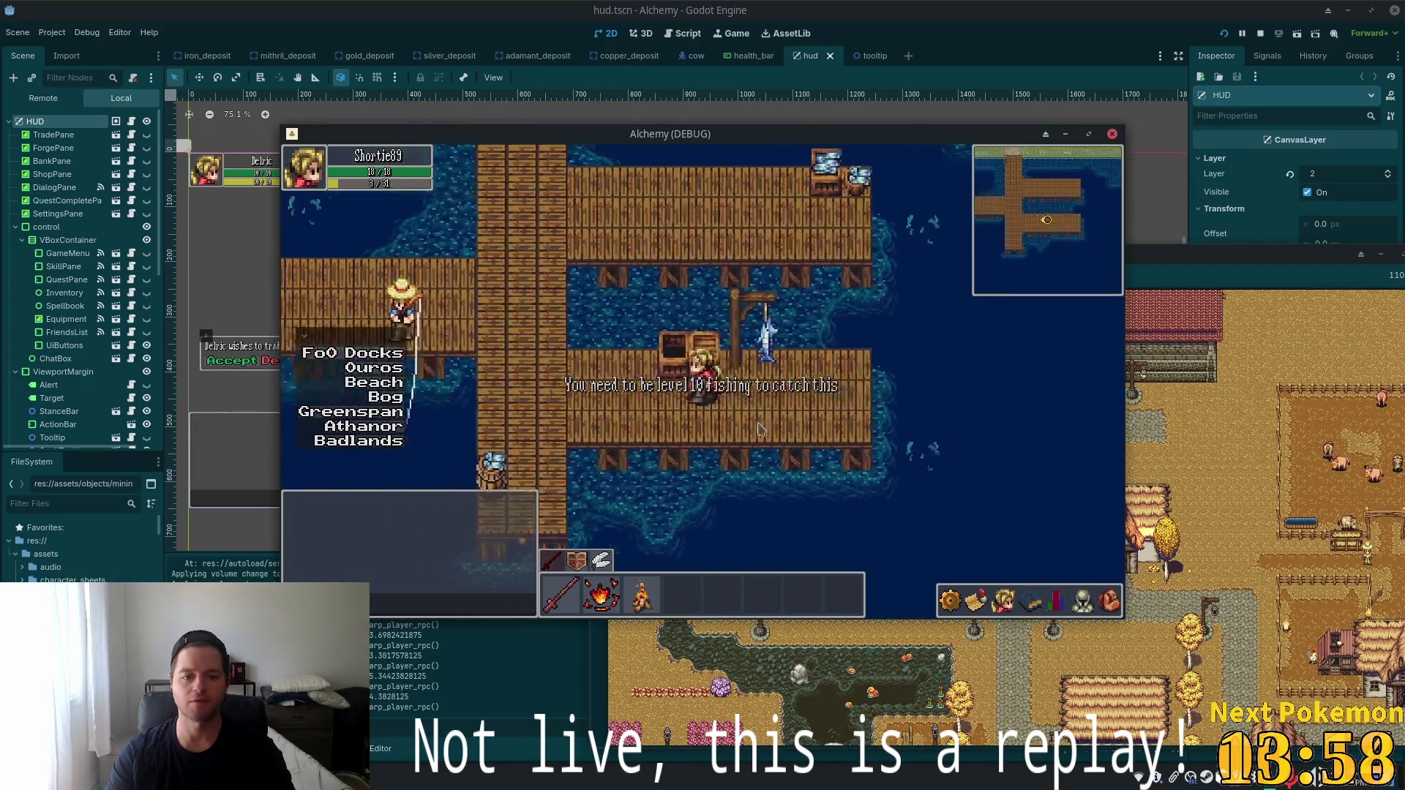
{"action": "key", "text": "w"}
{"action": "key", "text": "w"}
{"action": "key", "text": "d"}
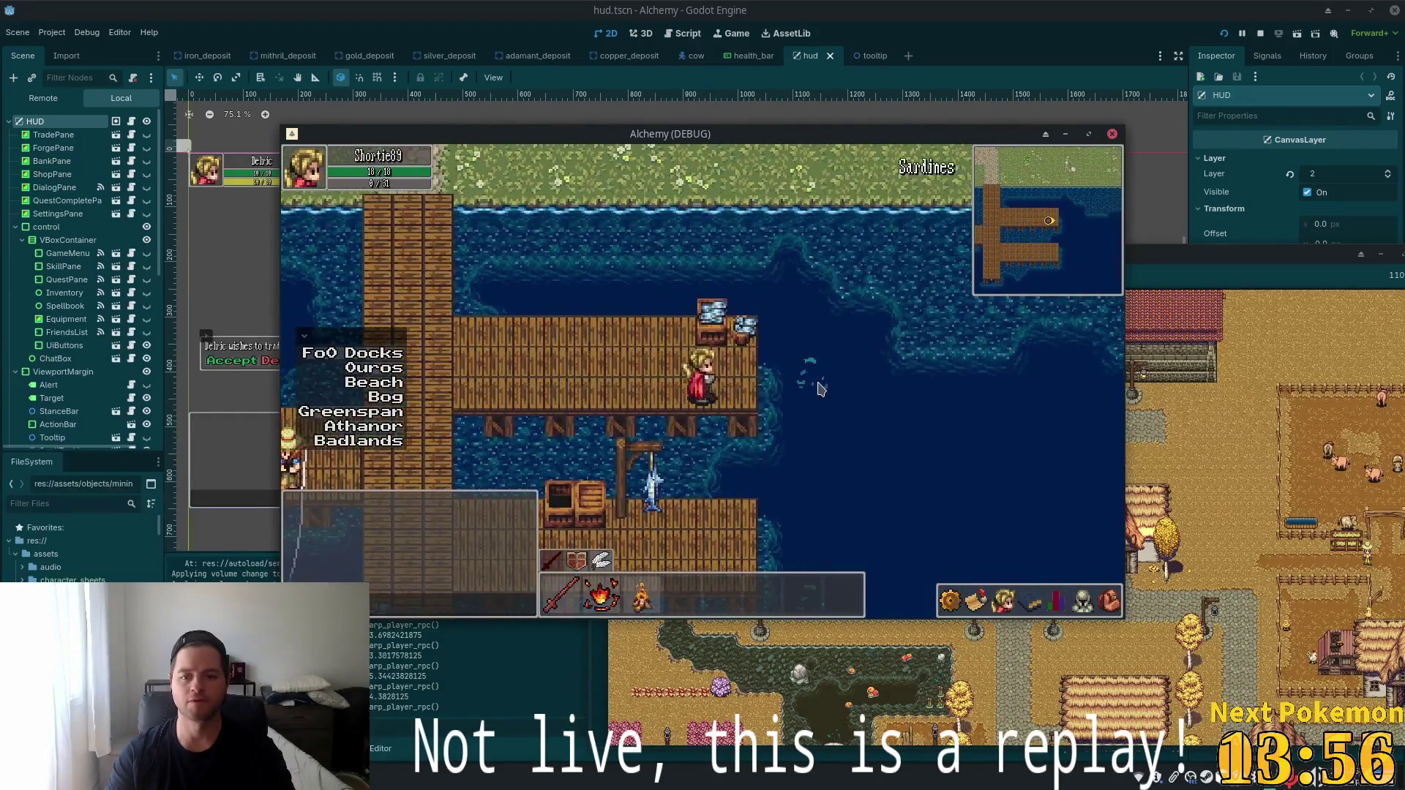
{"action": "left_click", "coordinate": [800, 388]}
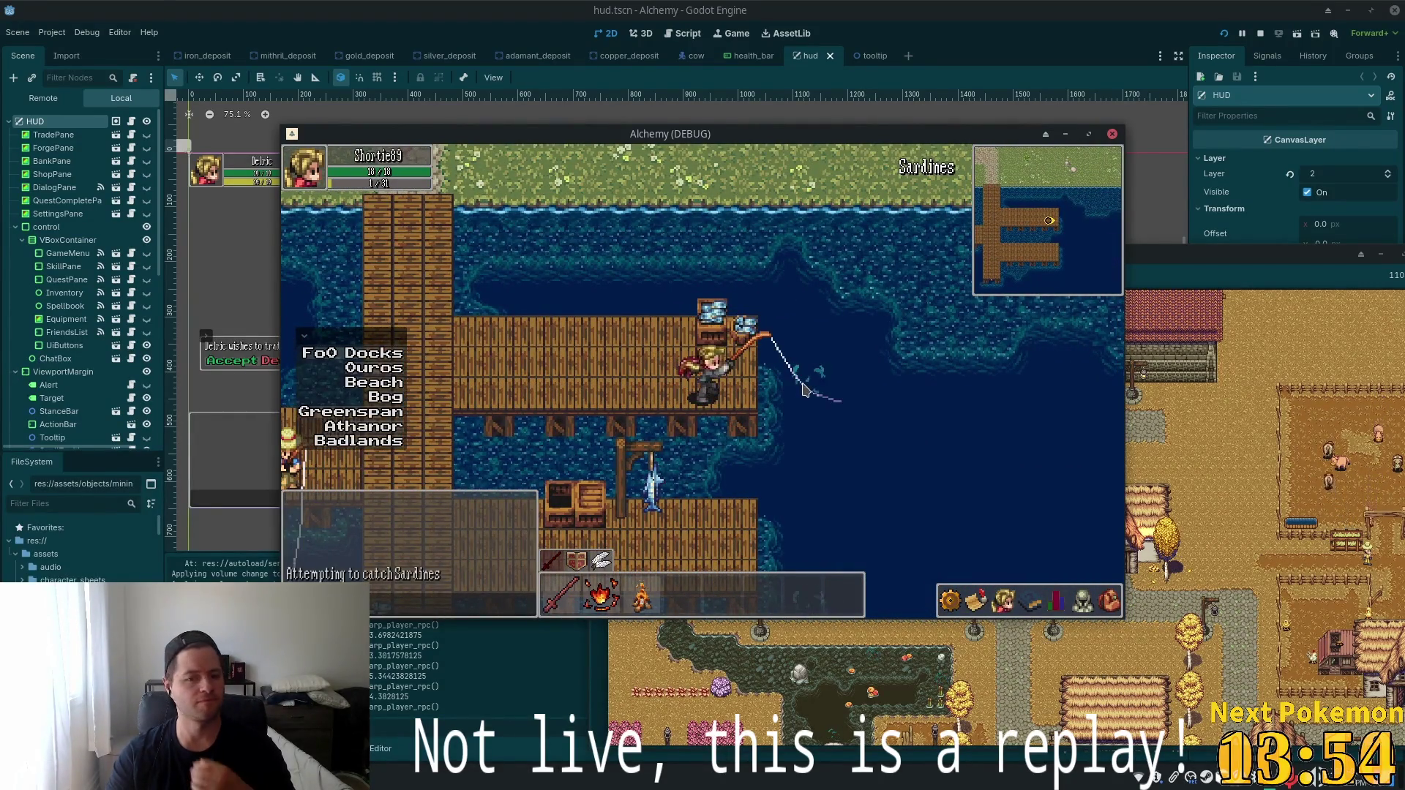
{"action": "left_click", "coordinate": [813, 395]}
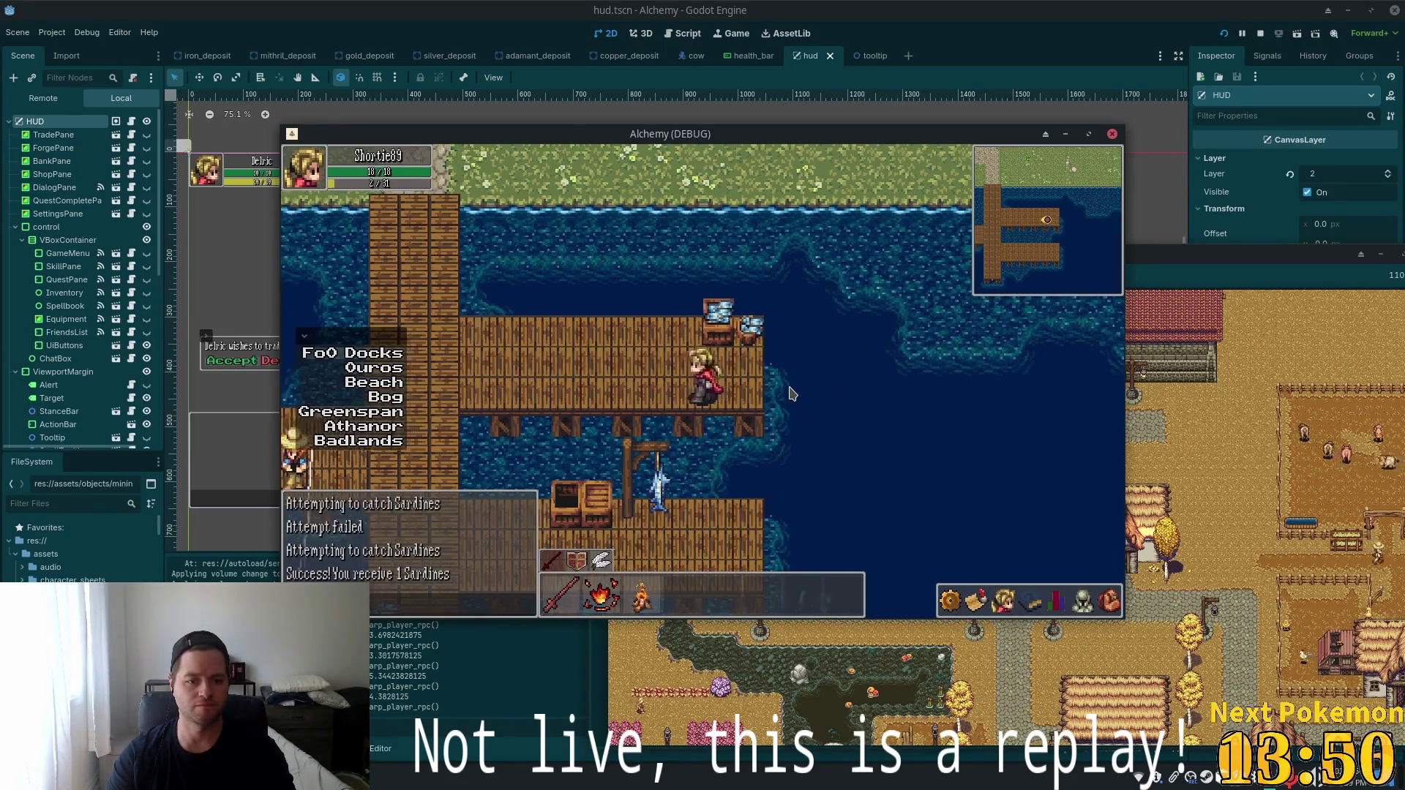
Walk north up the cobblestone path and chop the Maple Tree for wood.
{"action": "key", "text": "a"}
{"action": "left_click", "coordinate": [1107, 601]}
{"action": "key", "text": "w"}
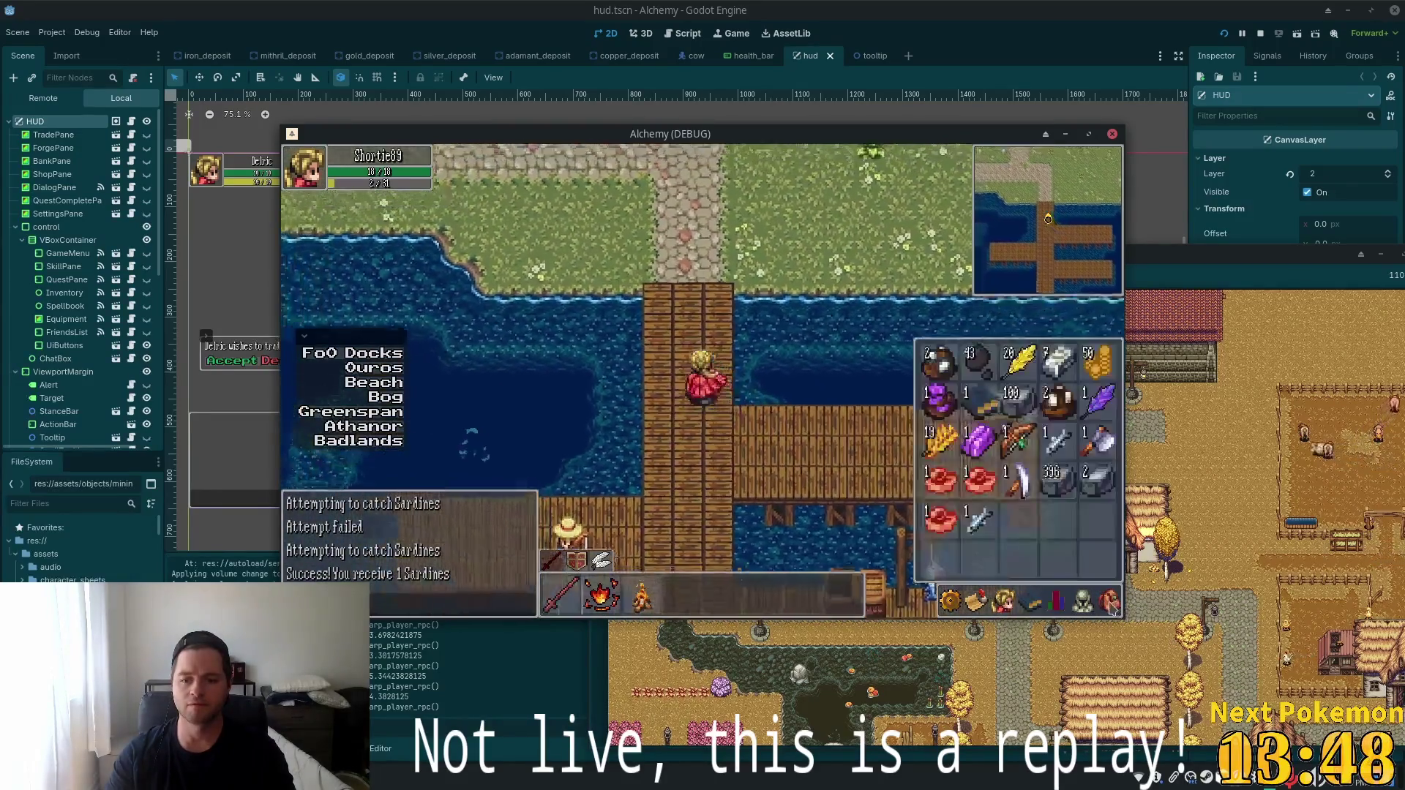
{"action": "key", "text": "w"}
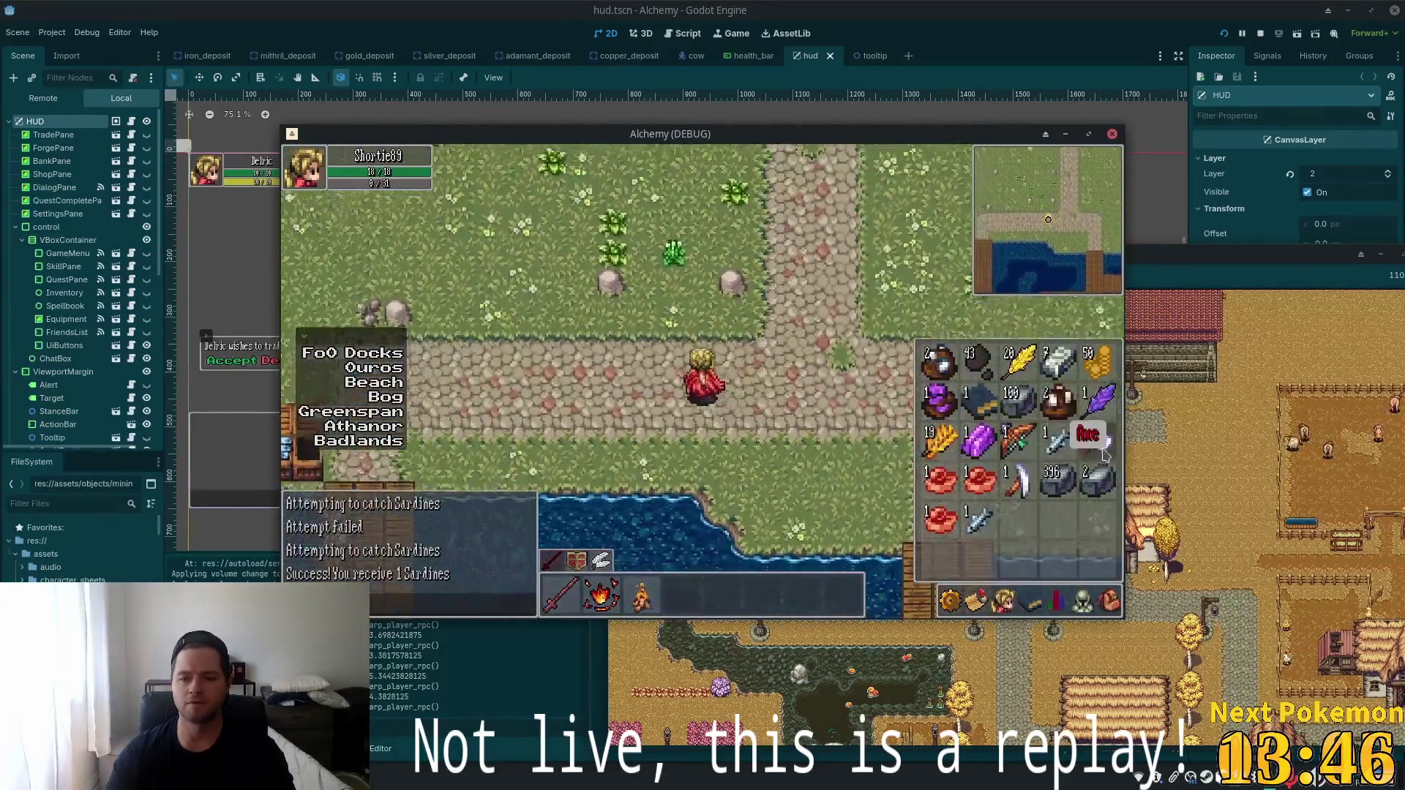
{"action": "key", "text": "i"}
{"action": "key", "text": "a"}
{"action": "key", "text": "w"}
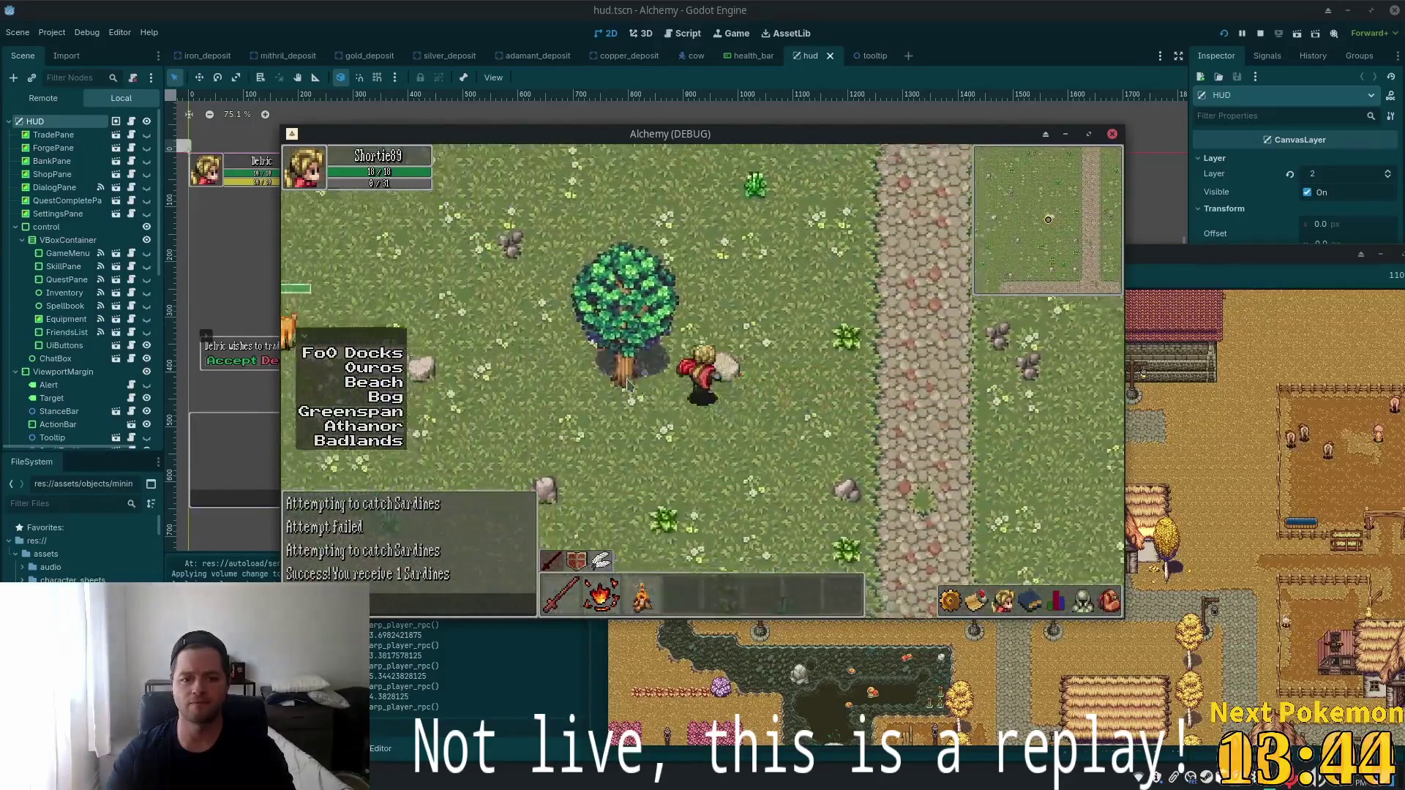
{"action": "left_click", "coordinate": [679, 415]}
Light a campfire with the wood and stand beside it.
{"action": "key", "text": "s"}
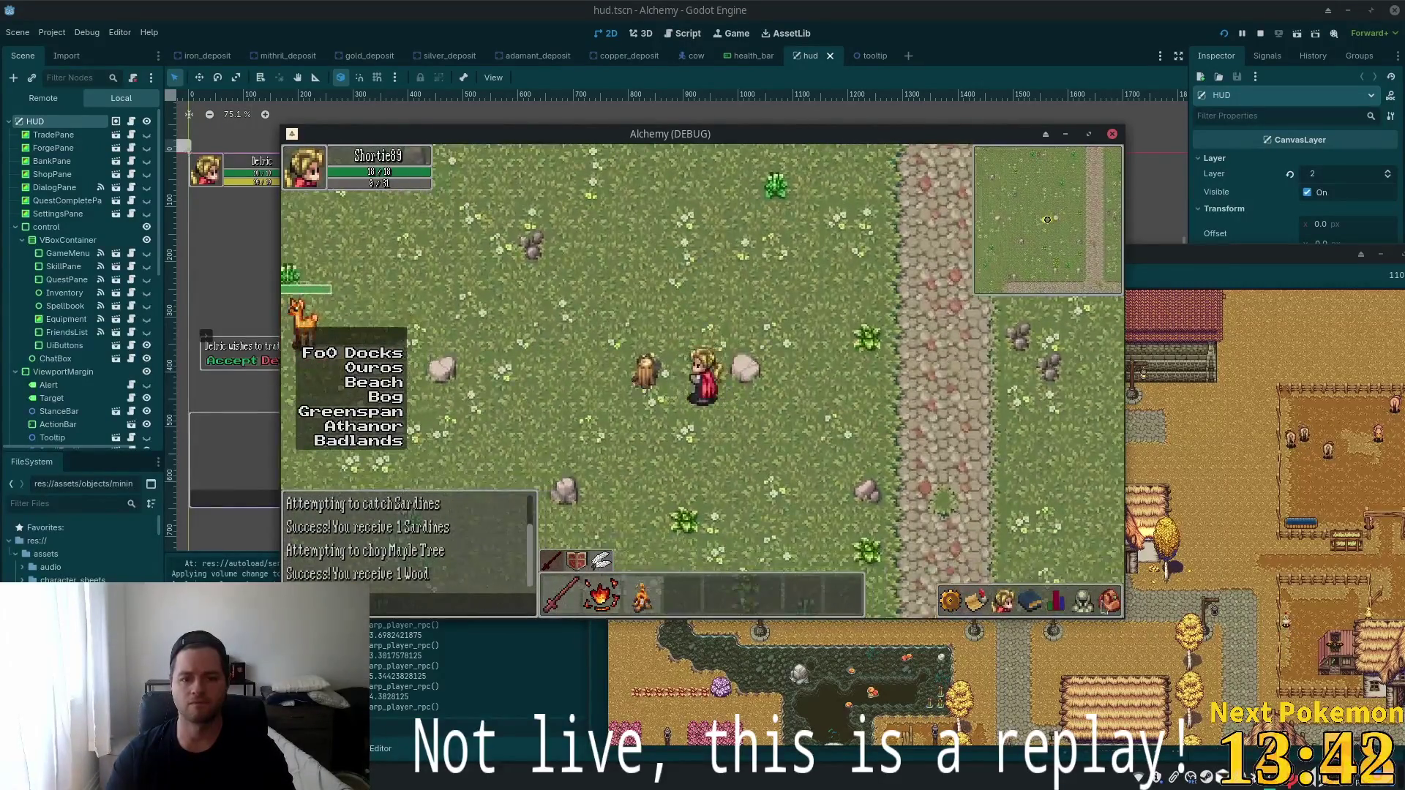
{"action": "key", "text": "i"}
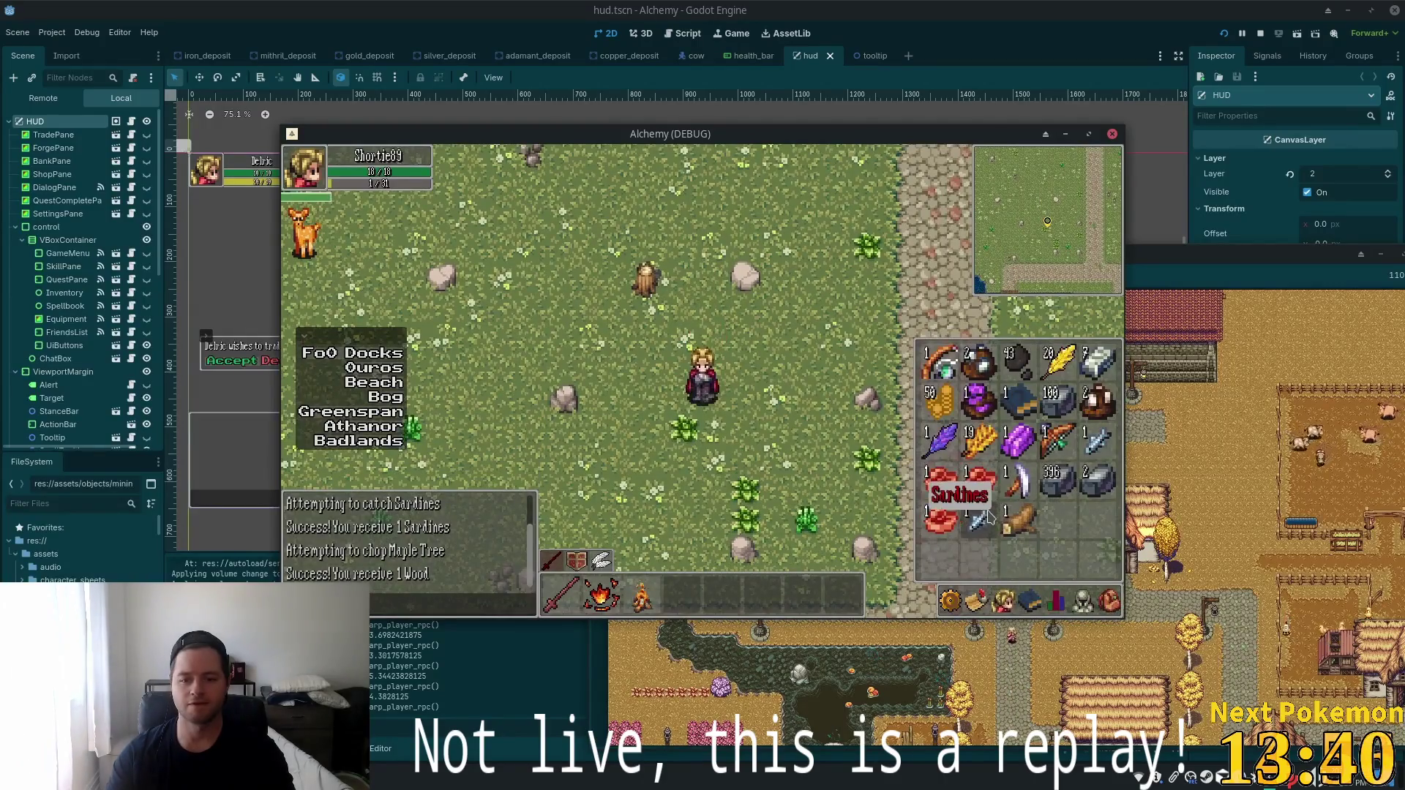
{"action": "left_click", "coordinate": [1019, 521]}
{"action": "key", "text": "i"}
{"action": "key", "text": "d"}
{"action": "key", "text": "s"}
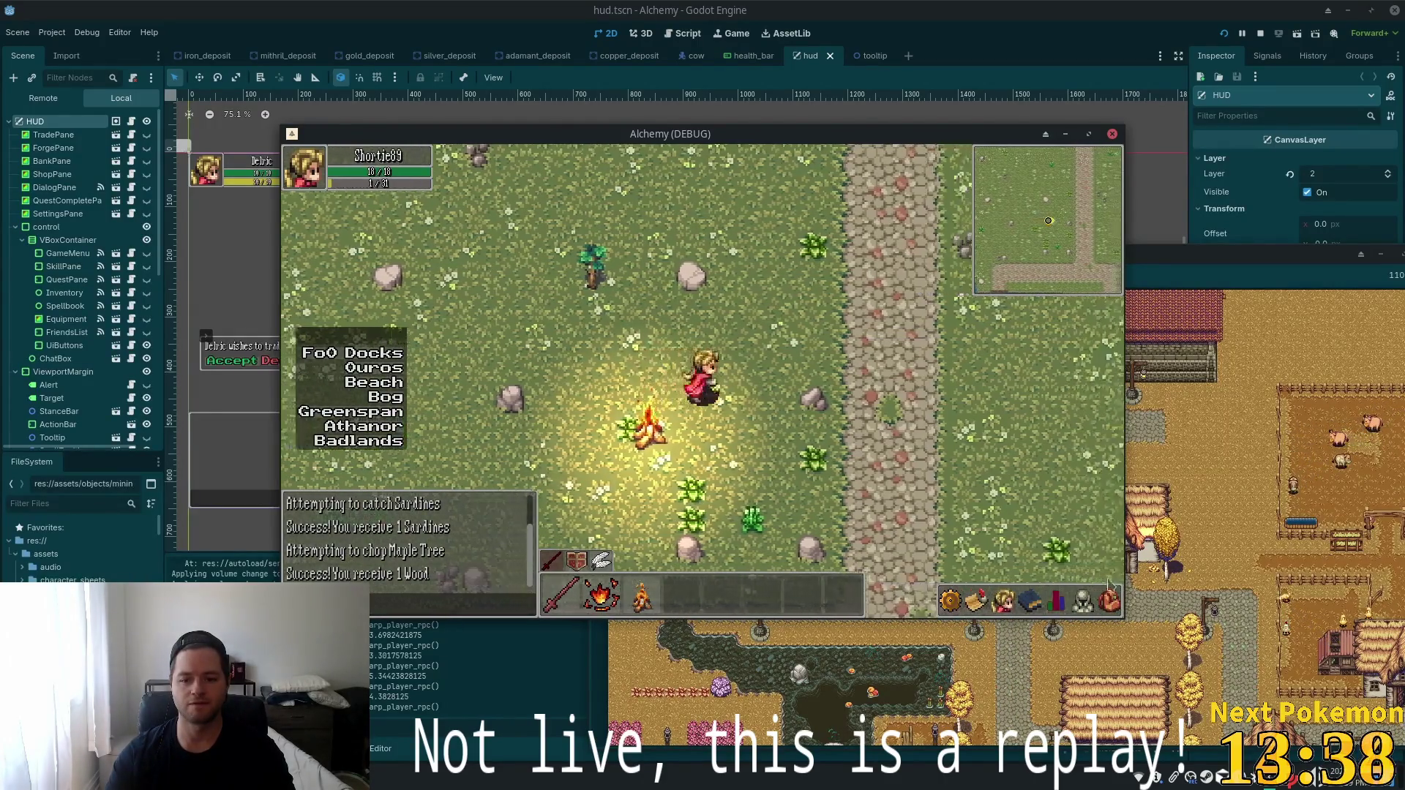
Cook two Sardines on the campfire and use a Cooked Sardines from the inventory.
{"action": "left_click", "coordinate": [1108, 600]}
{"action": "left_click", "coordinate": [967, 521]}
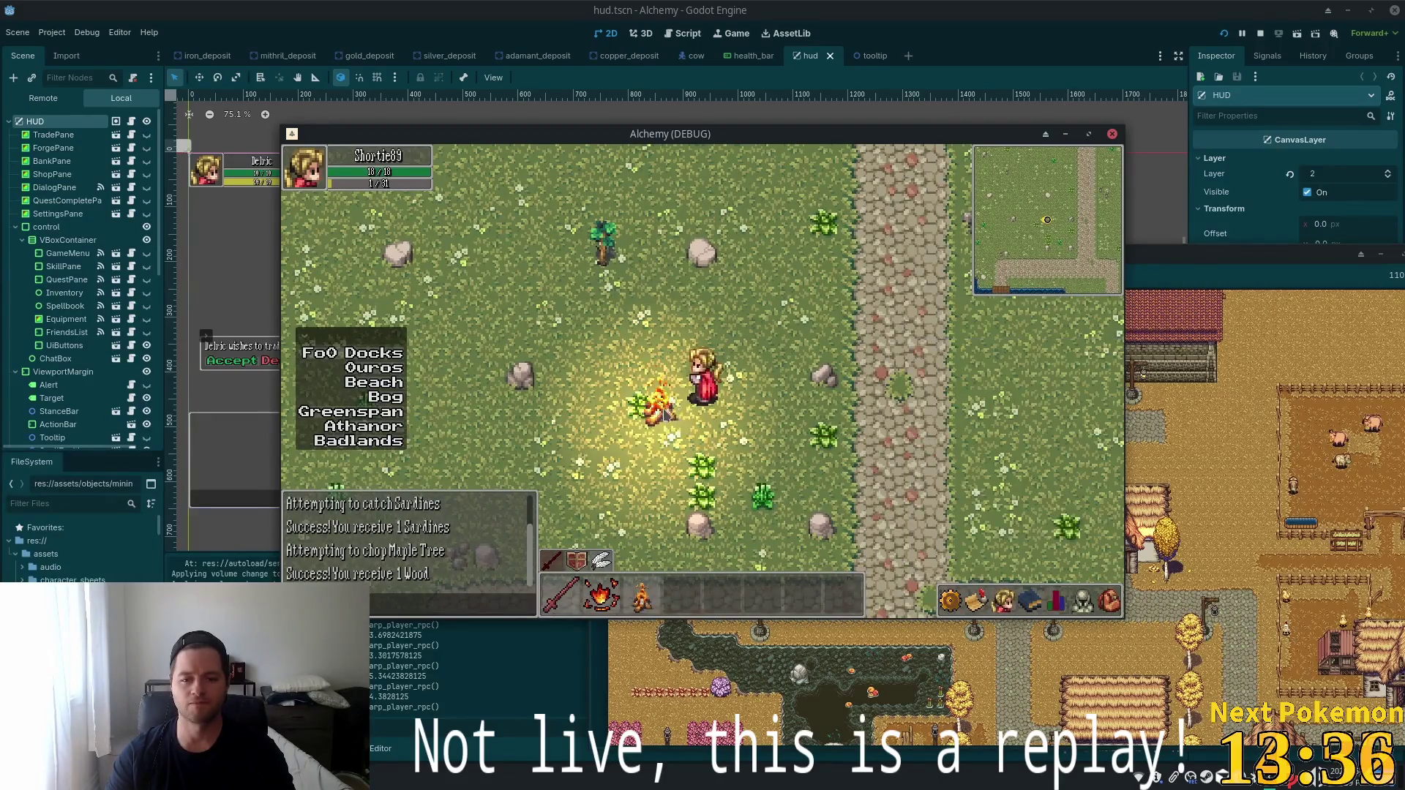
{"action": "key", "text": "i"}
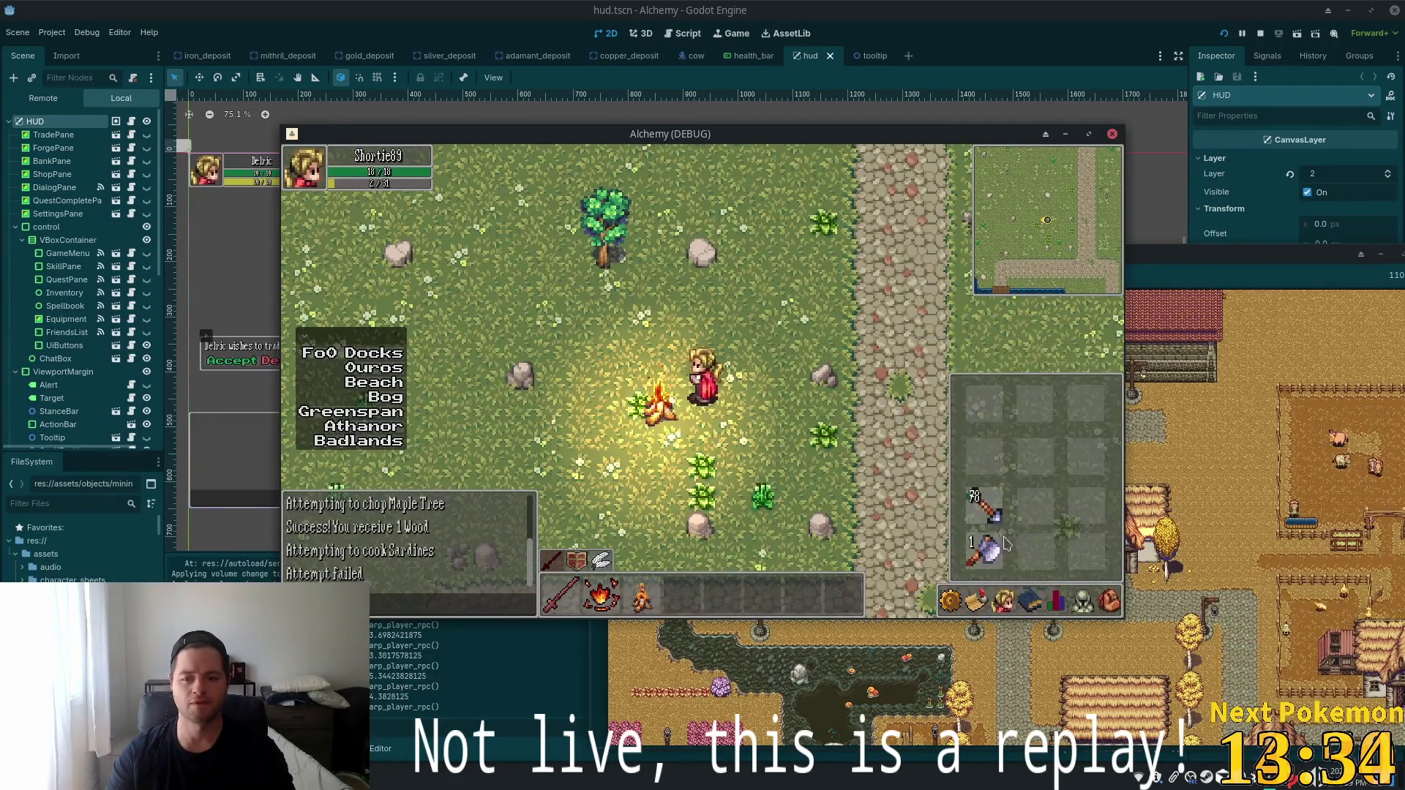
{"action": "key", "text": "i"}
{"action": "key", "text": "i"}
{"action": "left_click", "coordinate": [975, 520]}
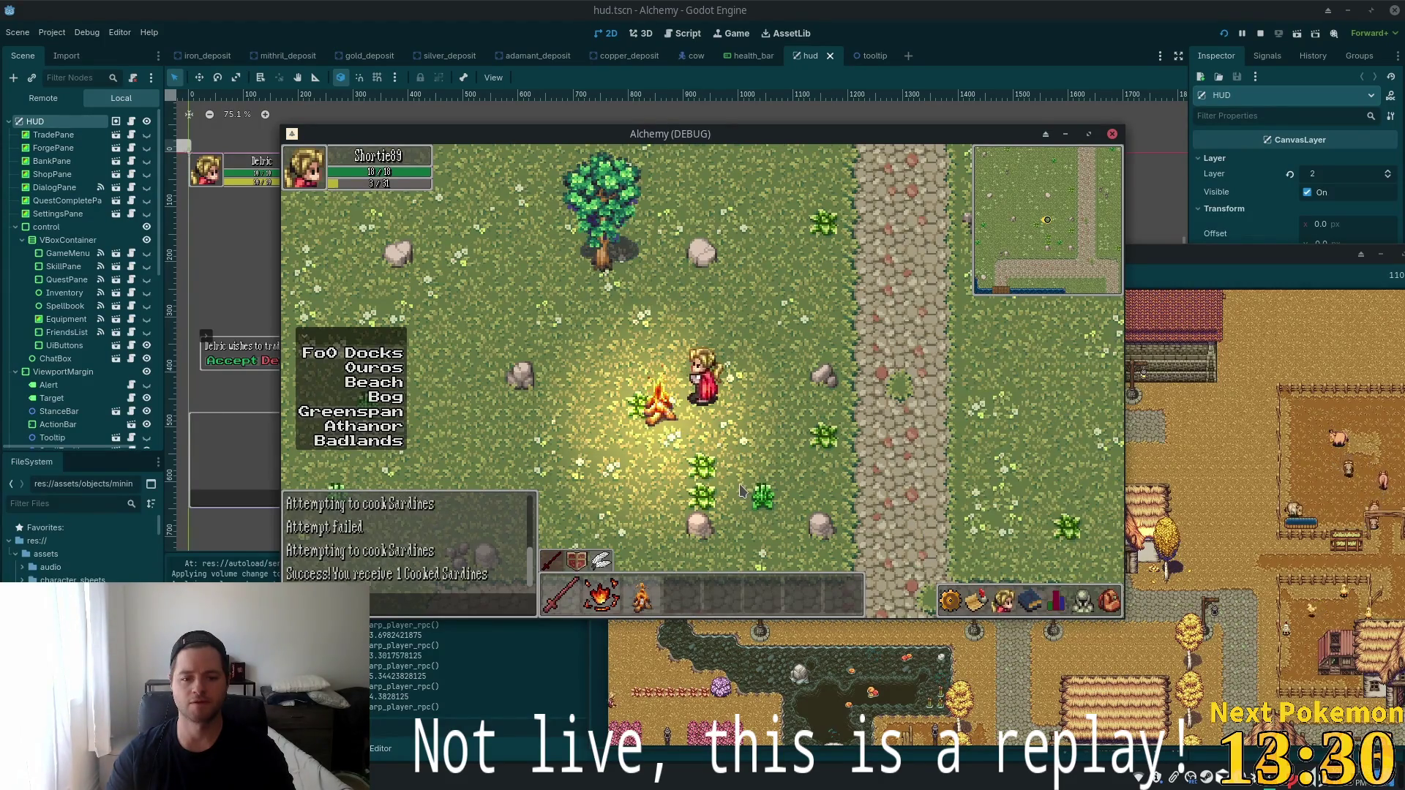
{"action": "left_click", "coordinate": [1120, 608]}
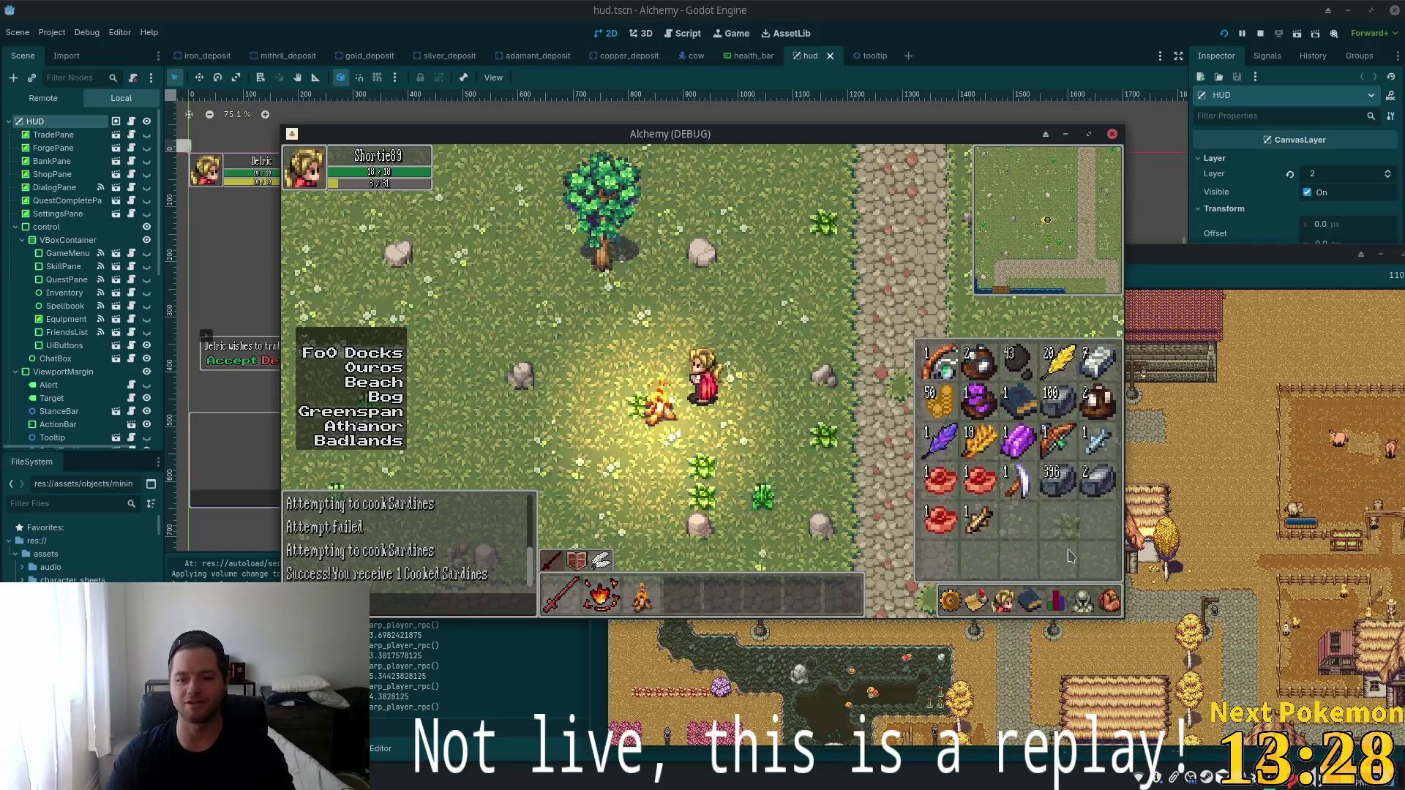
{"action": "left_click", "coordinate": [973, 522]}
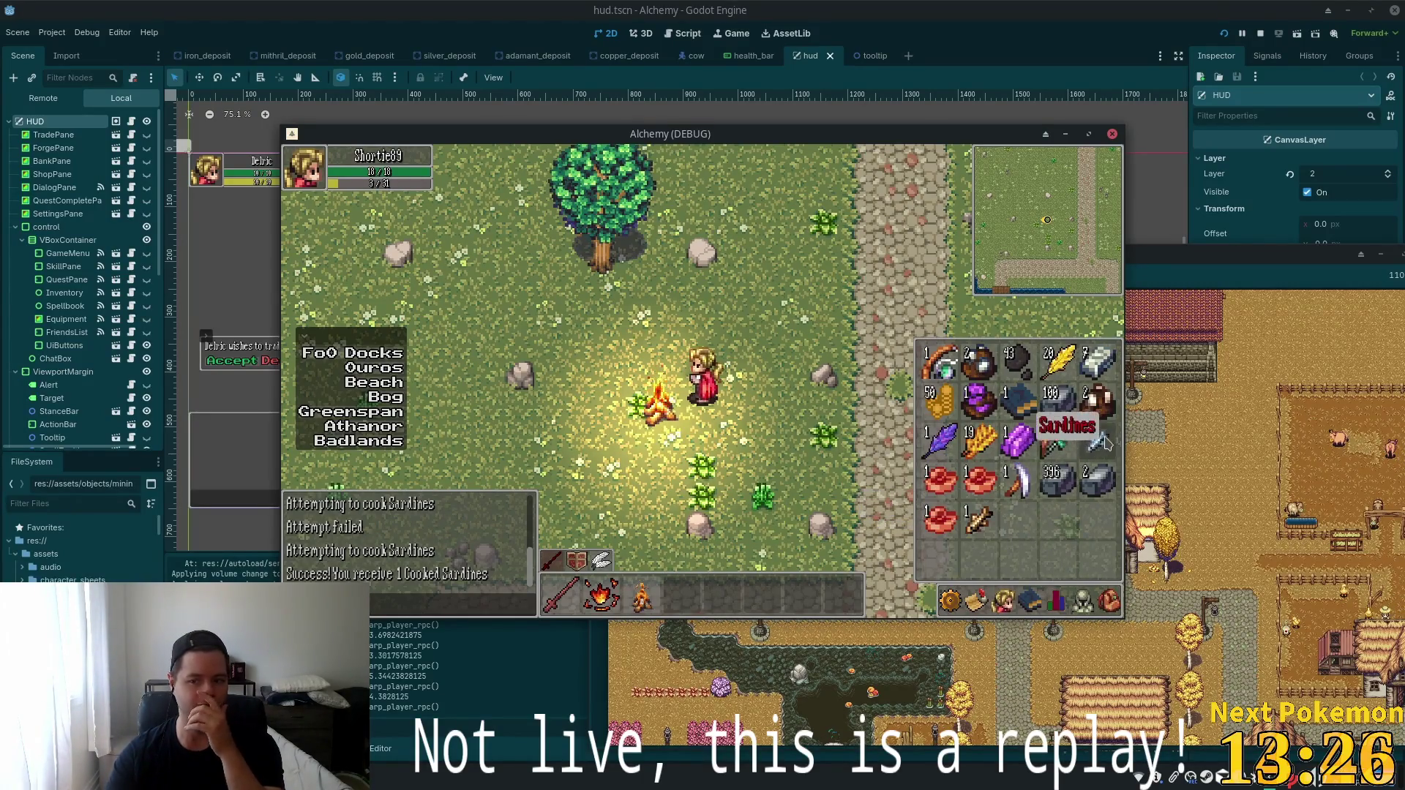
{"action": "key", "text": "Escape"}
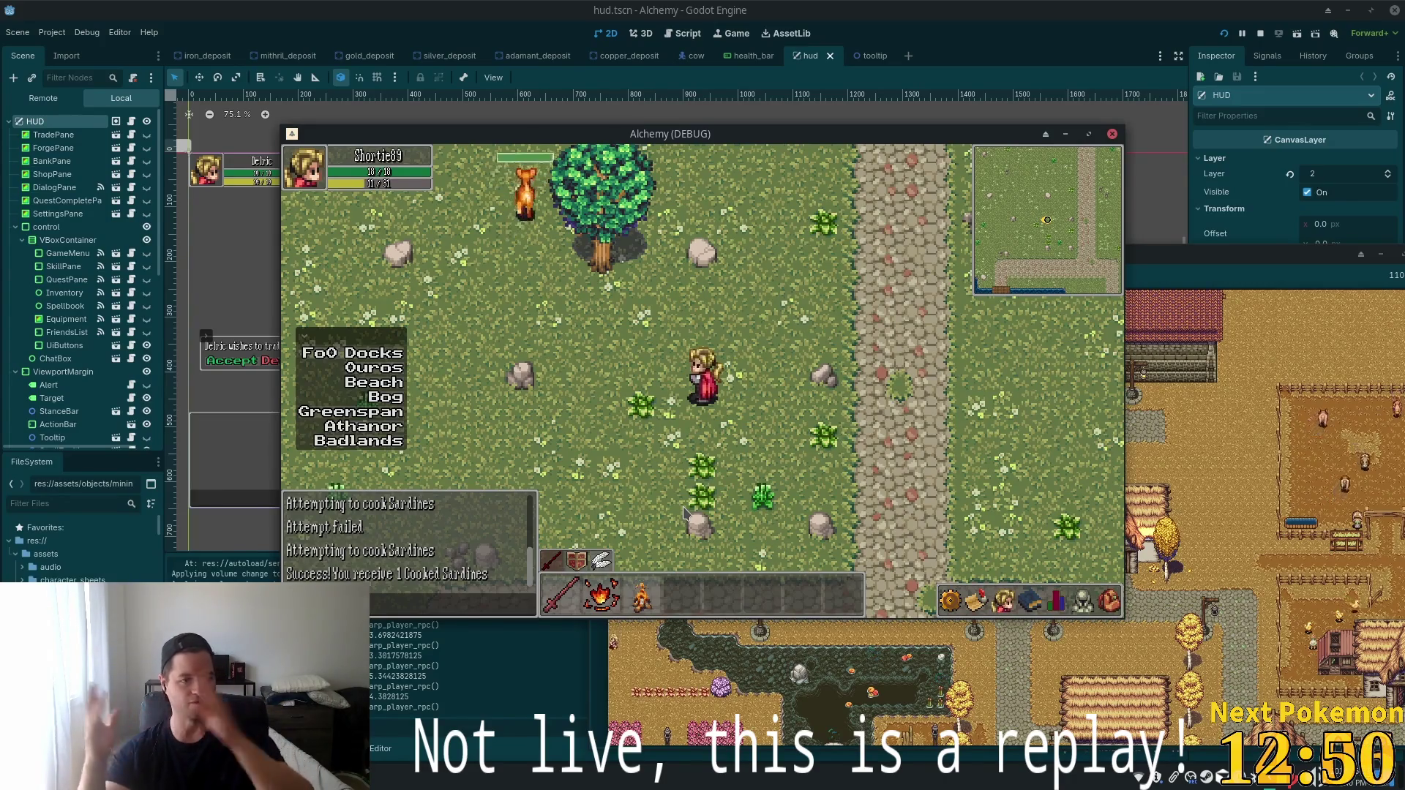
Walk the character past the ruins and palisade toward the pond, then close the game.
{"action": "left_click", "coordinate": [954, 516]}
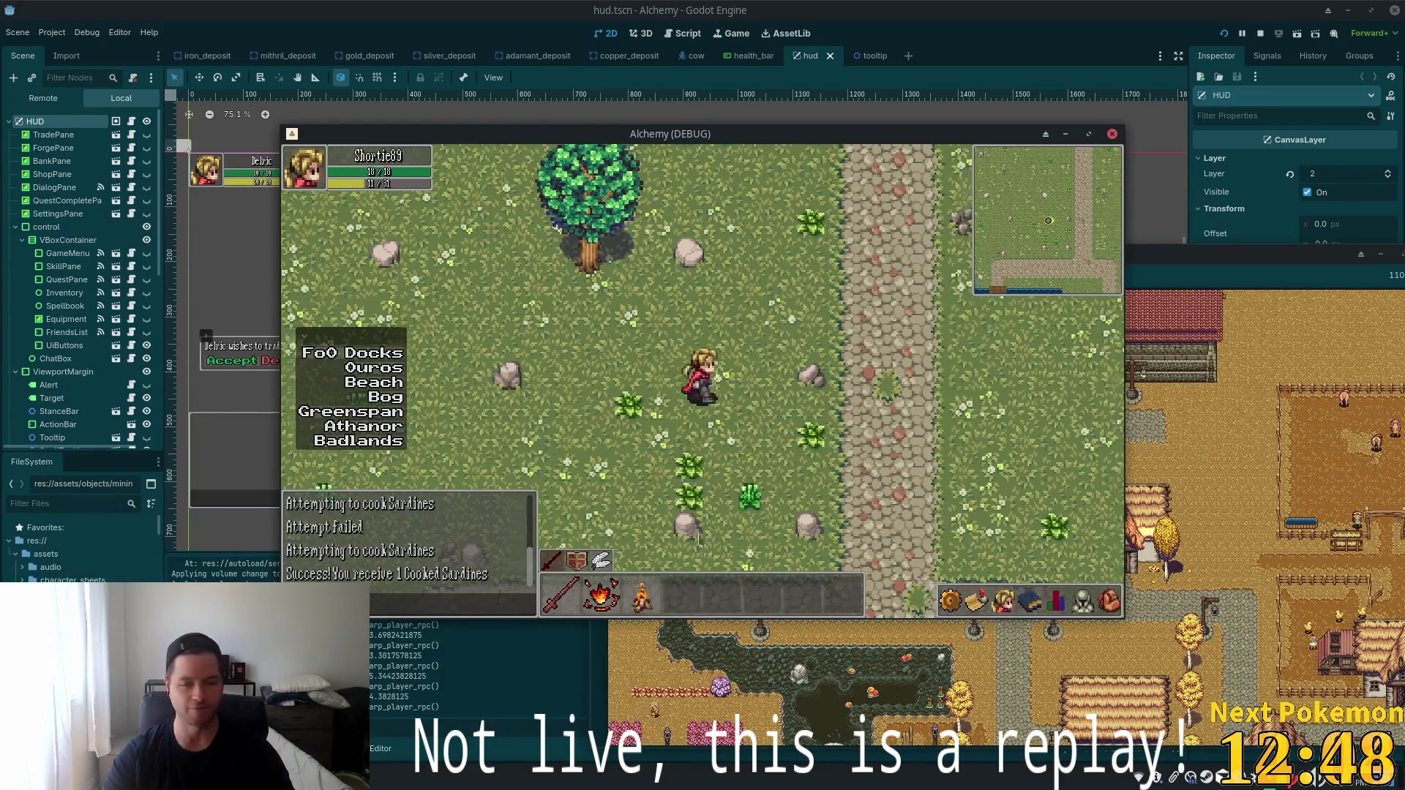
{"action": "left_click", "coordinate": [957, 402]}
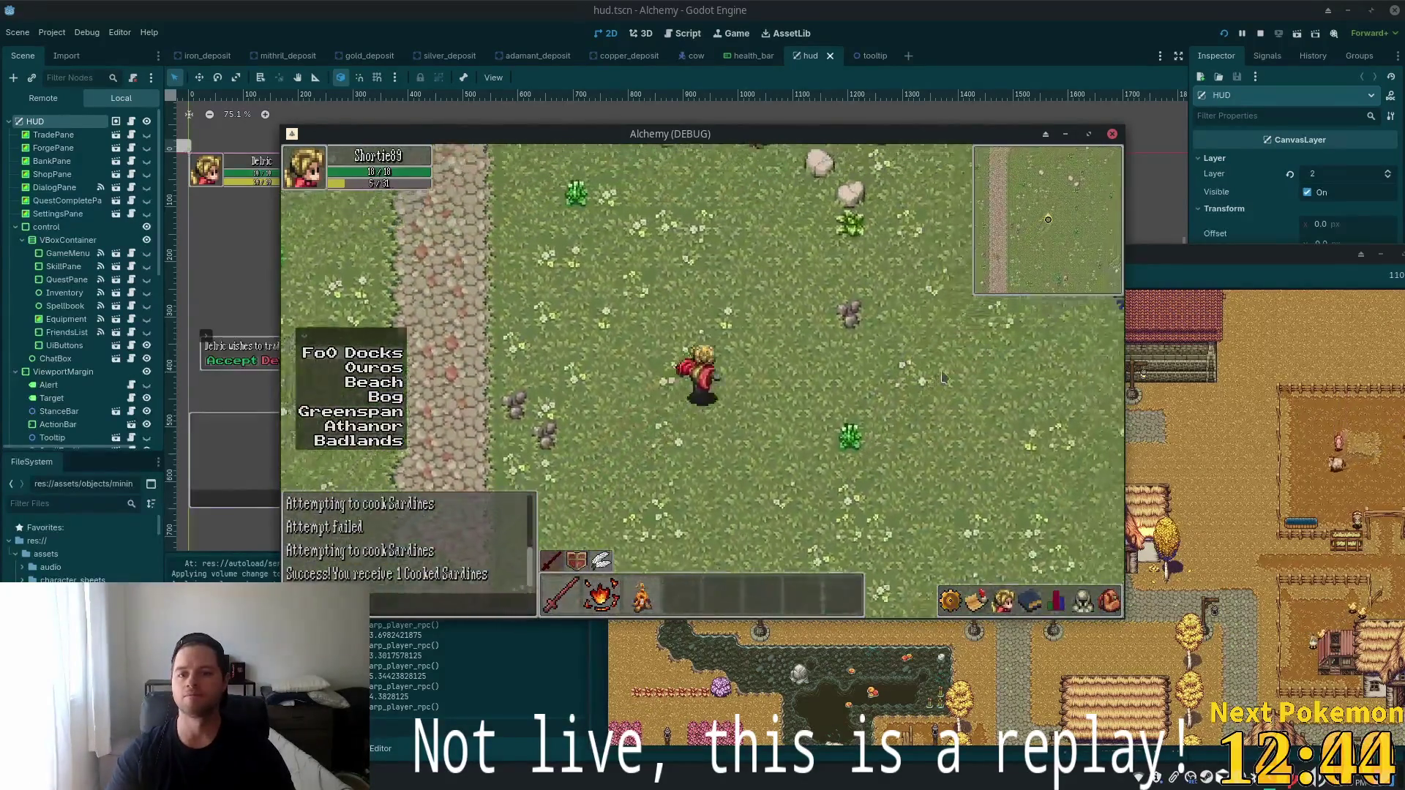
{"action": "left_click", "coordinate": [927, 344]}
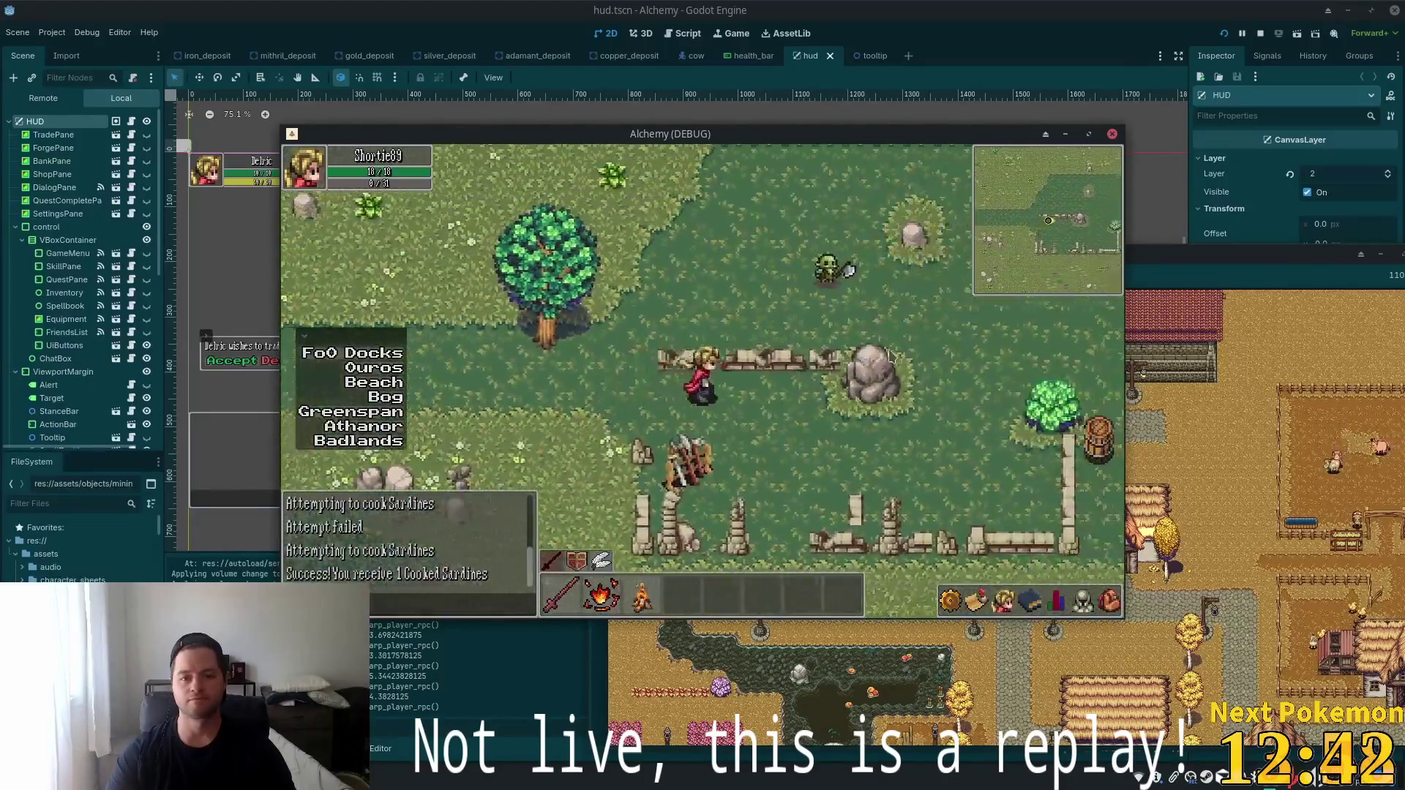
{"action": "left_click", "coordinate": [843, 359]}
{"action": "left_click", "coordinate": [841, 368]}
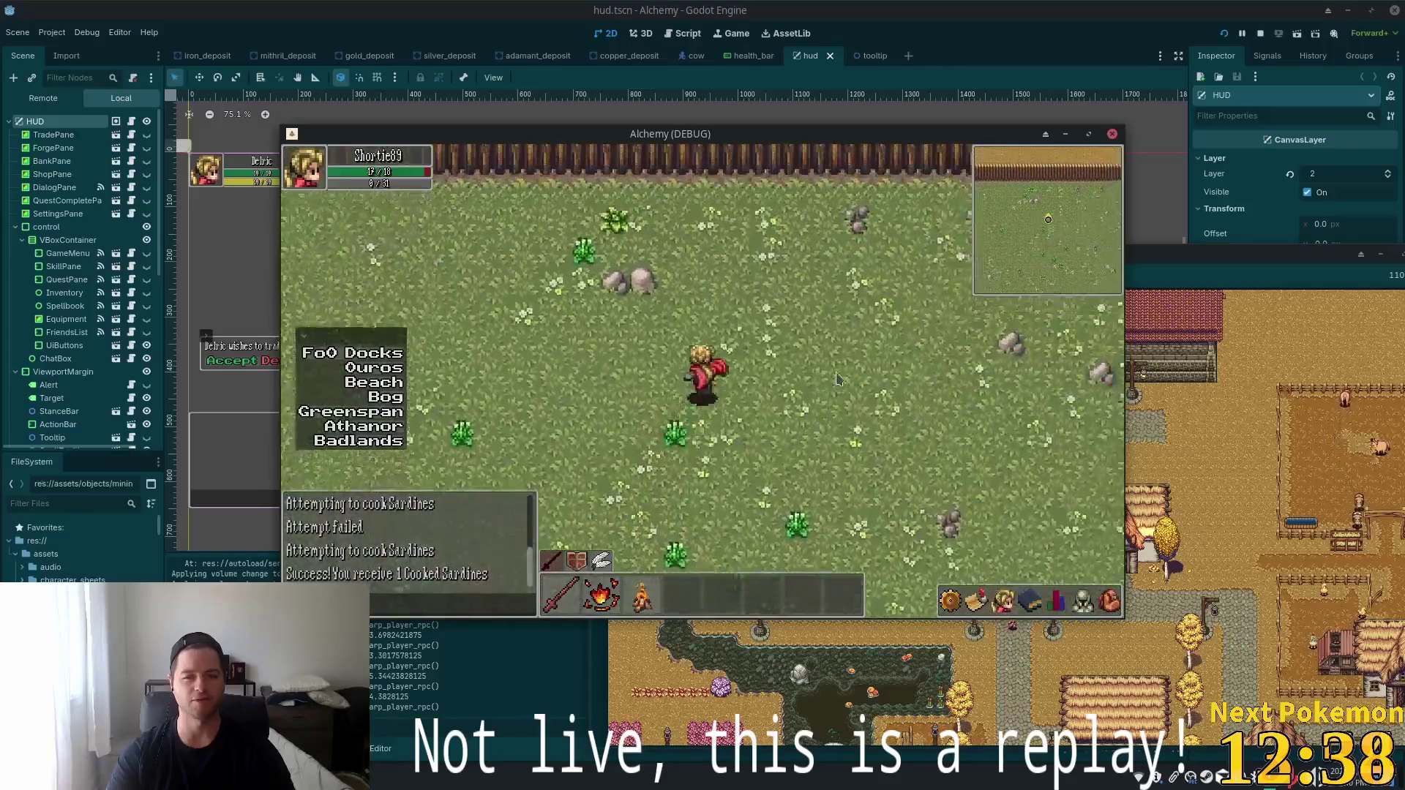
{"action": "left_click", "coordinate": [837, 380]}
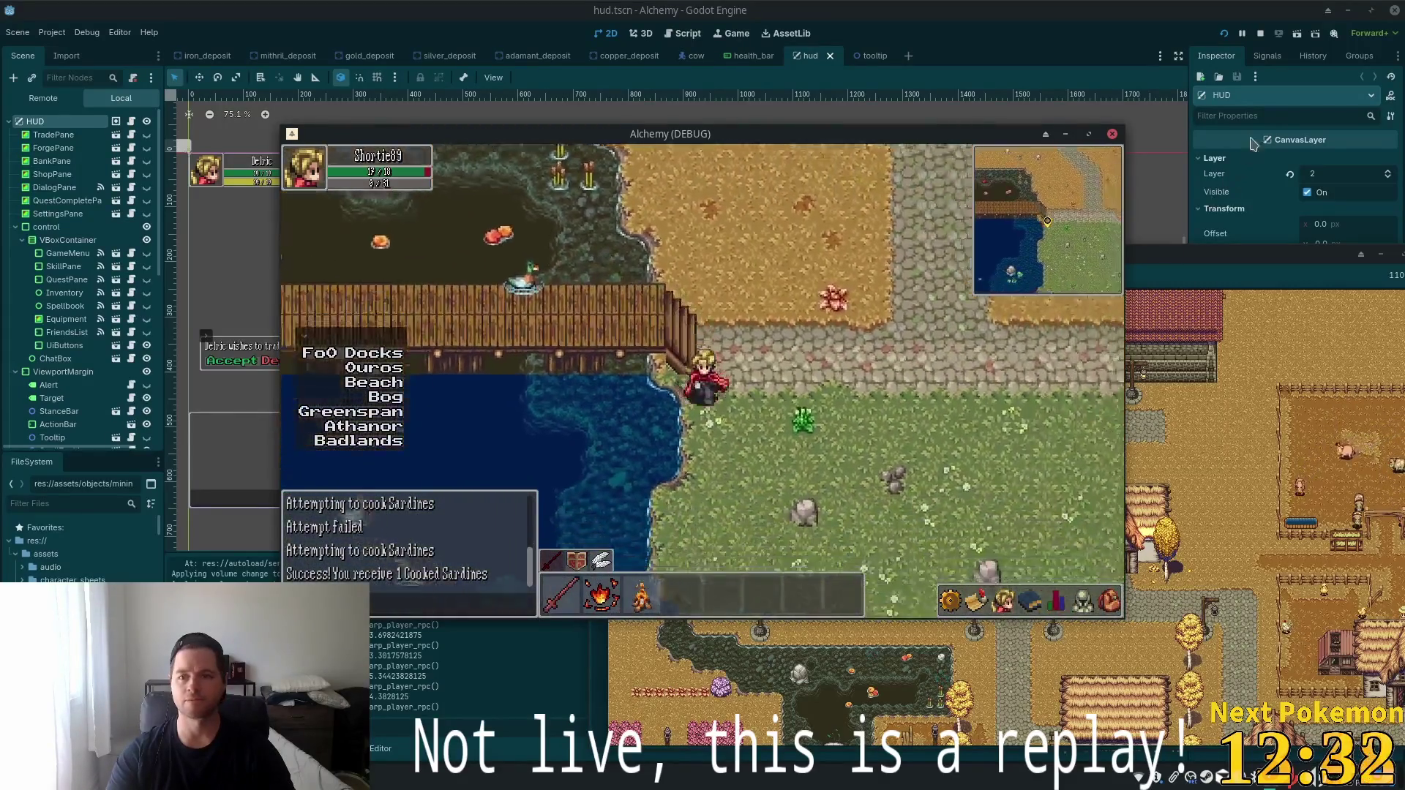
{"action": "left_click", "coordinate": [1261, 33]}
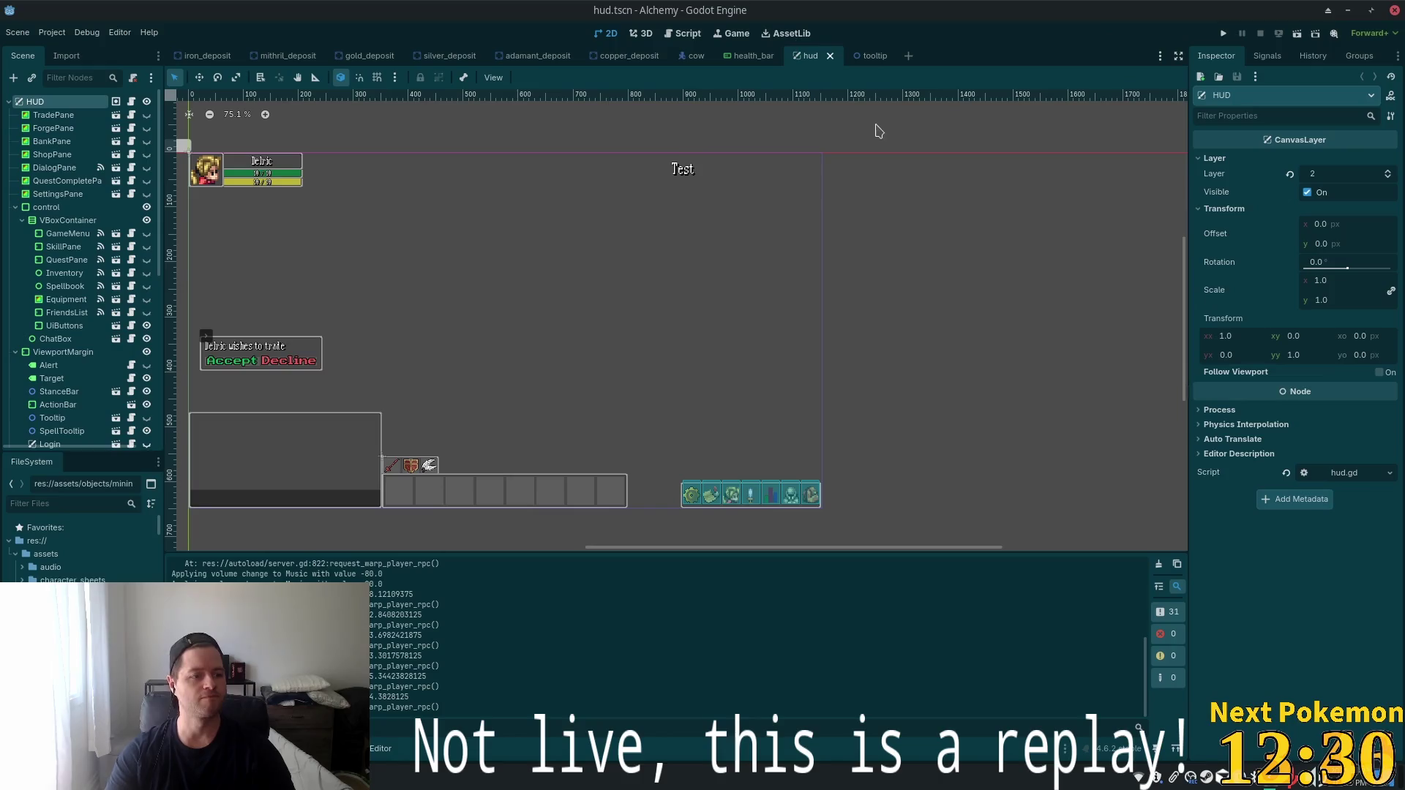
Quit the Alchemy project editor and switch to the Pokemon Community Game window.
{"action": "left_click", "coordinate": [1390, 10]}
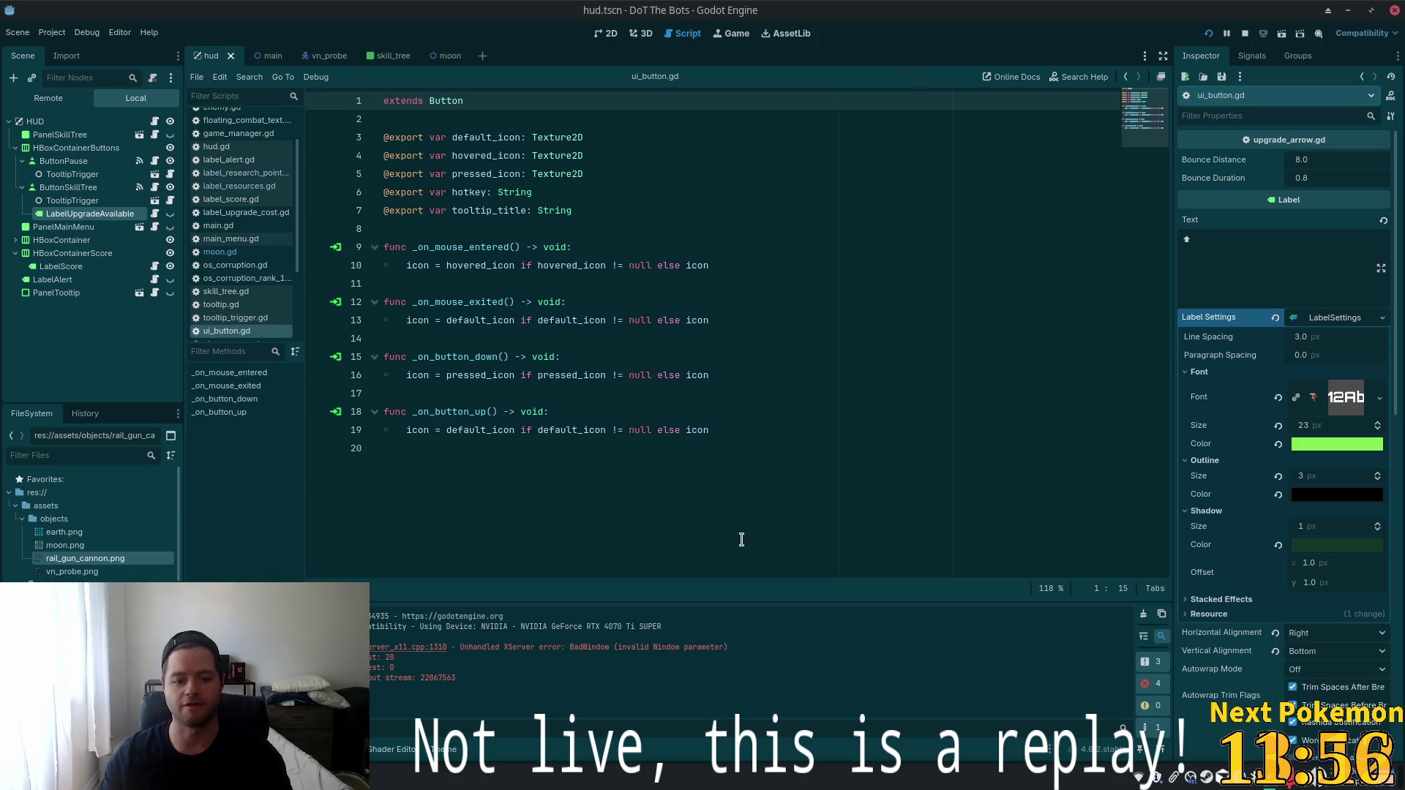
{"action": "key", "text": "alt+Tab"}
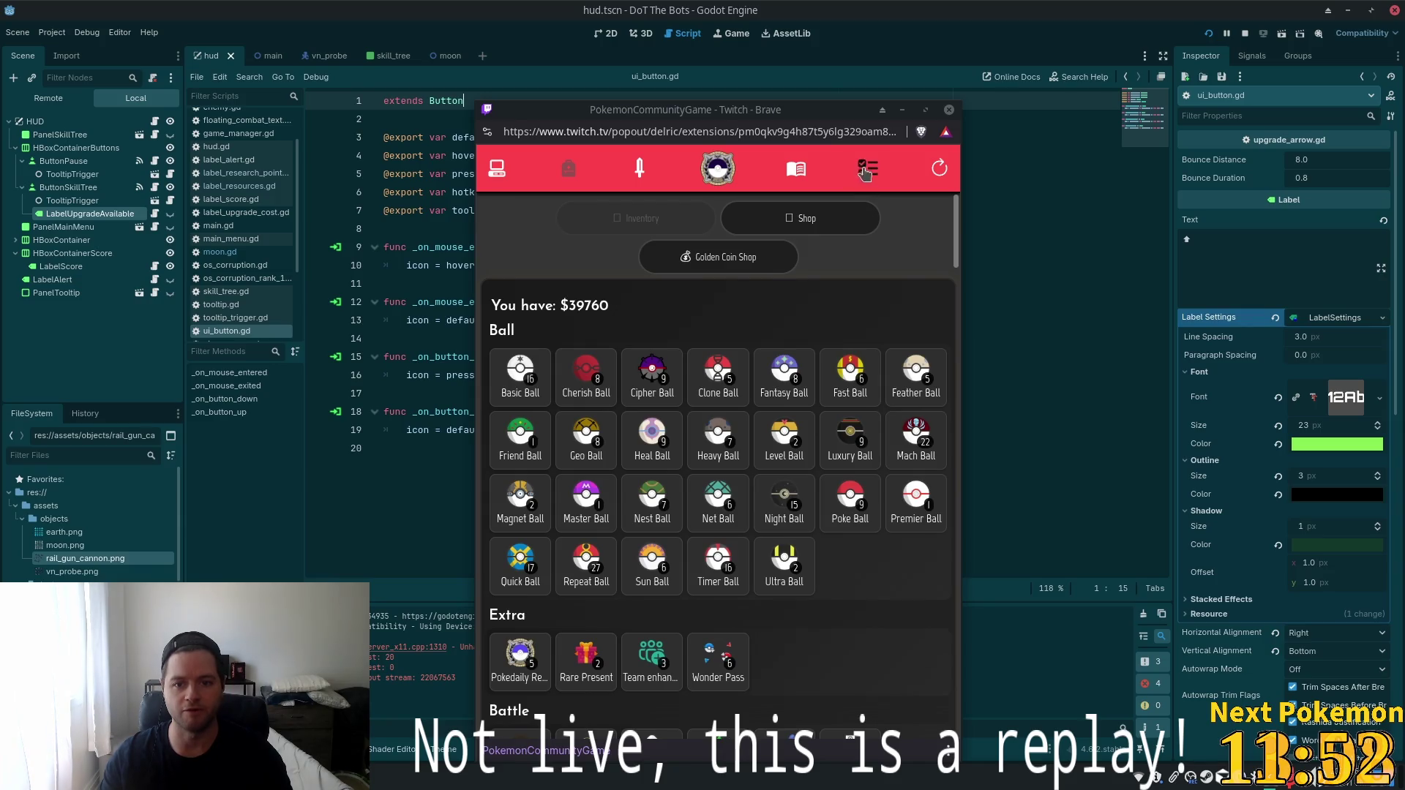
Sort the owned Pokémon list by base stats and scroll the grid.
{"action": "left_click", "coordinate": [489, 175]}
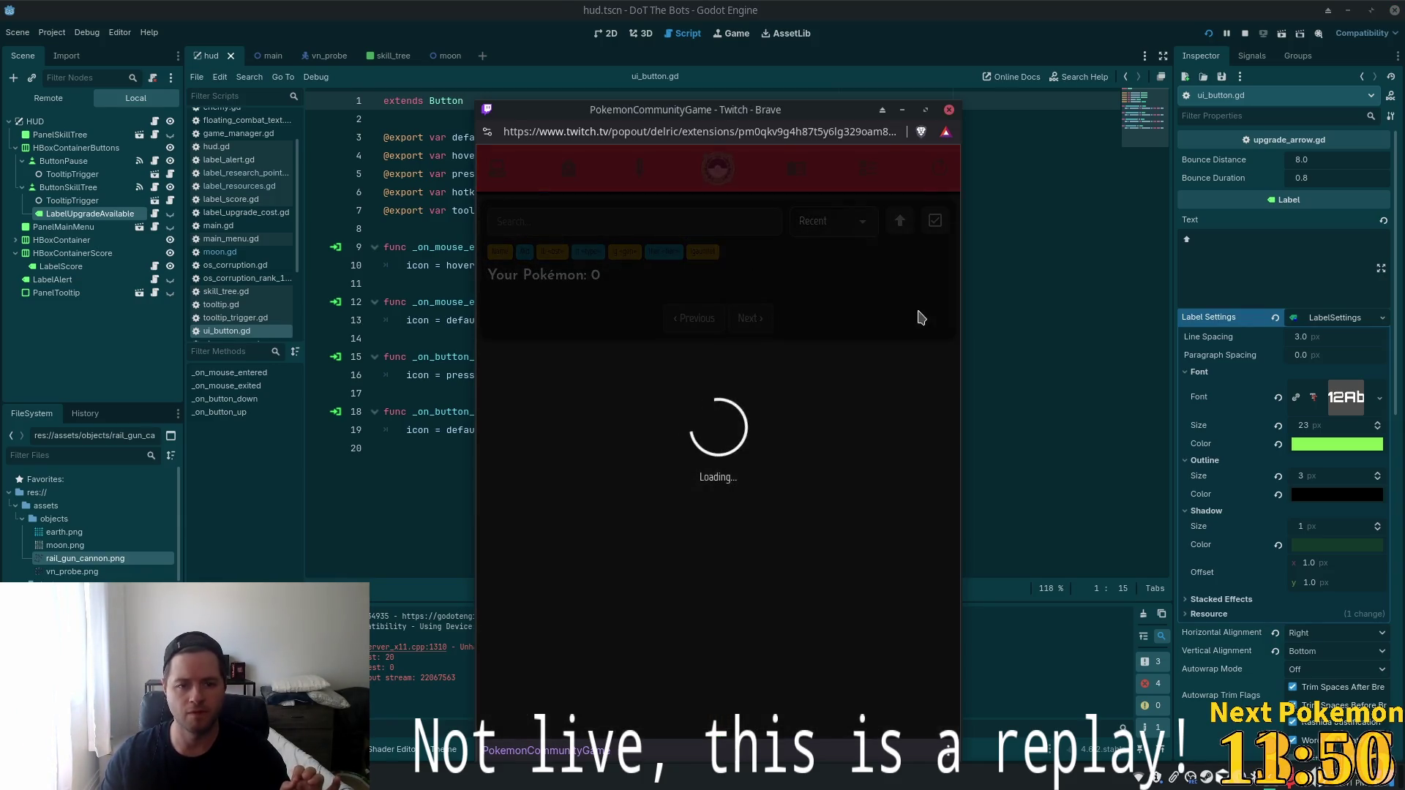
{"action": "left_click", "coordinate": [826, 220]}
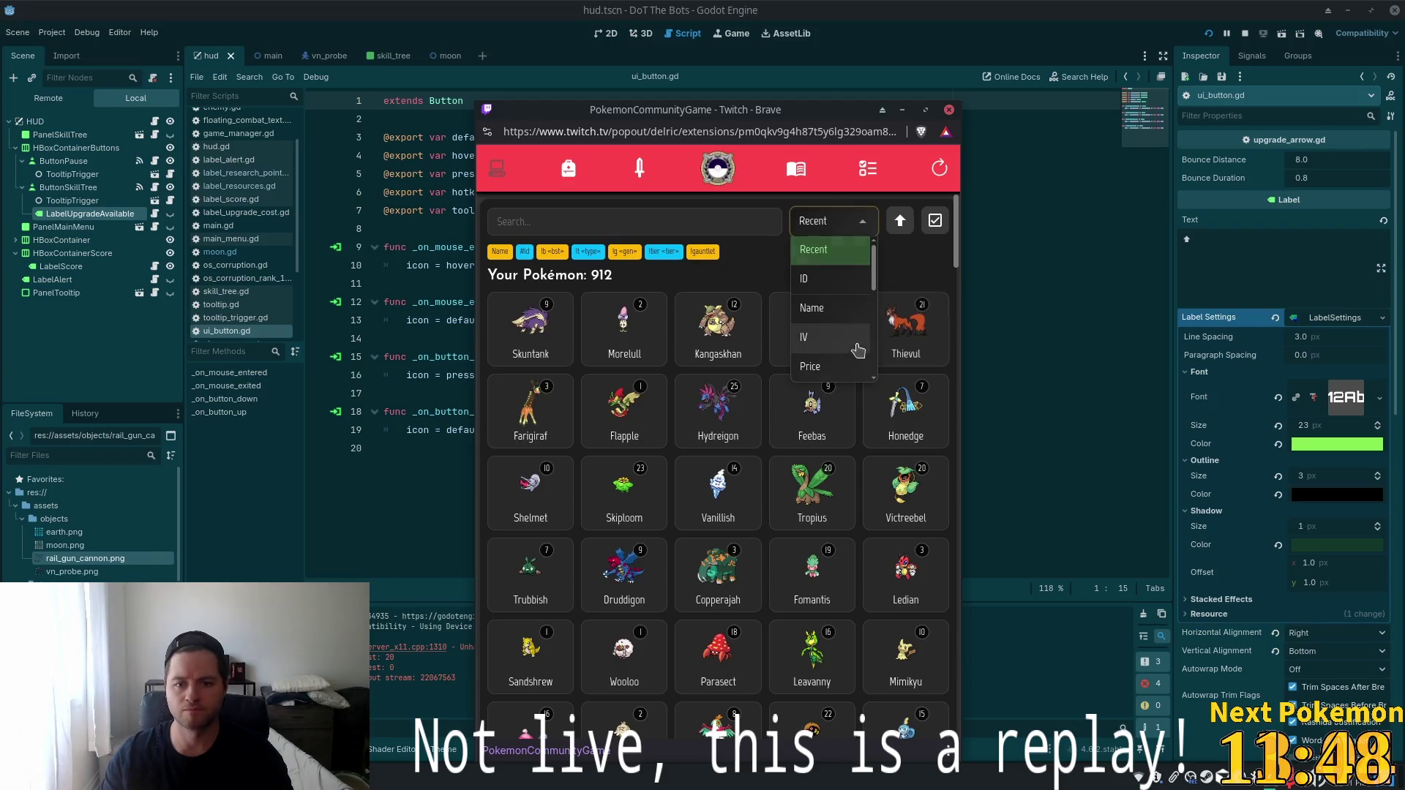
{"action": "scroll", "coordinate": [854, 320], "scroll_direction": "down", "scroll_amount": 1}
{"action": "scroll", "coordinate": [854, 320], "scroll_direction": "down", "scroll_amount": 4}
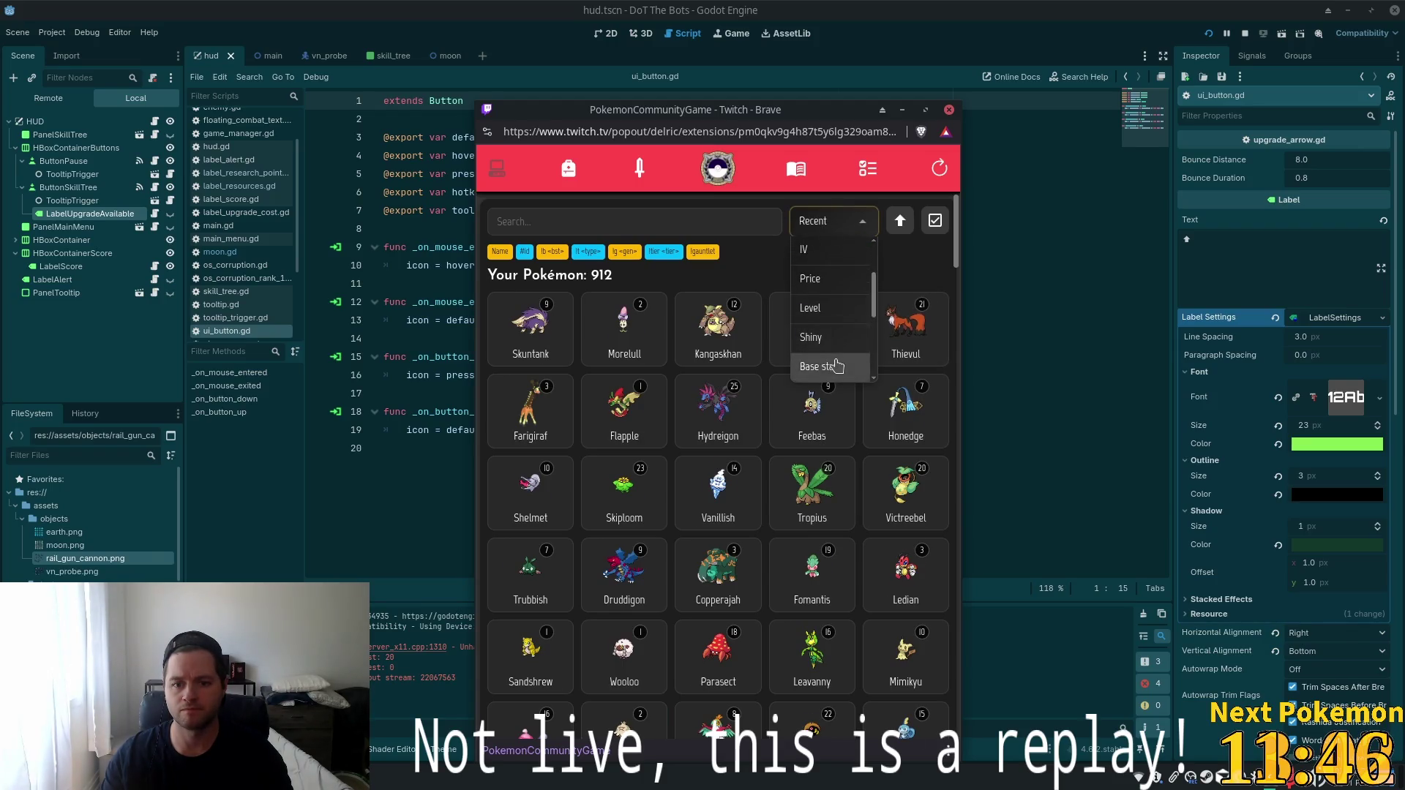
{"action": "left_click", "coordinate": [834, 366]}
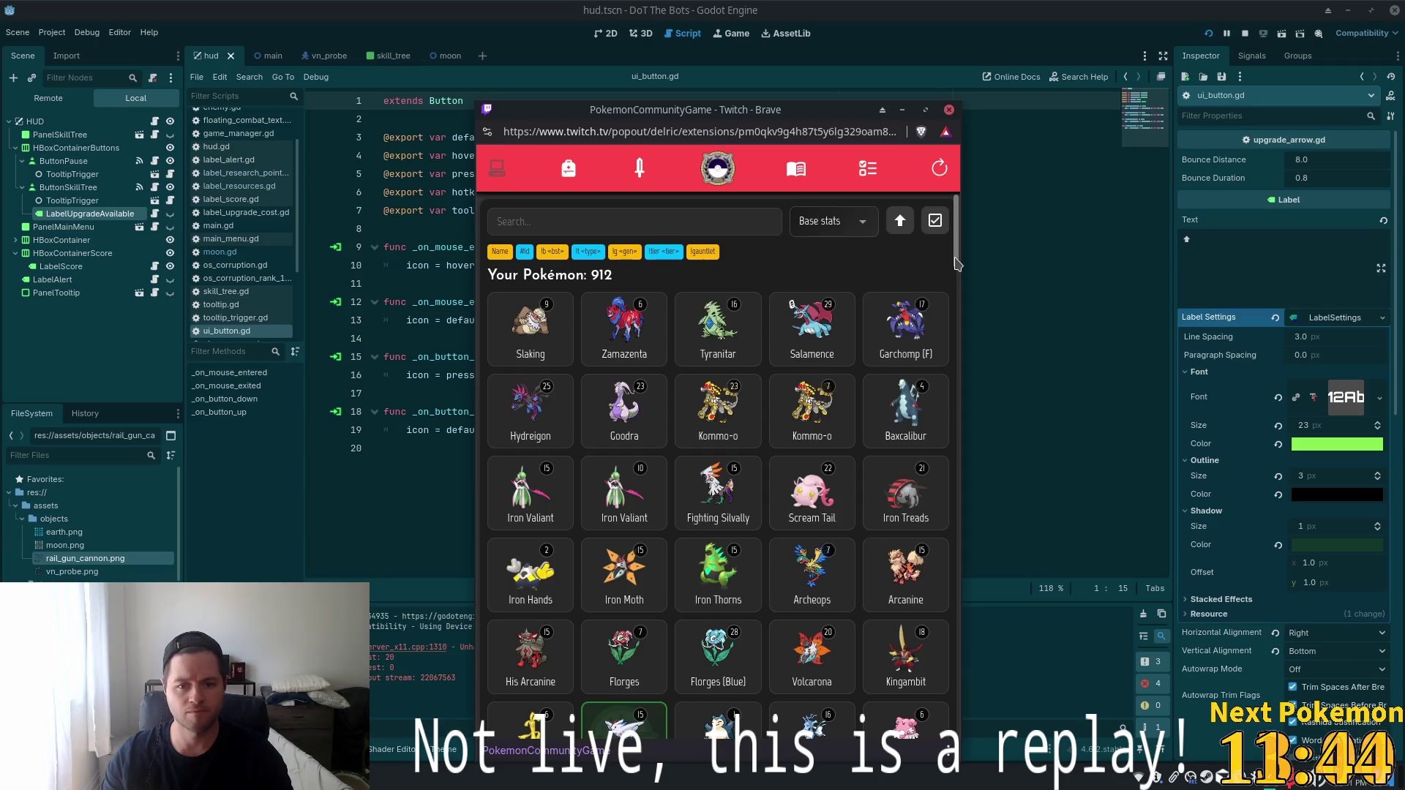
{"action": "left_click_drag", "start_coordinate": [957, 264], "coordinate": [952, 396]}
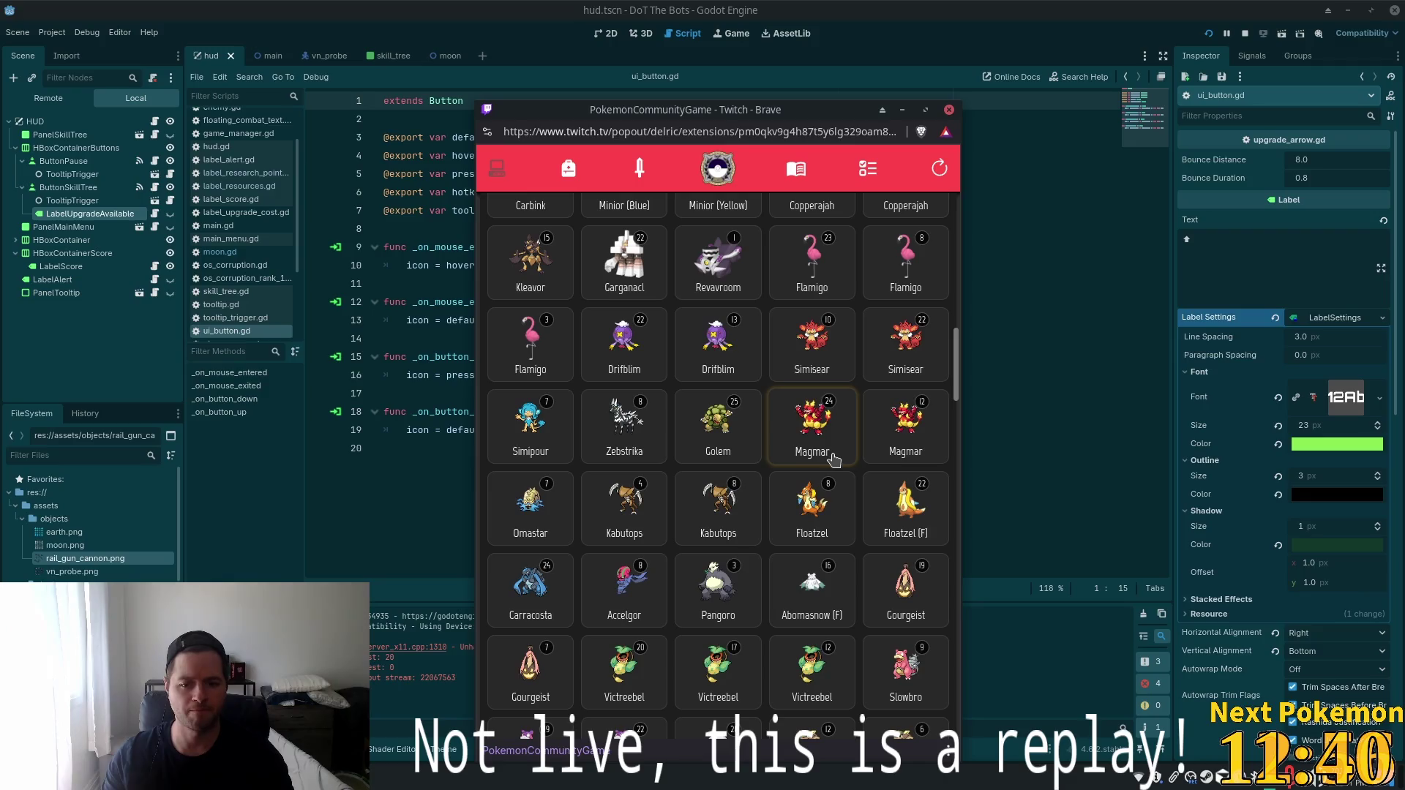
Inspect a Simisear's species info and base stats, then the level-22 Simisear.
{"action": "left_click", "coordinate": [813, 354]}
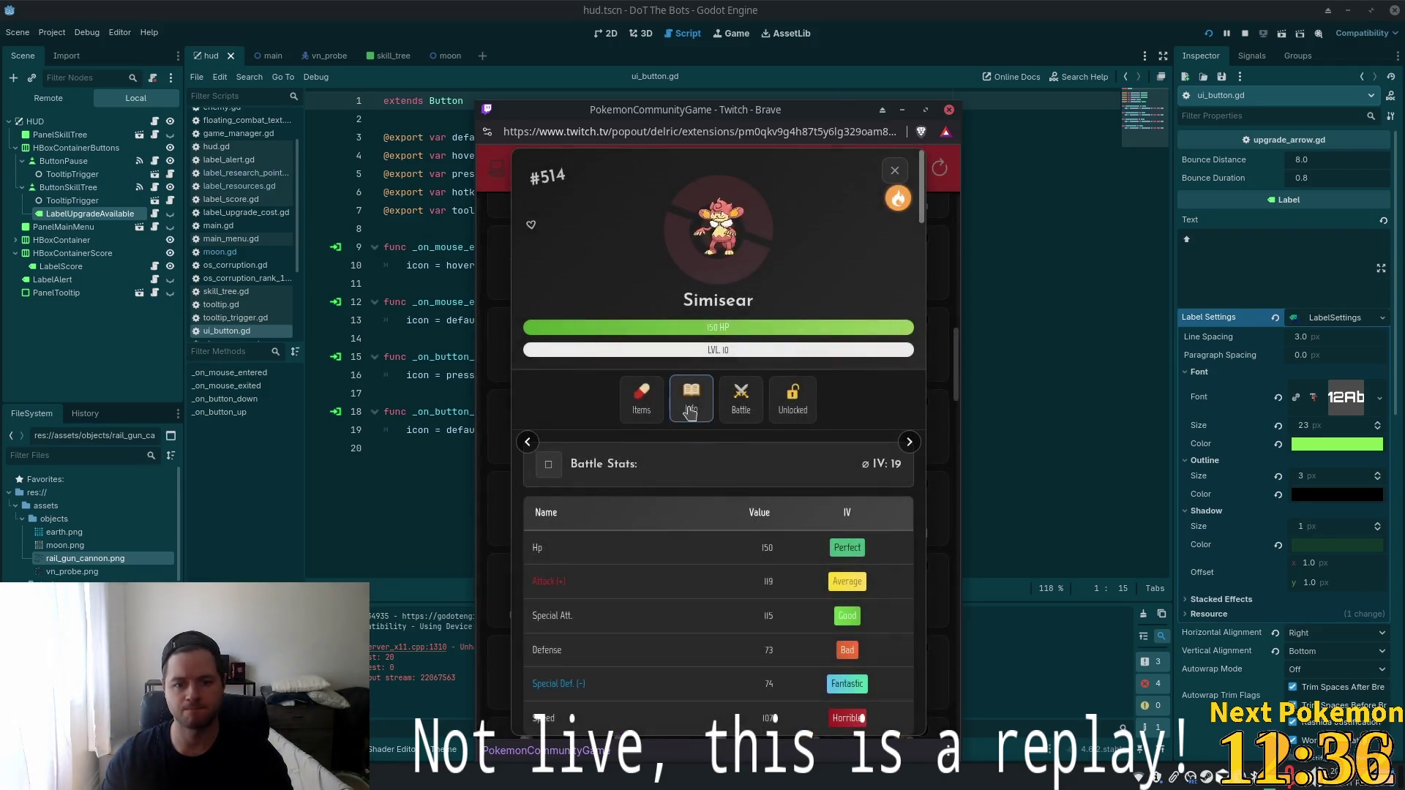
{"action": "left_click", "coordinate": [689, 412]}
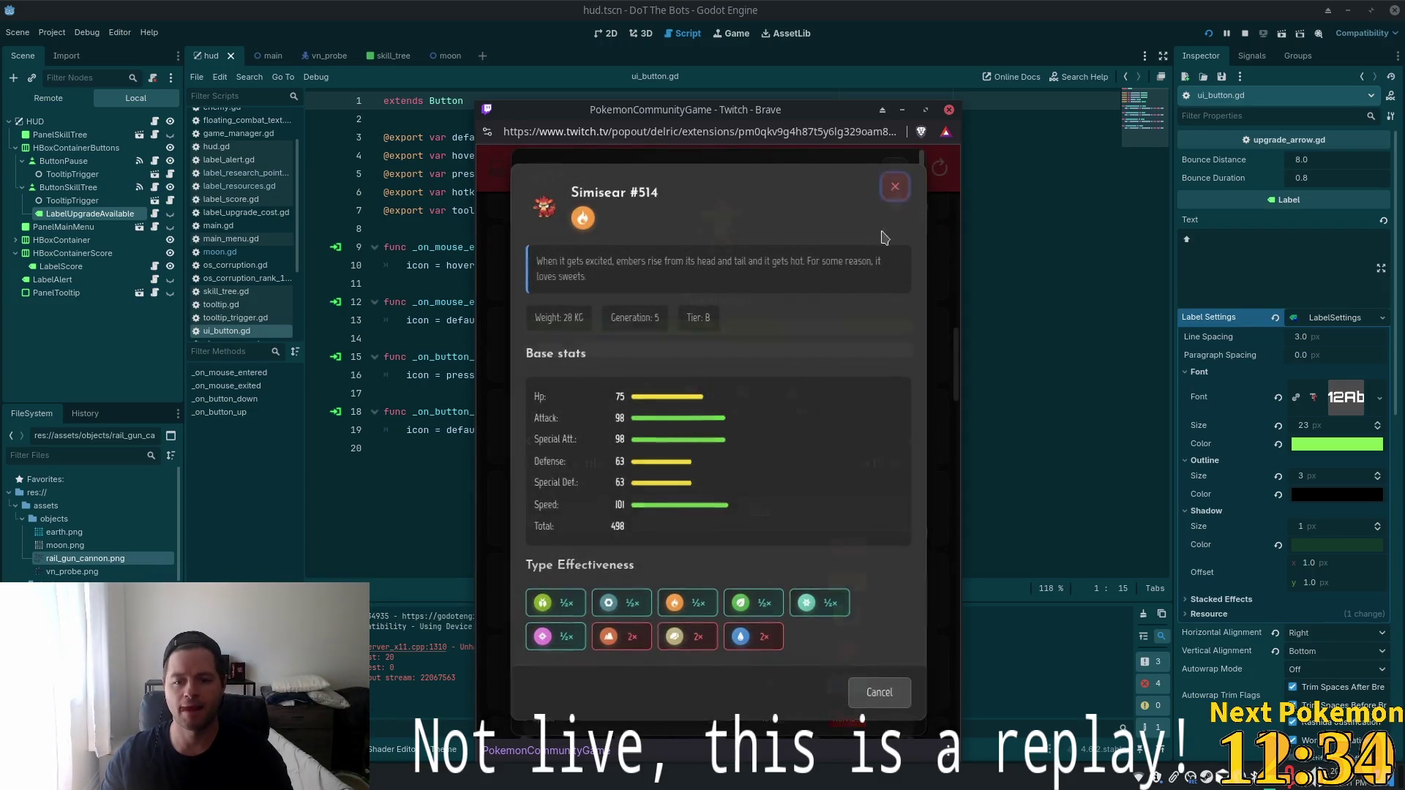
{"action": "left_click", "coordinate": [894, 186]}
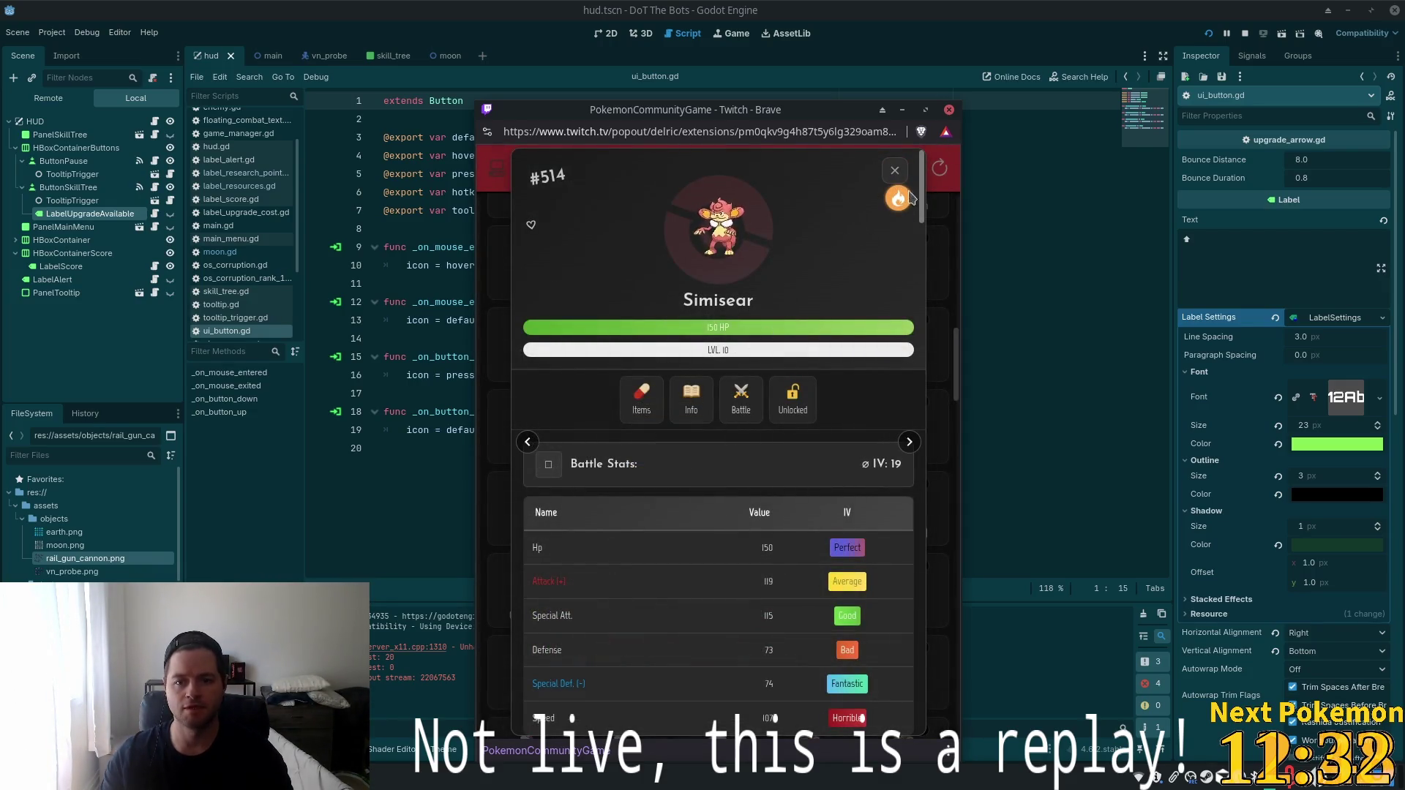
{"action": "left_click", "coordinate": [895, 170]}
{"action": "left_click", "coordinate": [861, 409]}
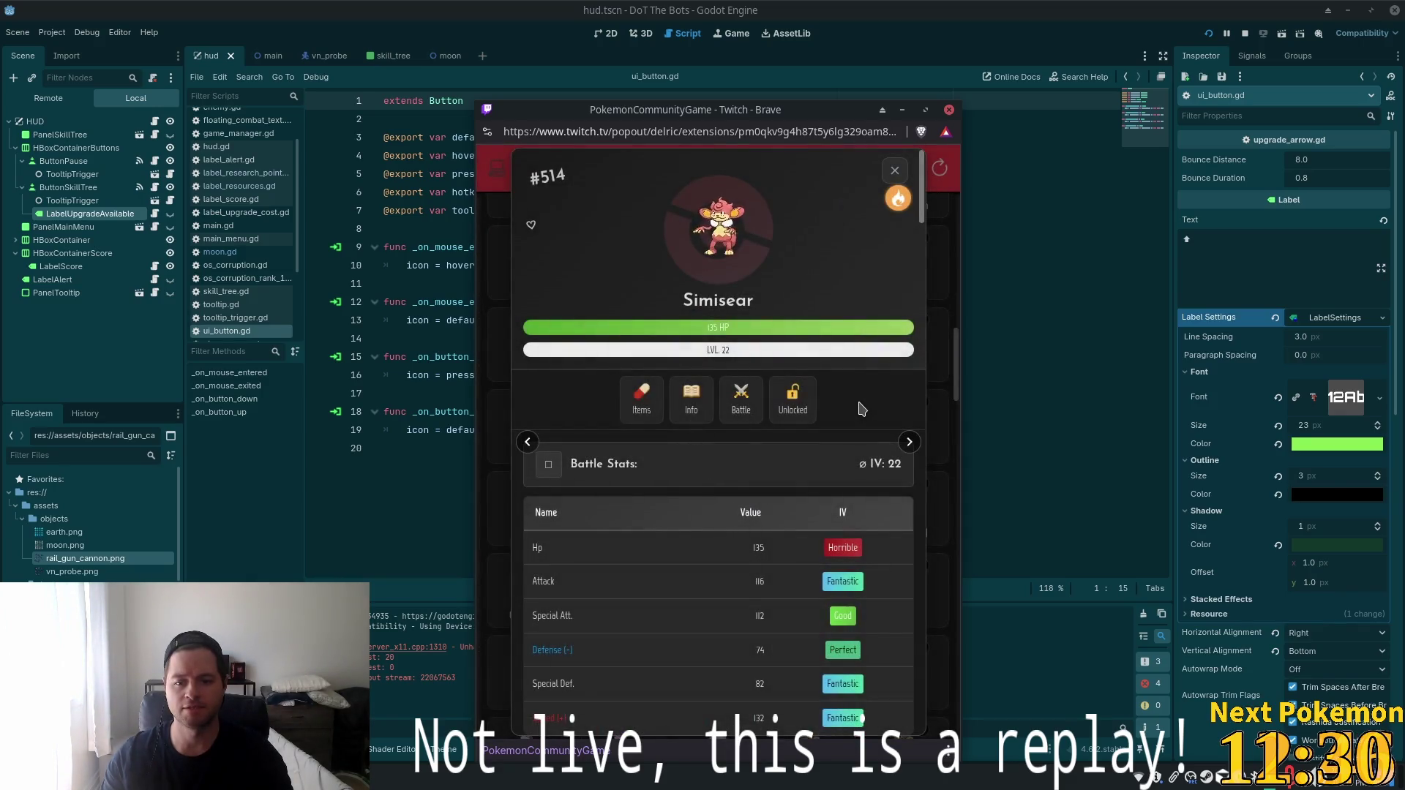
{"action": "left_click", "coordinate": [894, 171]}
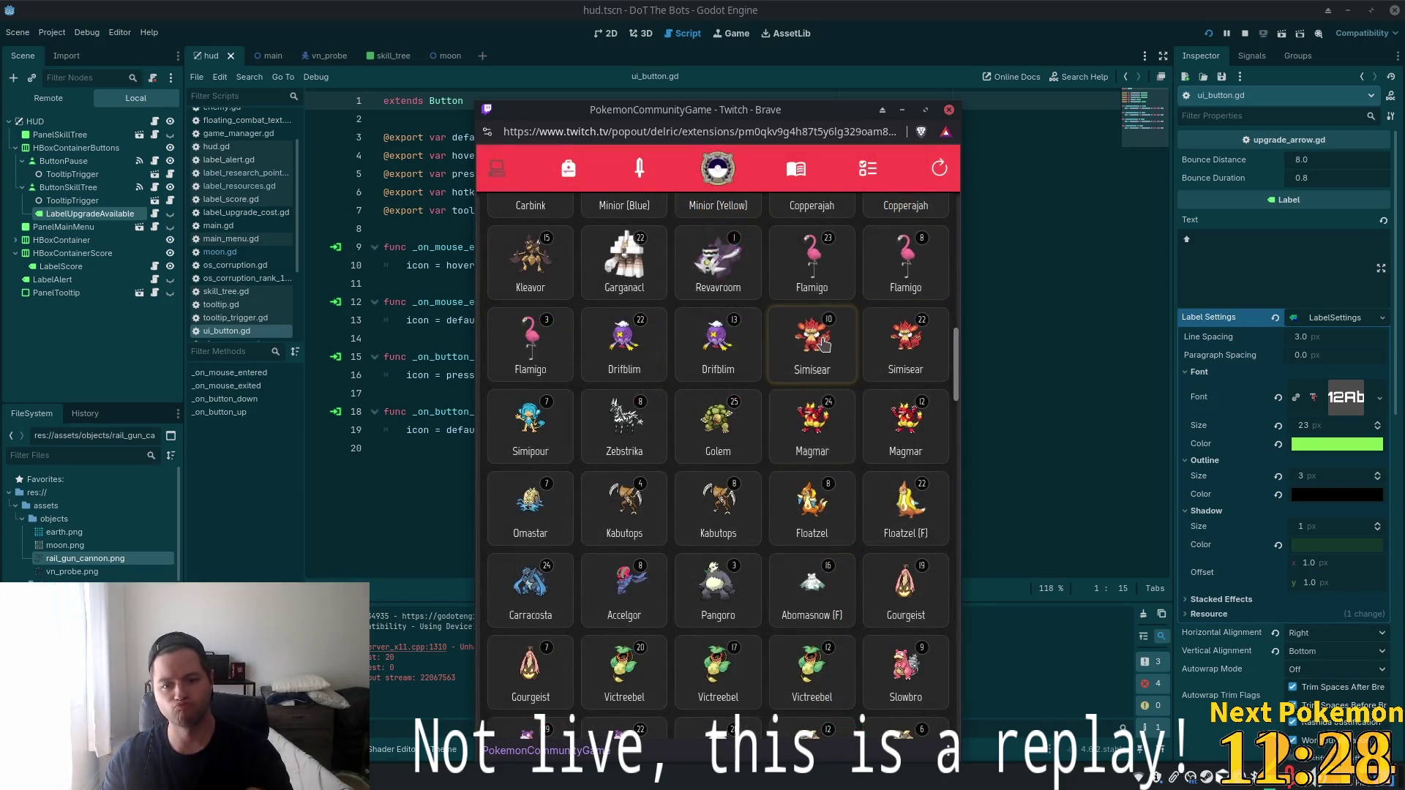
Wondertrade the level-10 Simisear for a Pidgeot, then view the posted game GIF in Discord.
{"action": "left_click", "coordinate": [821, 350]}
{"action": "scroll", "coordinate": [700, 444], "scroll_direction": "down", "scroll_amount": 5}
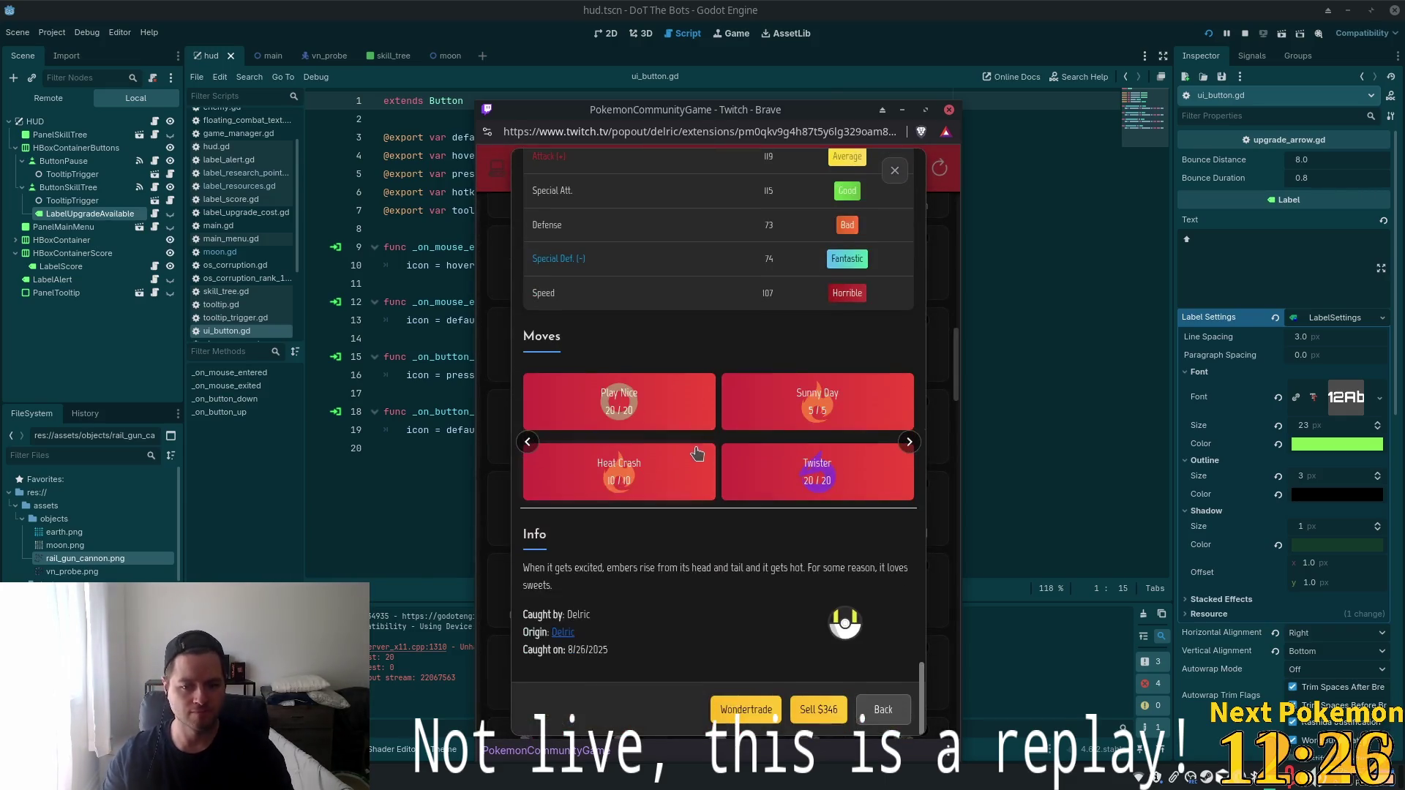
{"action": "left_click", "coordinate": [765, 714]}
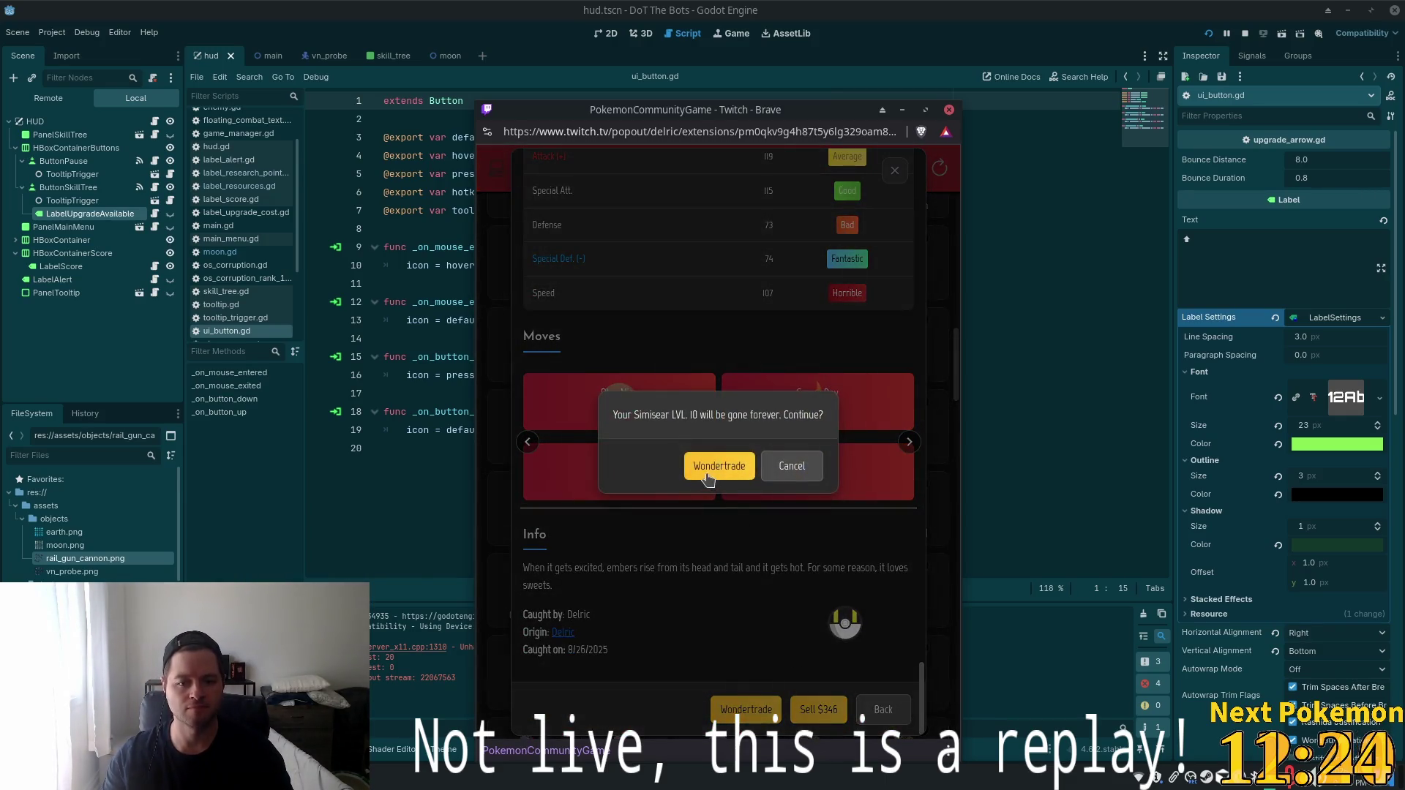
{"action": "left_click", "coordinate": [714, 472]}
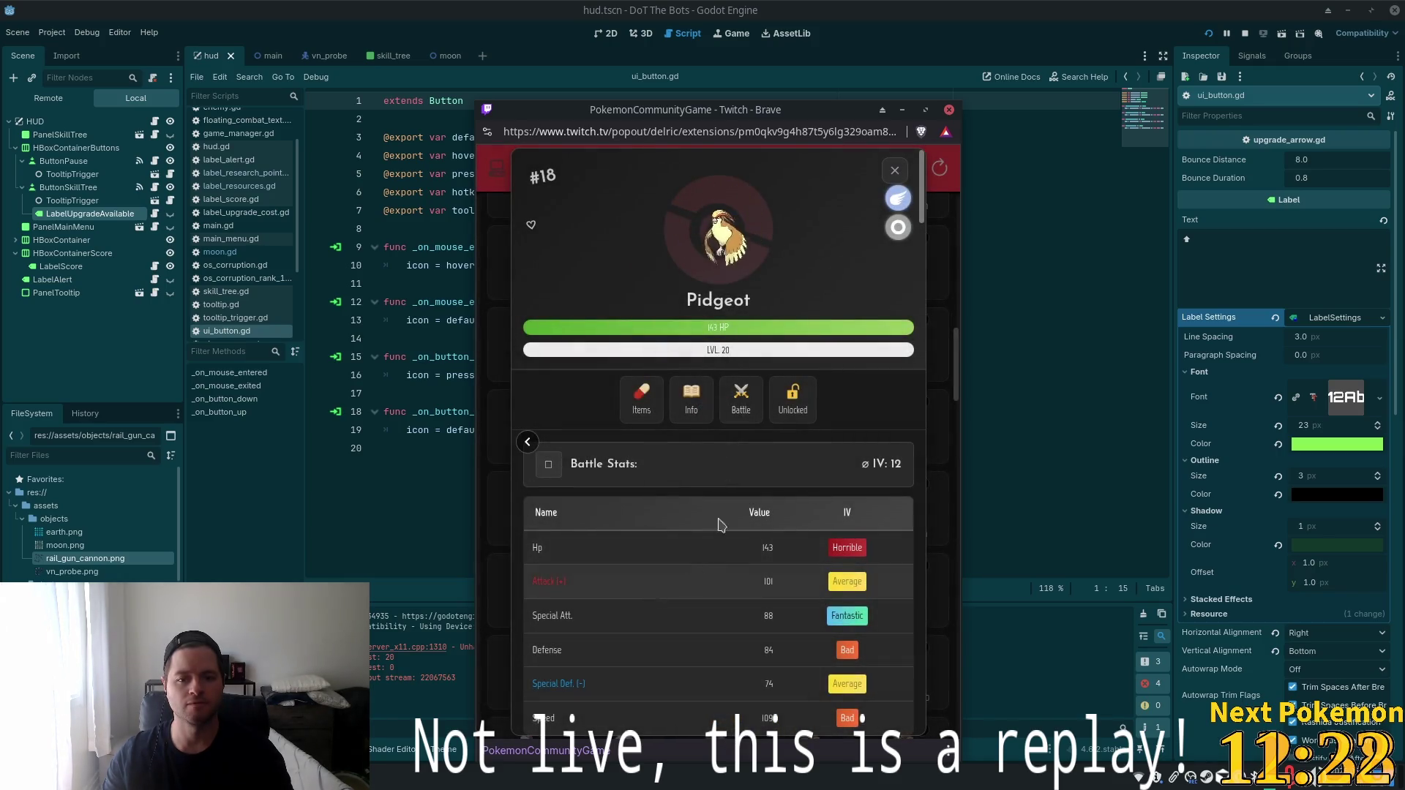
{"action": "left_click", "coordinate": [895, 169]}
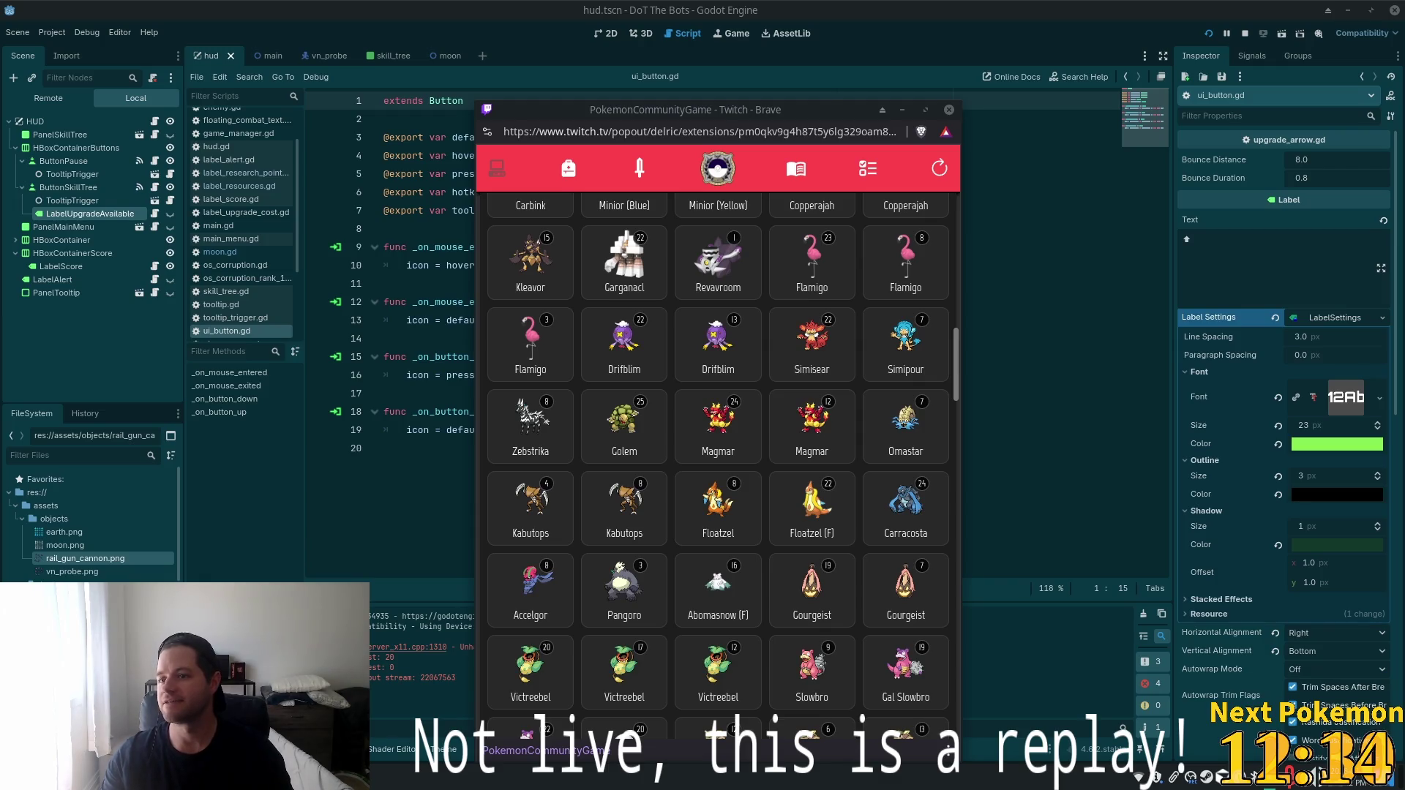
{"action": "key", "text": "alt+Tab"}
{"action": "left_click", "coordinate": [535, 565]}
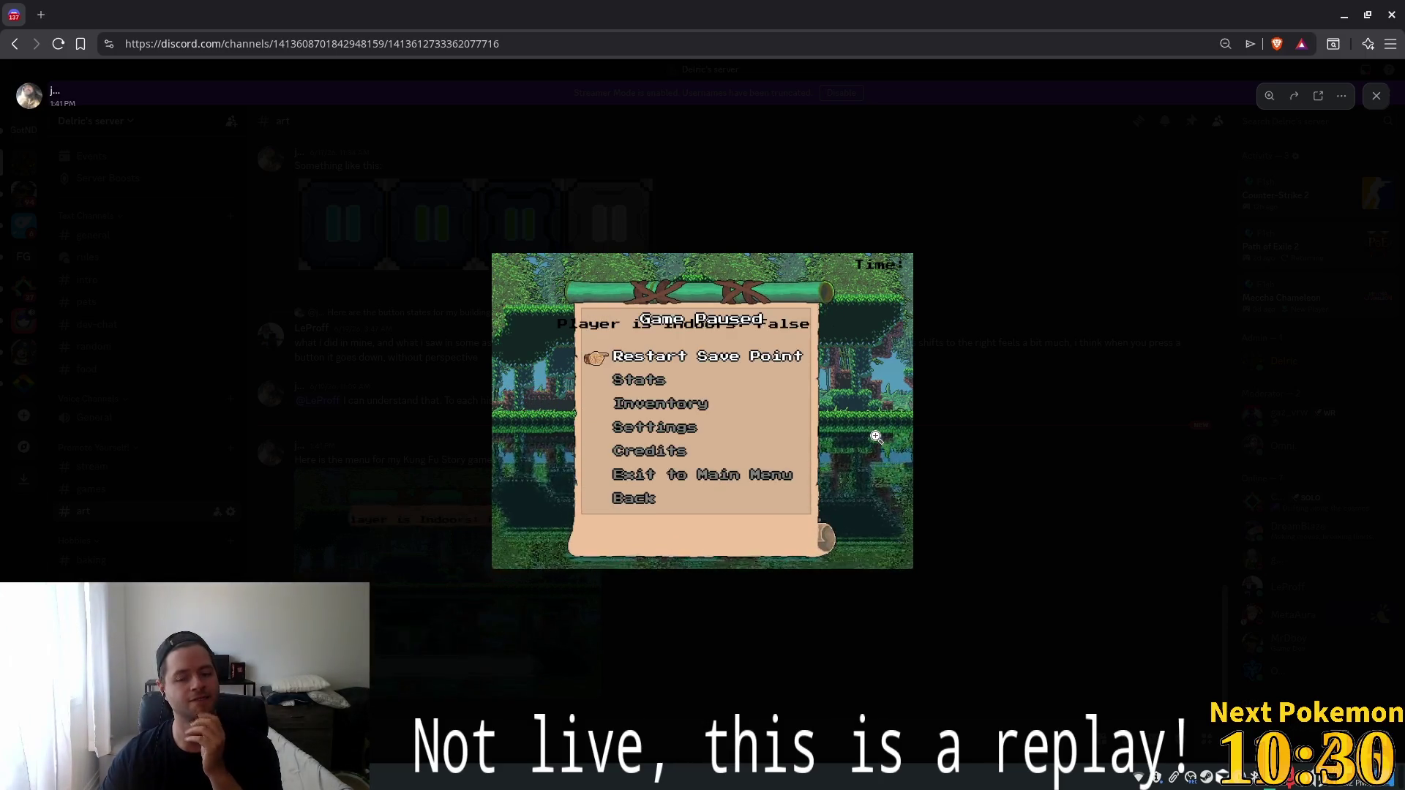
{"action": "left_click", "coordinate": [875, 435]}
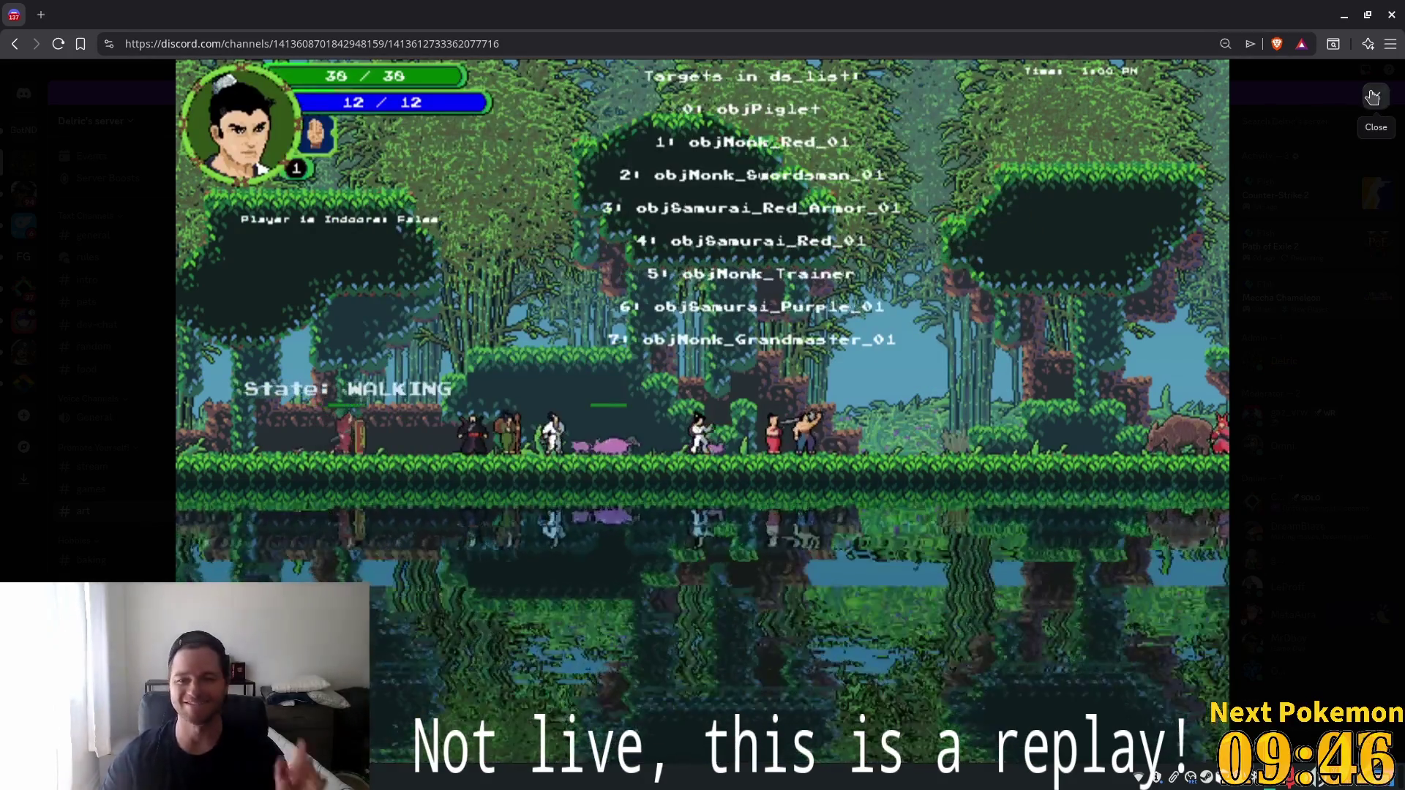
{"action": "left_click", "coordinate": [1373, 97]}
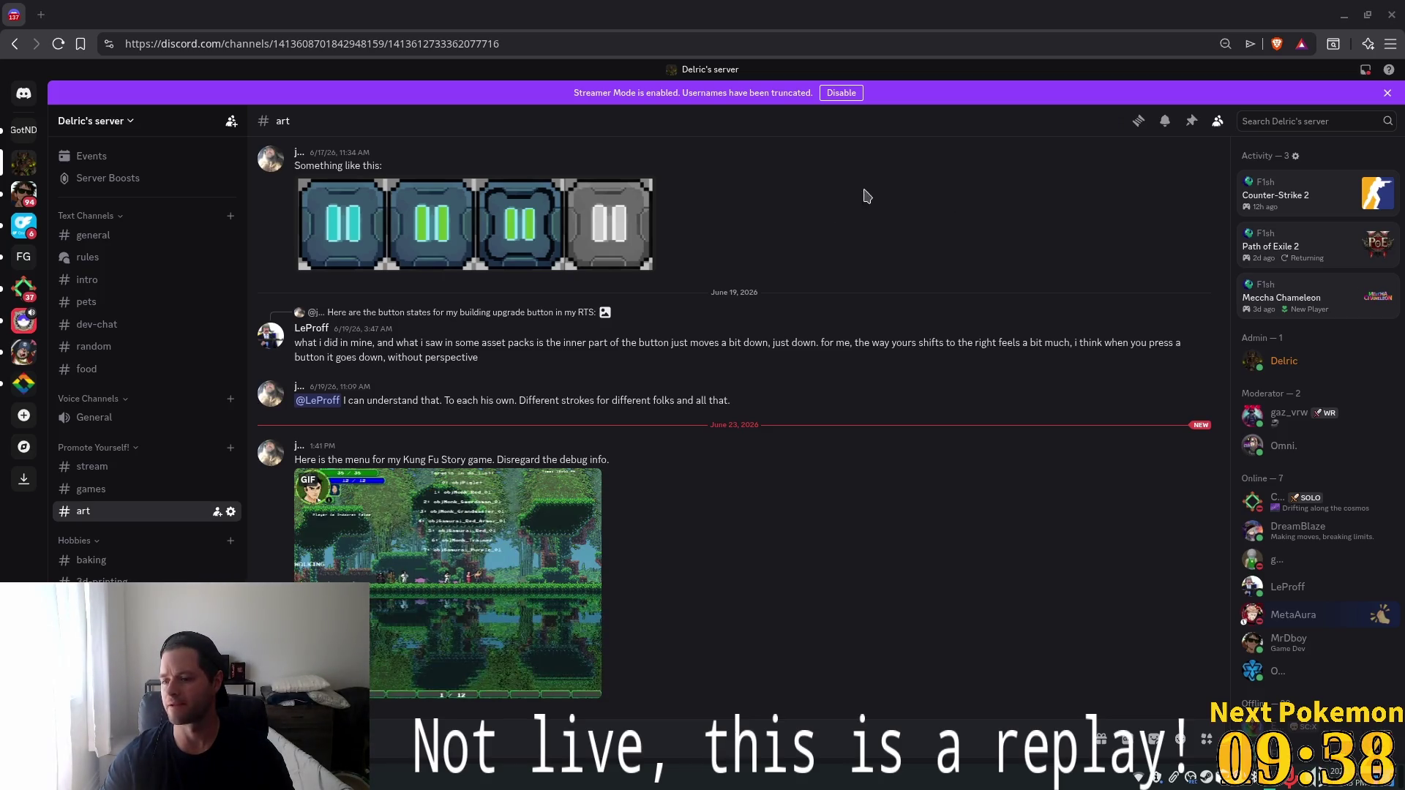
{"action": "key", "text": "alt+Tab"}
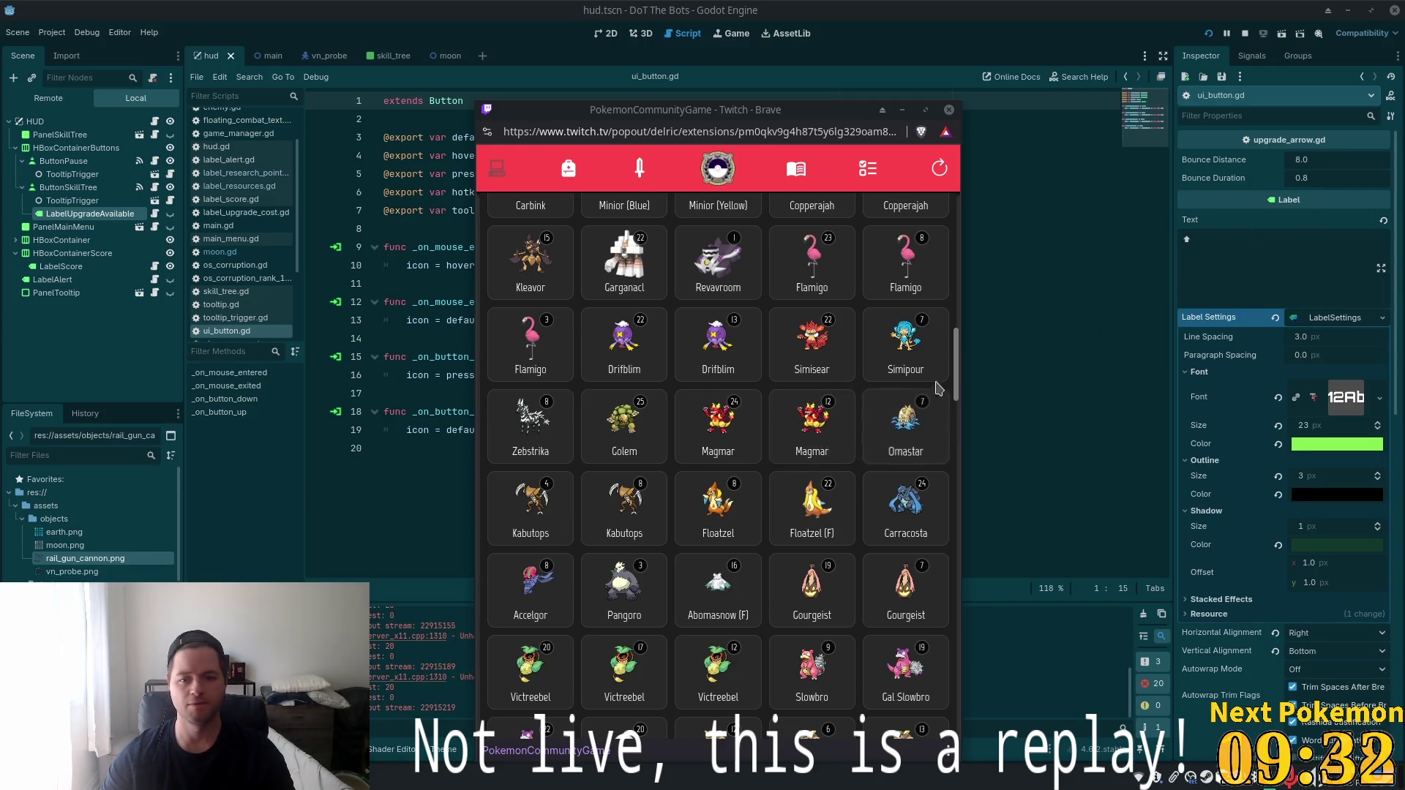
Check the missions page, dismiss the Pokémon window, and open LabelUpgradeAvailable's script.
{"action": "left_click", "coordinate": [868, 170]}
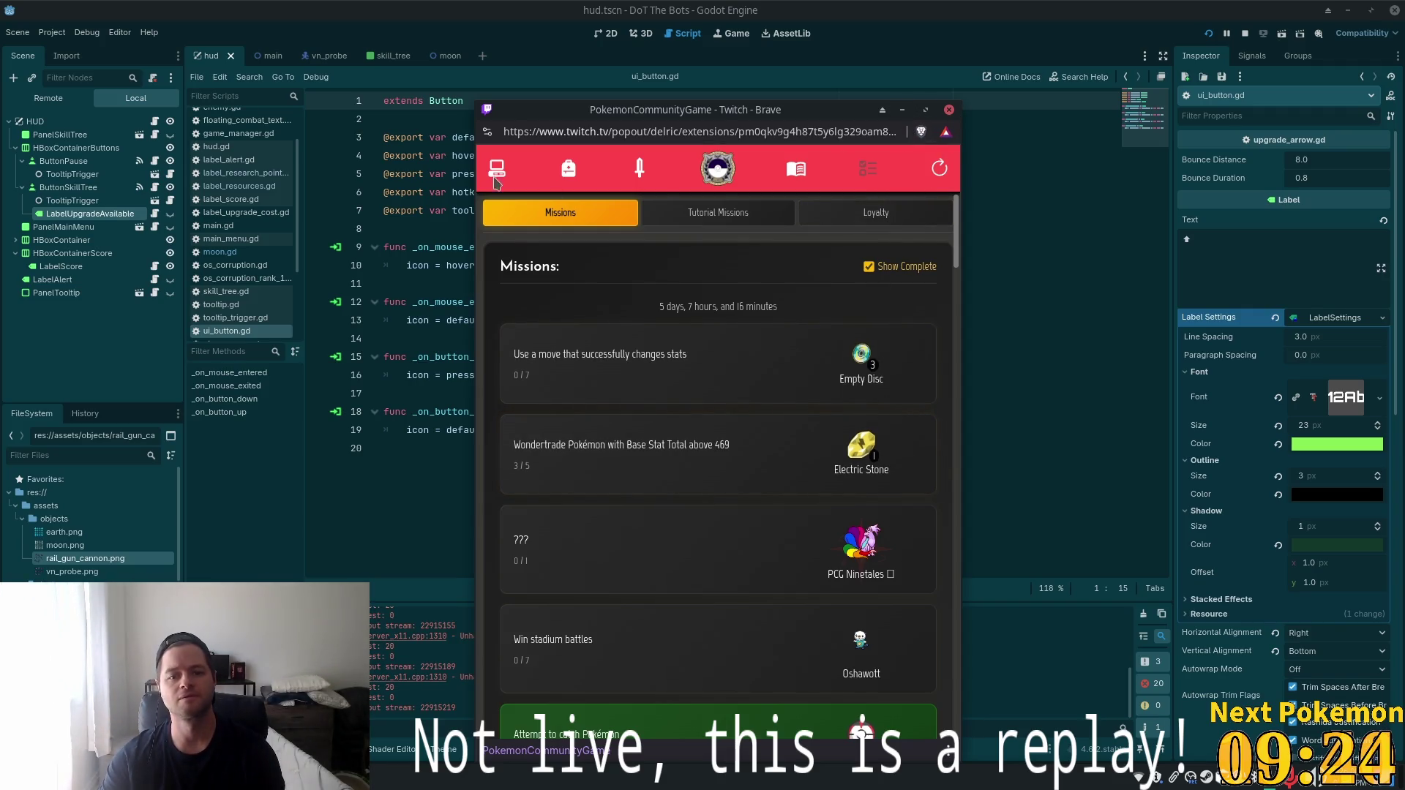
{"action": "left_click", "coordinate": [902, 109]}
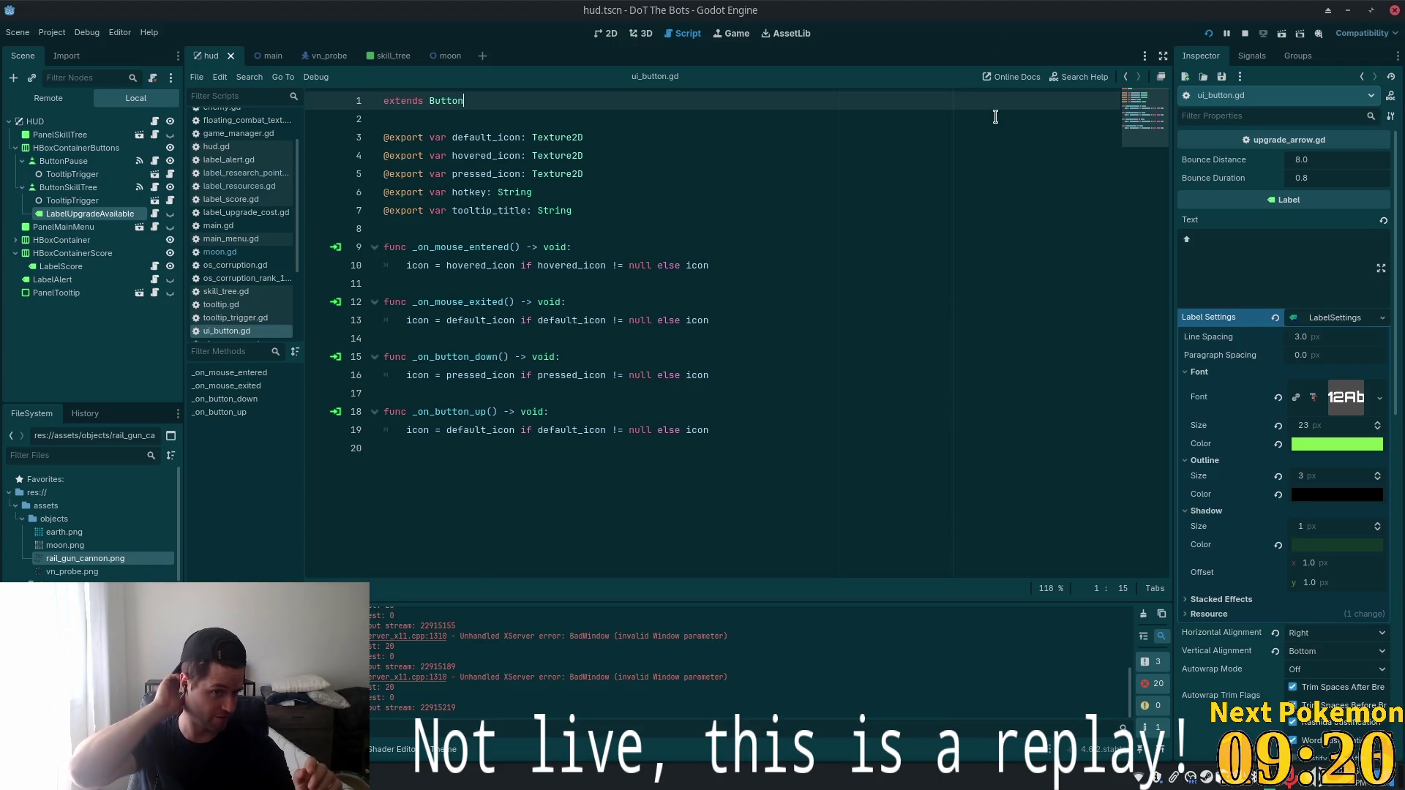
{"action": "left_click", "coordinate": [156, 214]}
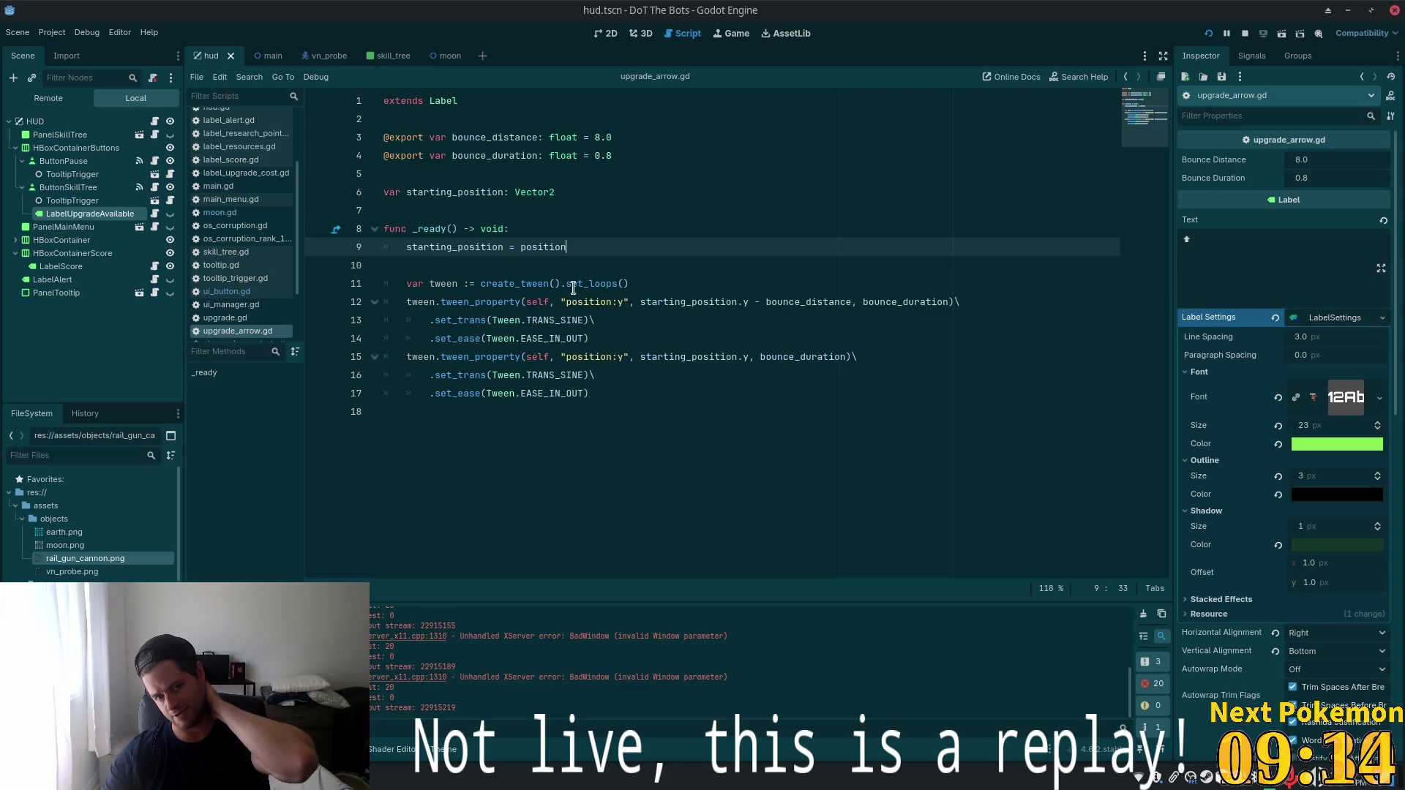
Place the cursor at the end of line 17 in upgrade_arrow.gd and run the game with F5.
{"action": "left_click", "coordinate": [611, 393]}
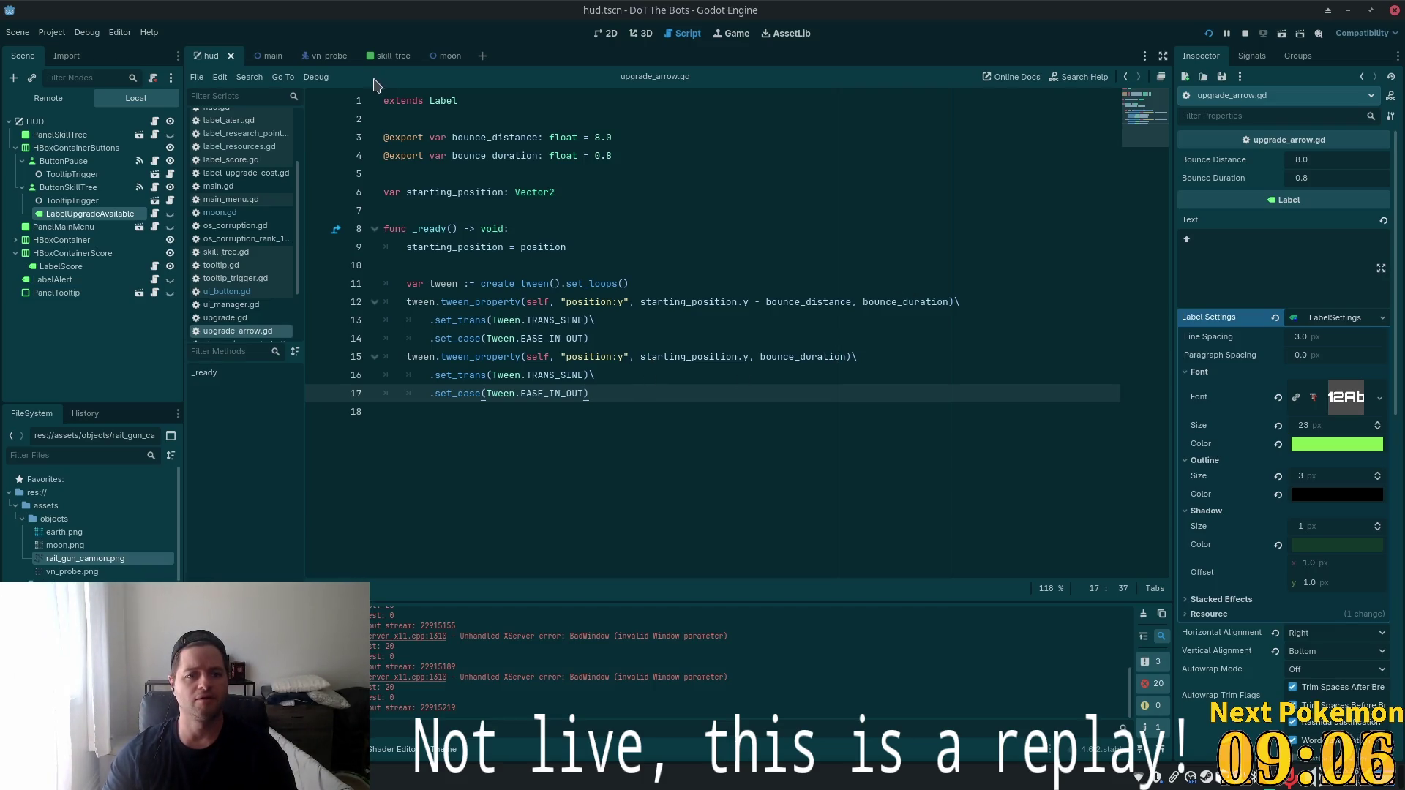
{"action": "key", "text": "F5"}
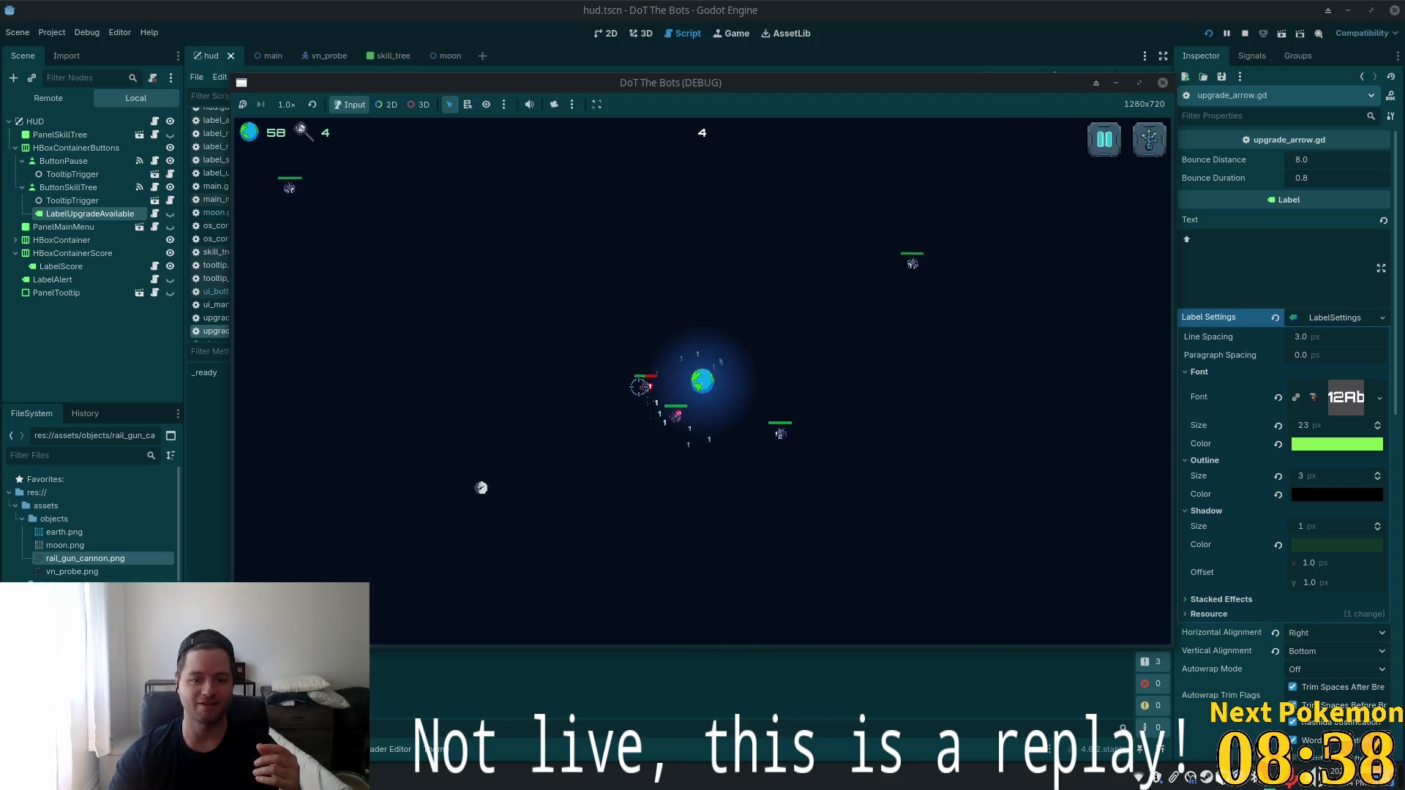
Open and close the in-game skill tree, then stop the game and return to upgrade_arrow.gd line 8.
{"action": "key", "text": "Tab"}
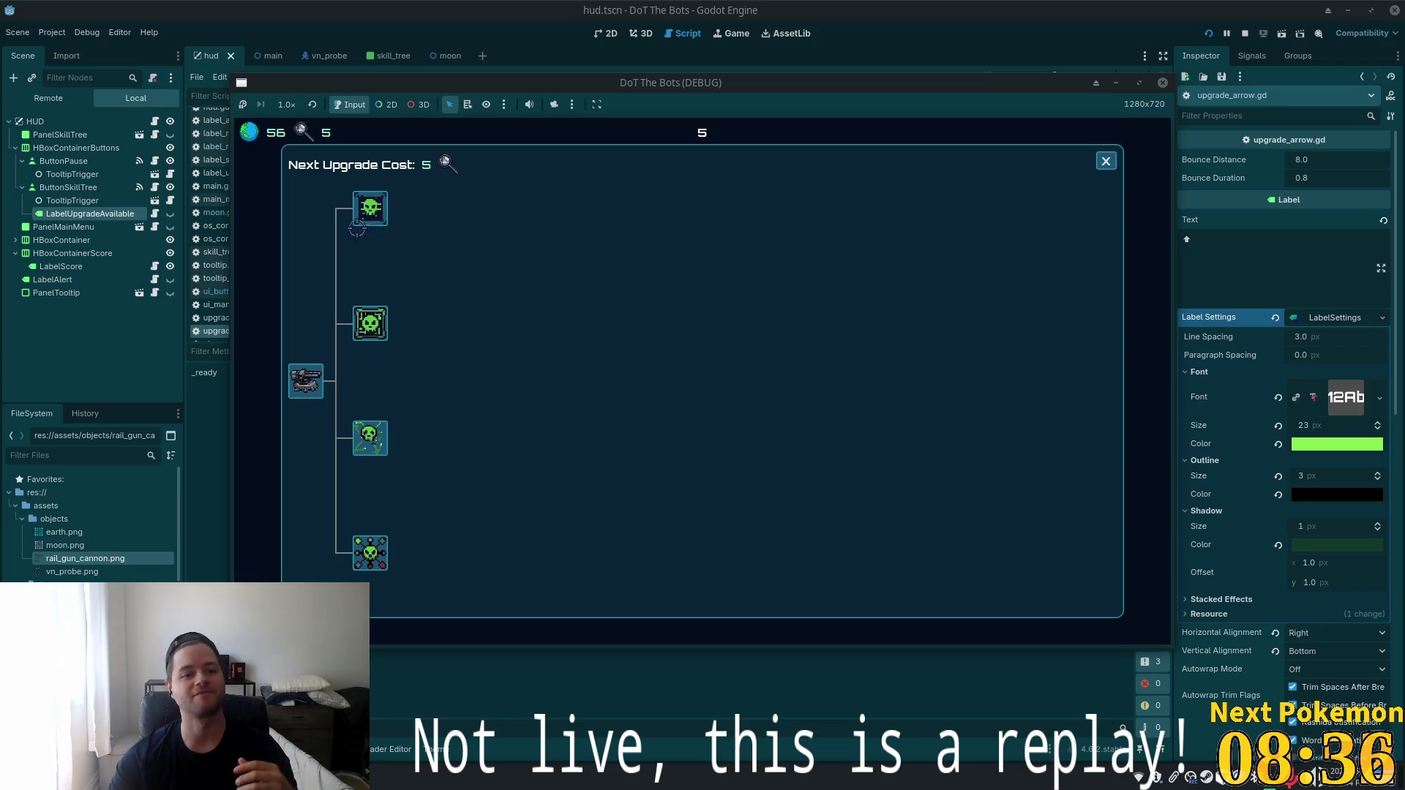
{"action": "left_click", "coordinate": [1106, 161]}
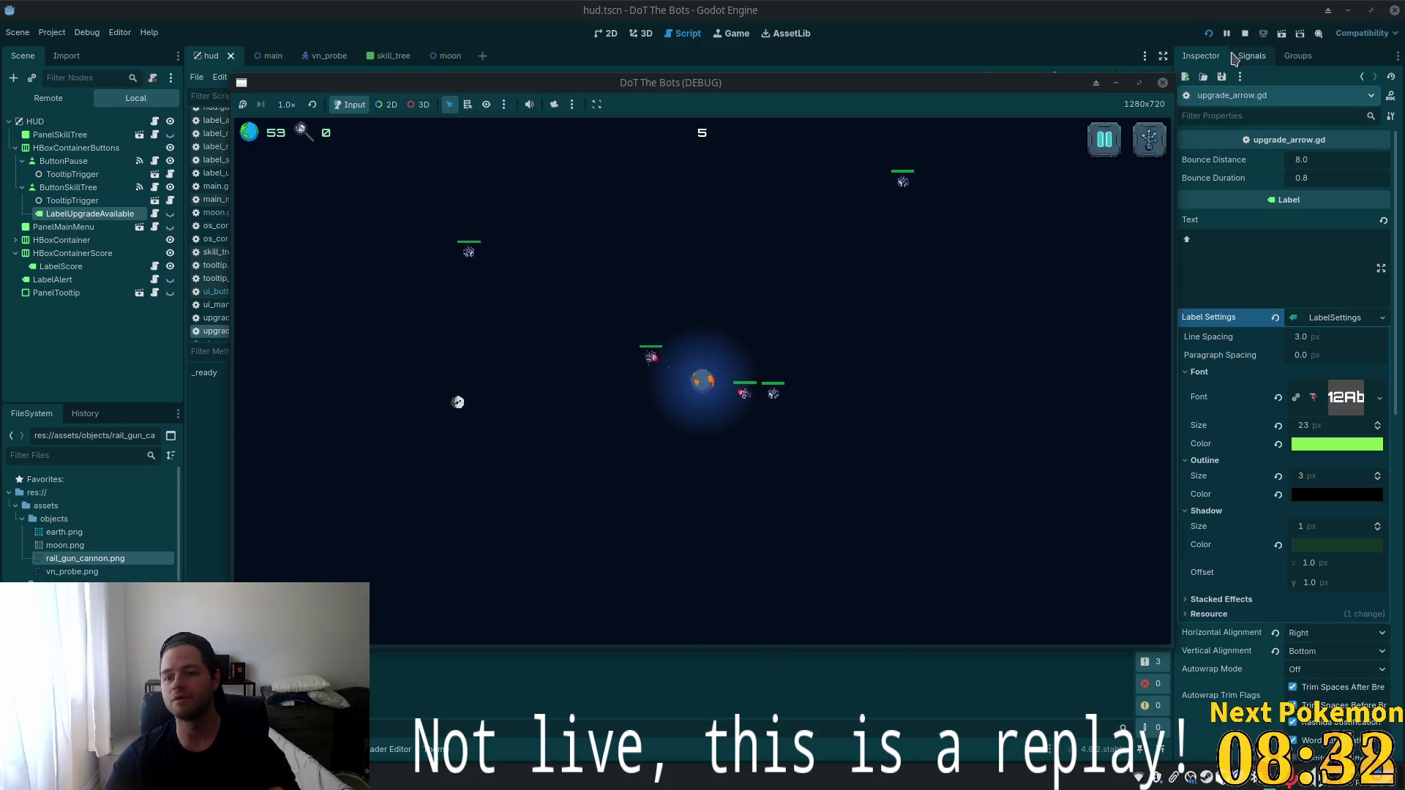
{"action": "left_click", "coordinate": [1245, 33]}
{"action": "left_click", "coordinate": [695, 220]}
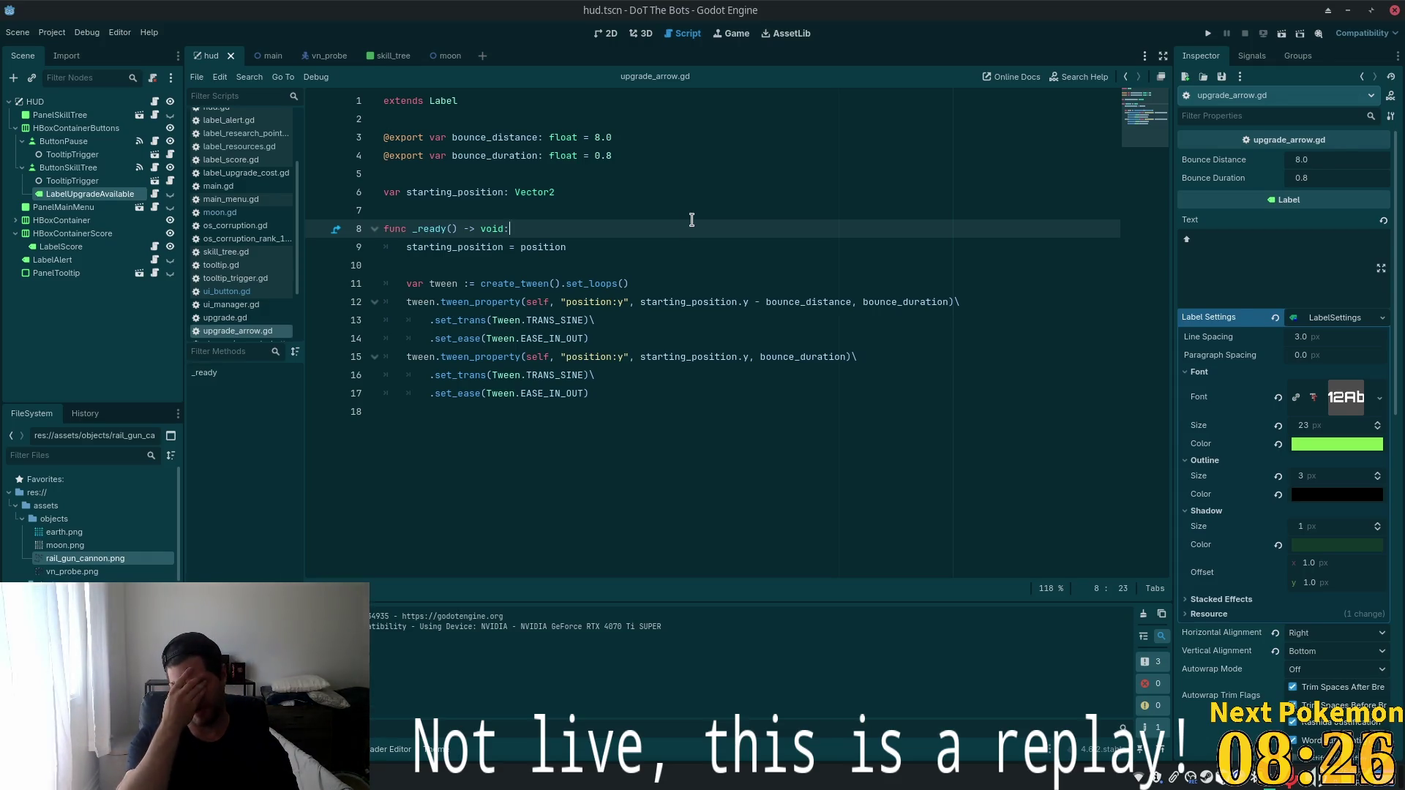
Dismiss Godot's open-scene dialog and open game_manager.gd in Cursor.
{"action": "key", "text": "alt+Tab"}
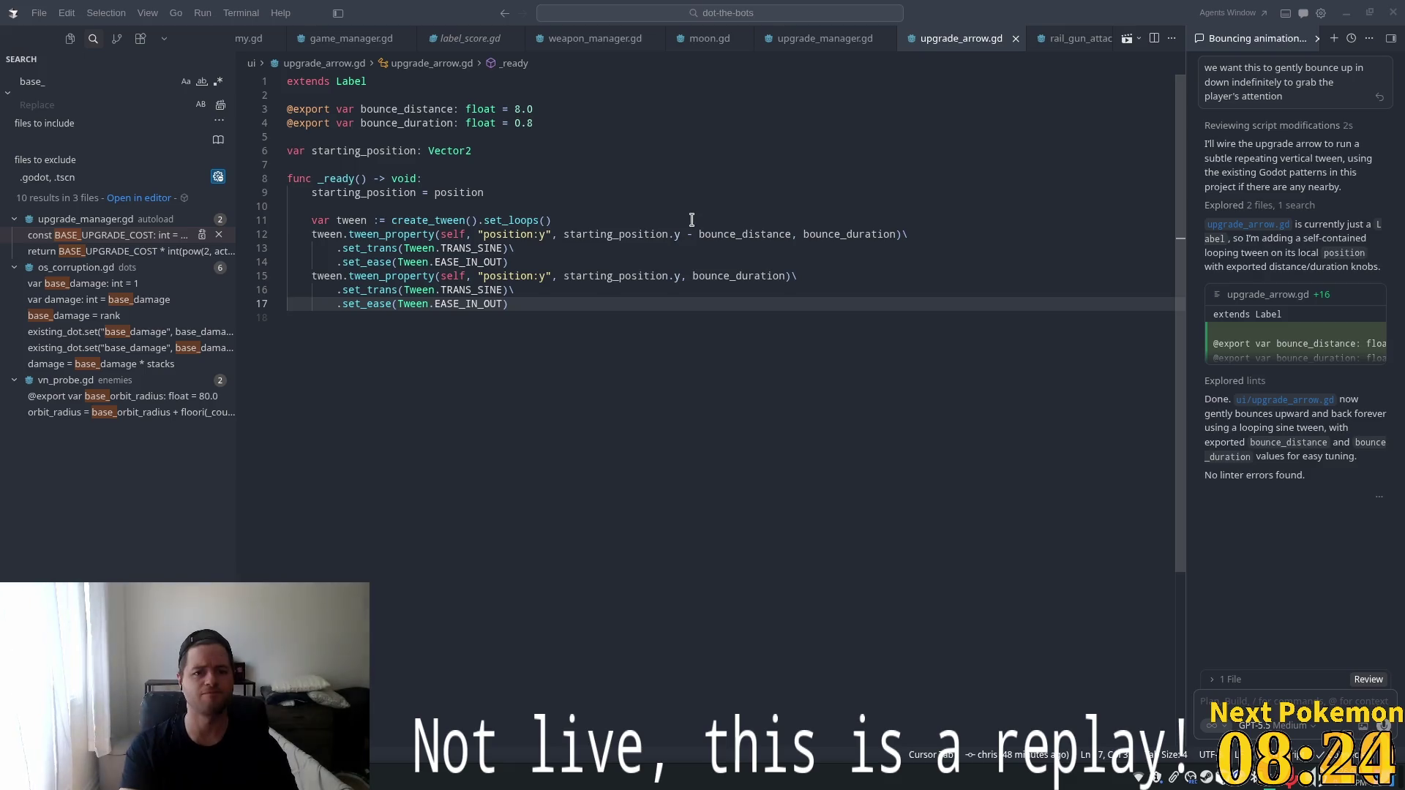
{"action": "key", "text": "alt+Tab"}
{"action": "key", "text": "Escape"}
{"action": "key", "text": "alt+Tab"}
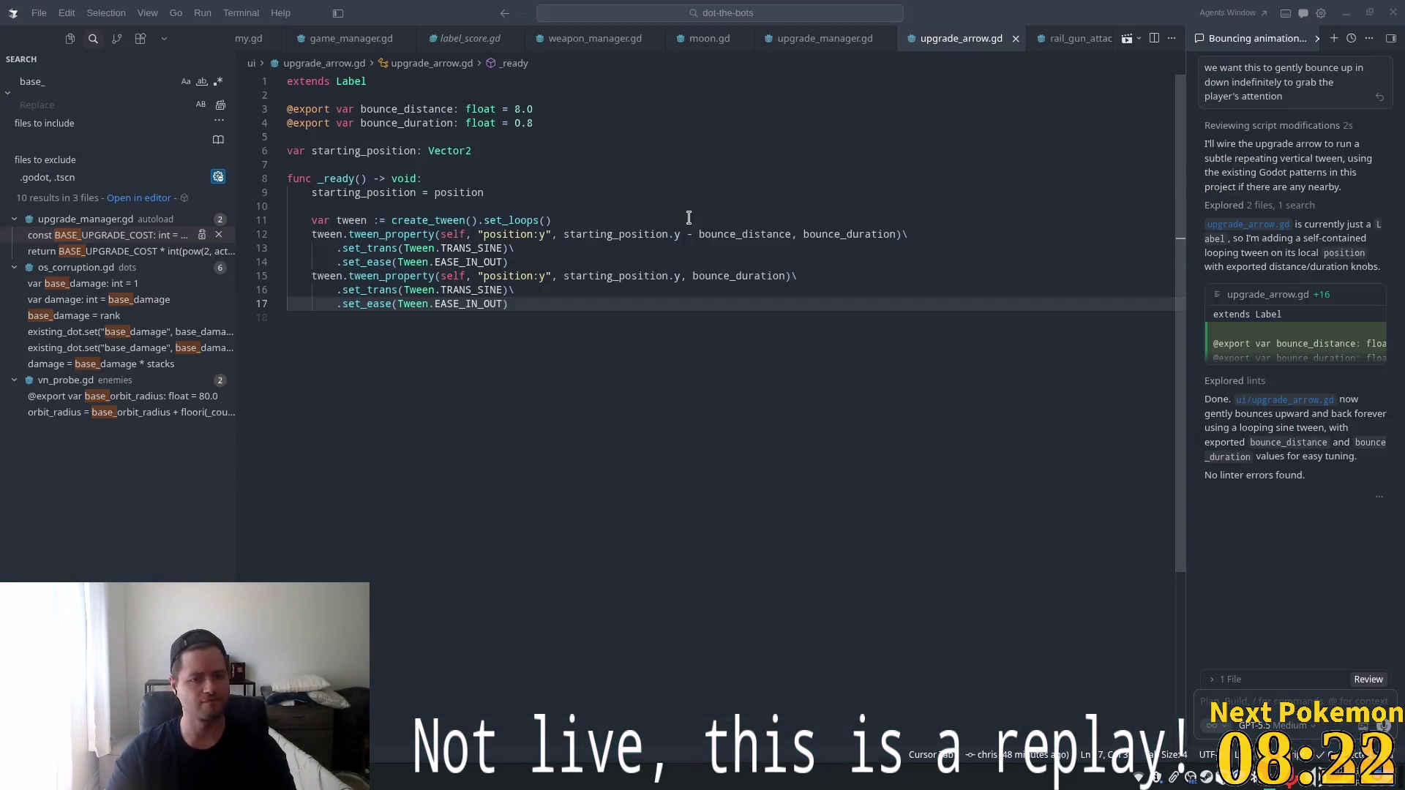
{"action": "key", "text": "ctrl+p"}
{"action": "type", "text": "game_m"}
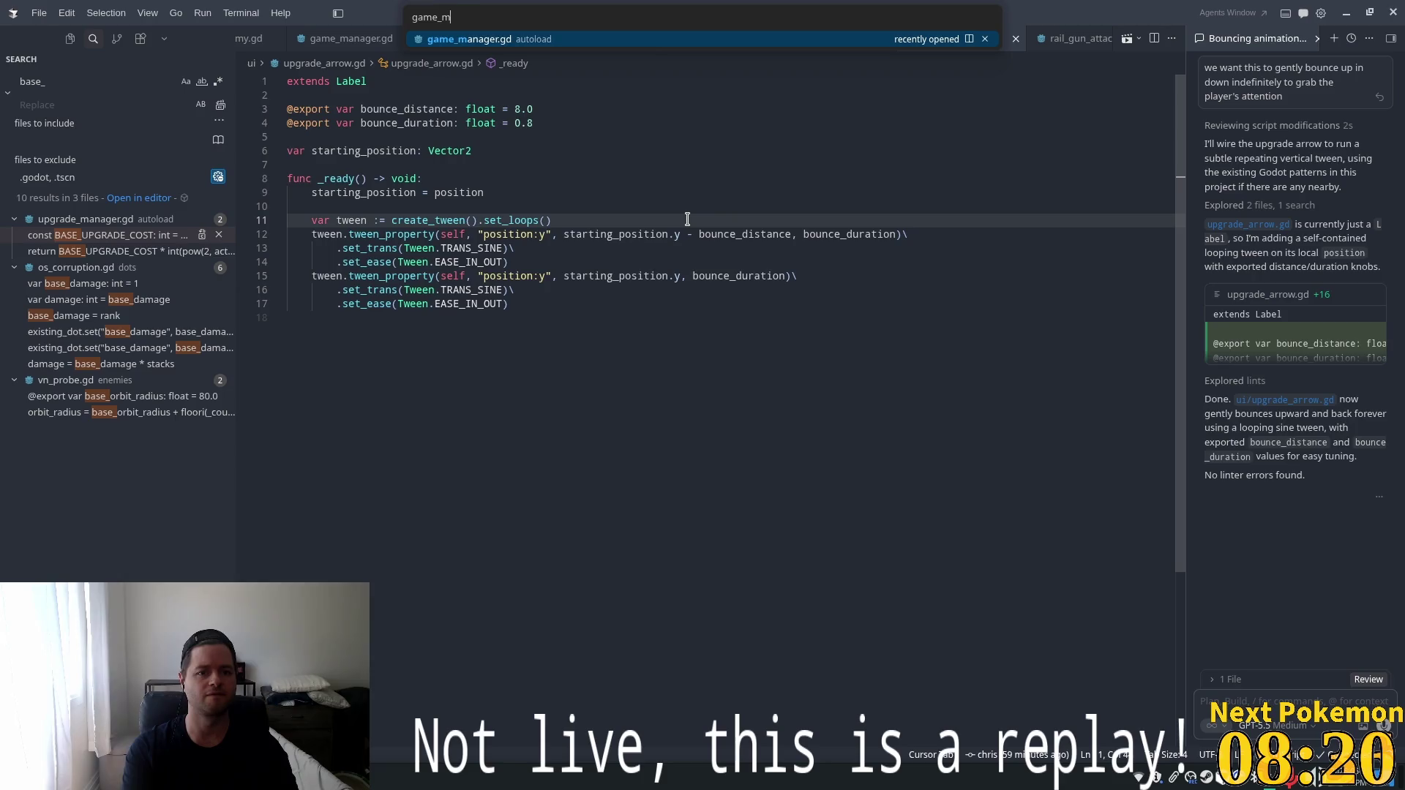
{"action": "key", "text": "Return"}
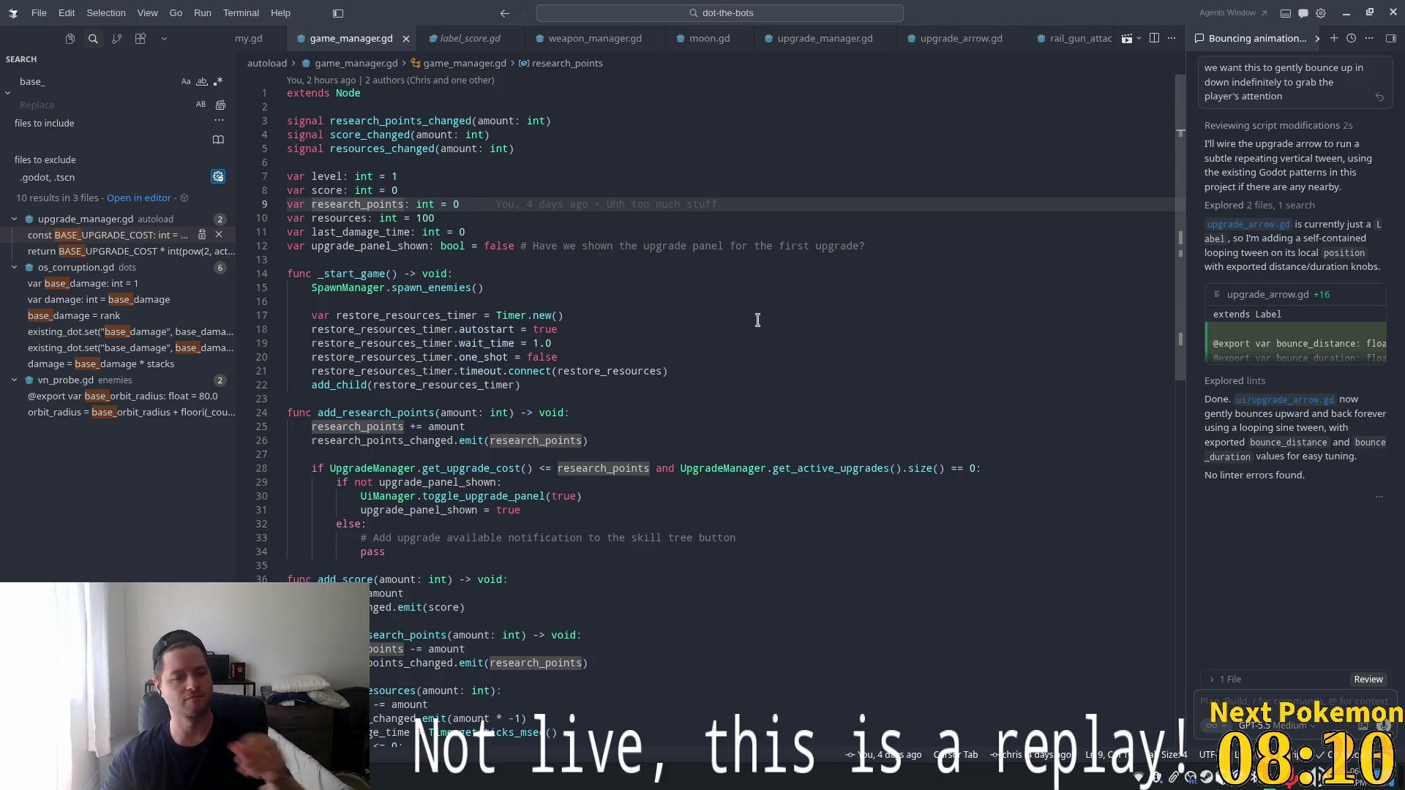
Inspect add_research_points, selecting the toggle_upgrade_panel call and the research_points_changed signal.
{"action": "left_click_drag", "start_coordinate": [1180, 230], "coordinate": [1174, 353]}
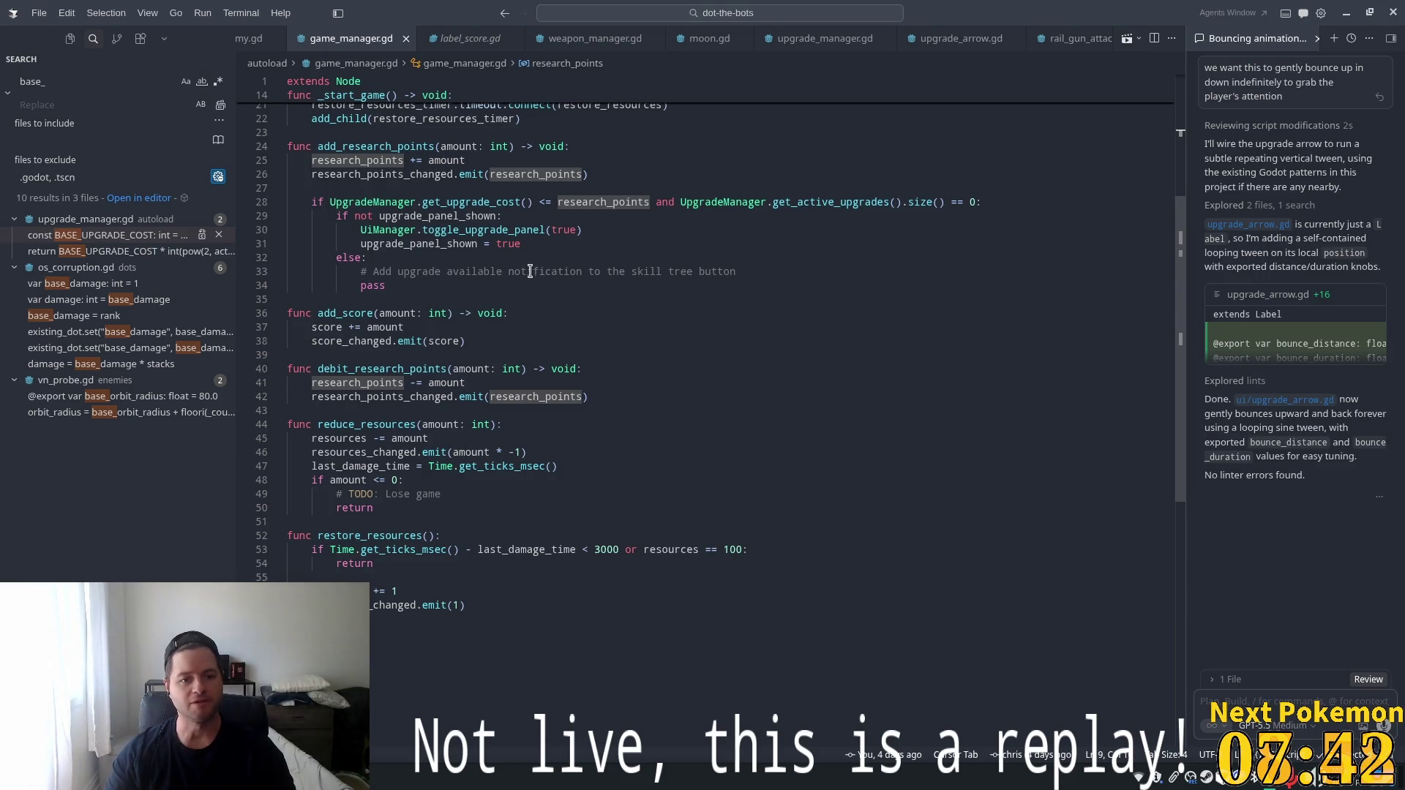
{"action": "scroll", "coordinate": [493, 289], "scroll_direction": "up", "scroll_amount": 2}
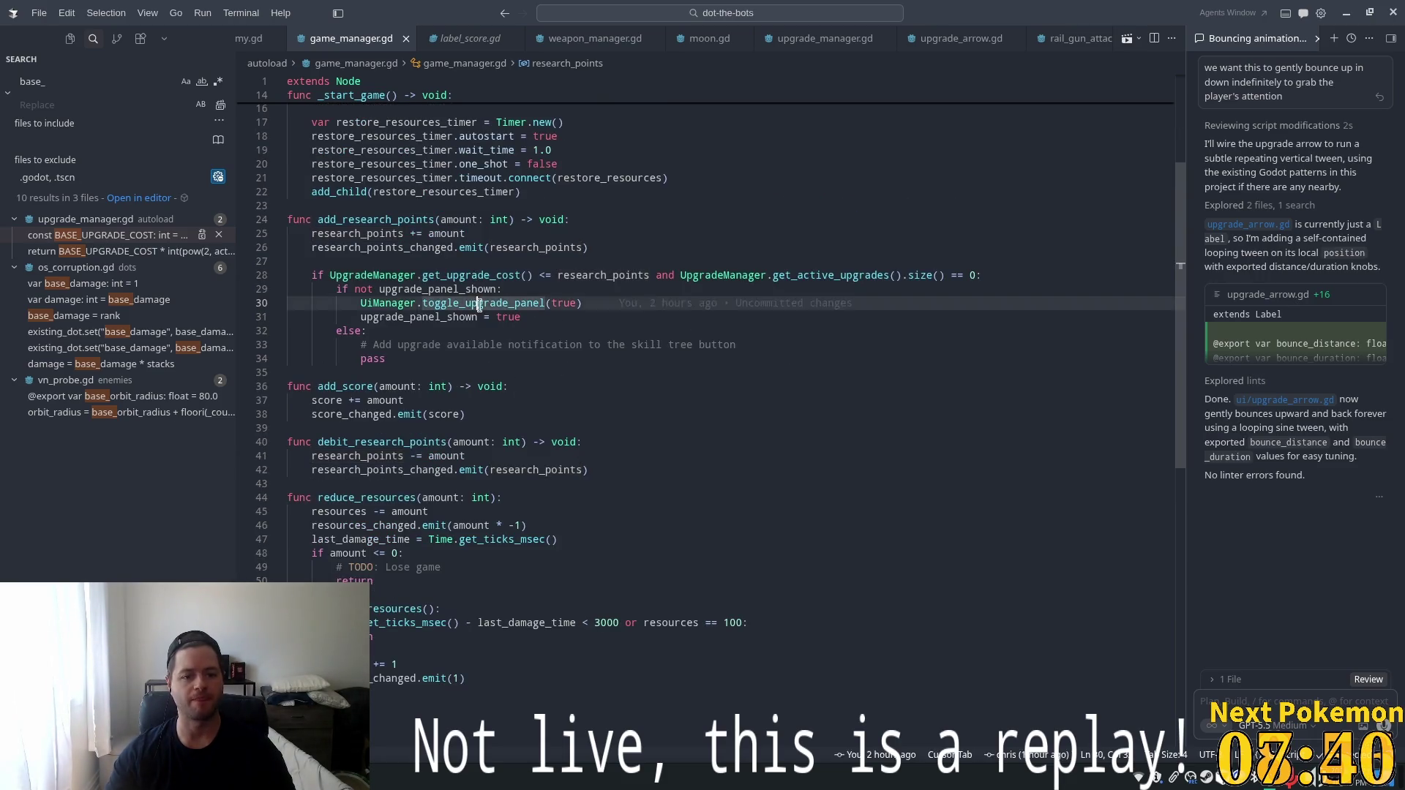
{"action": "double_click", "coordinate": [484, 303]}
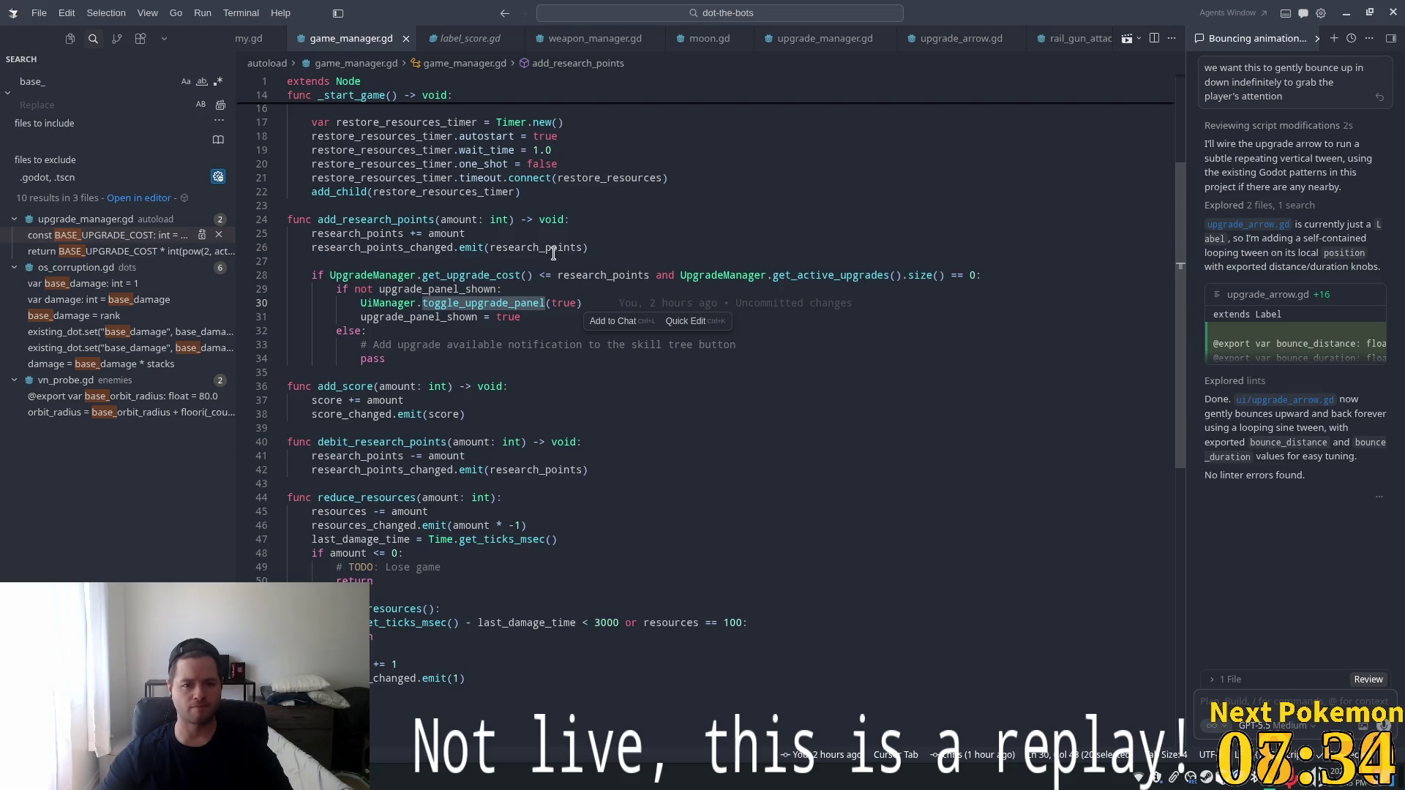
{"action": "left_click", "coordinate": [535, 301]}
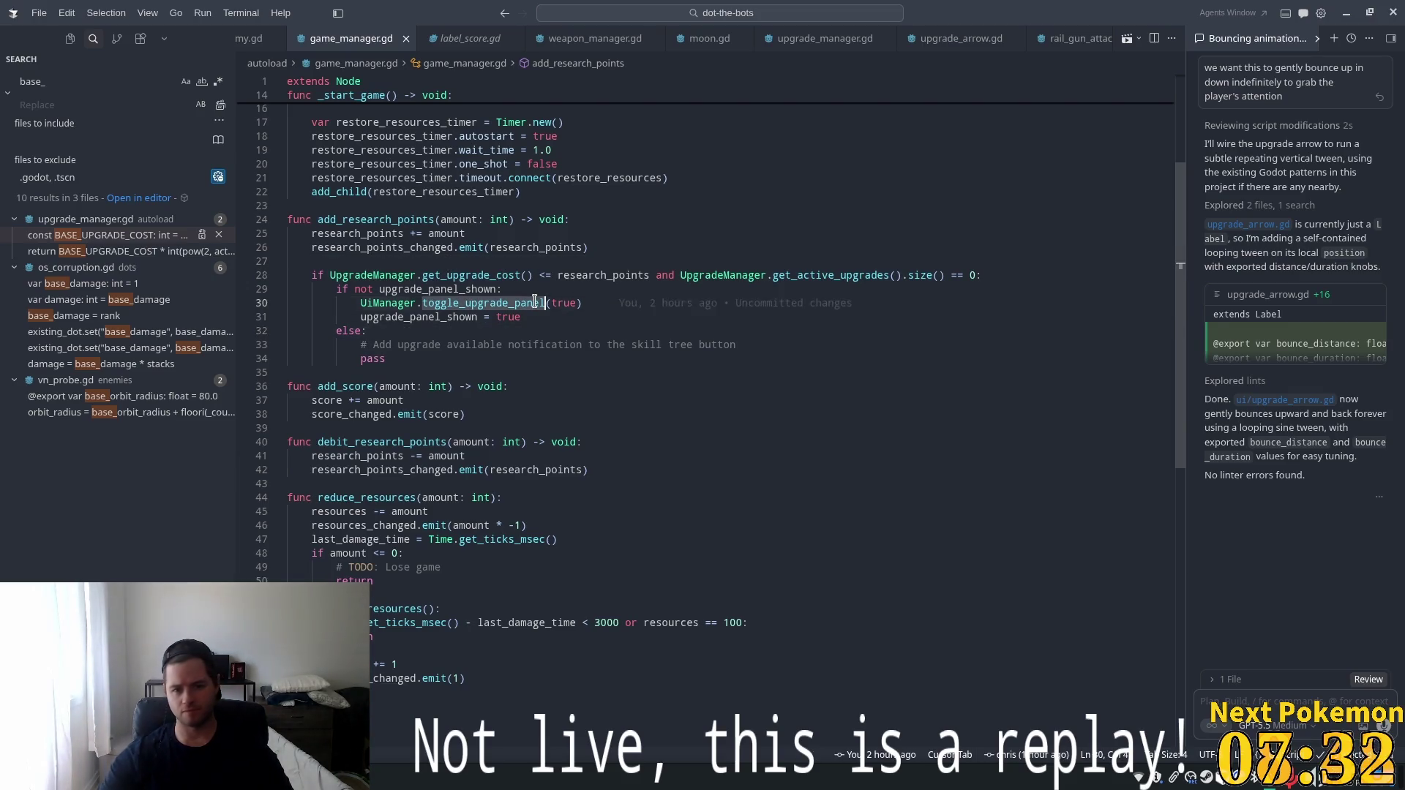
{"action": "triple_click", "coordinate": [354, 246]}
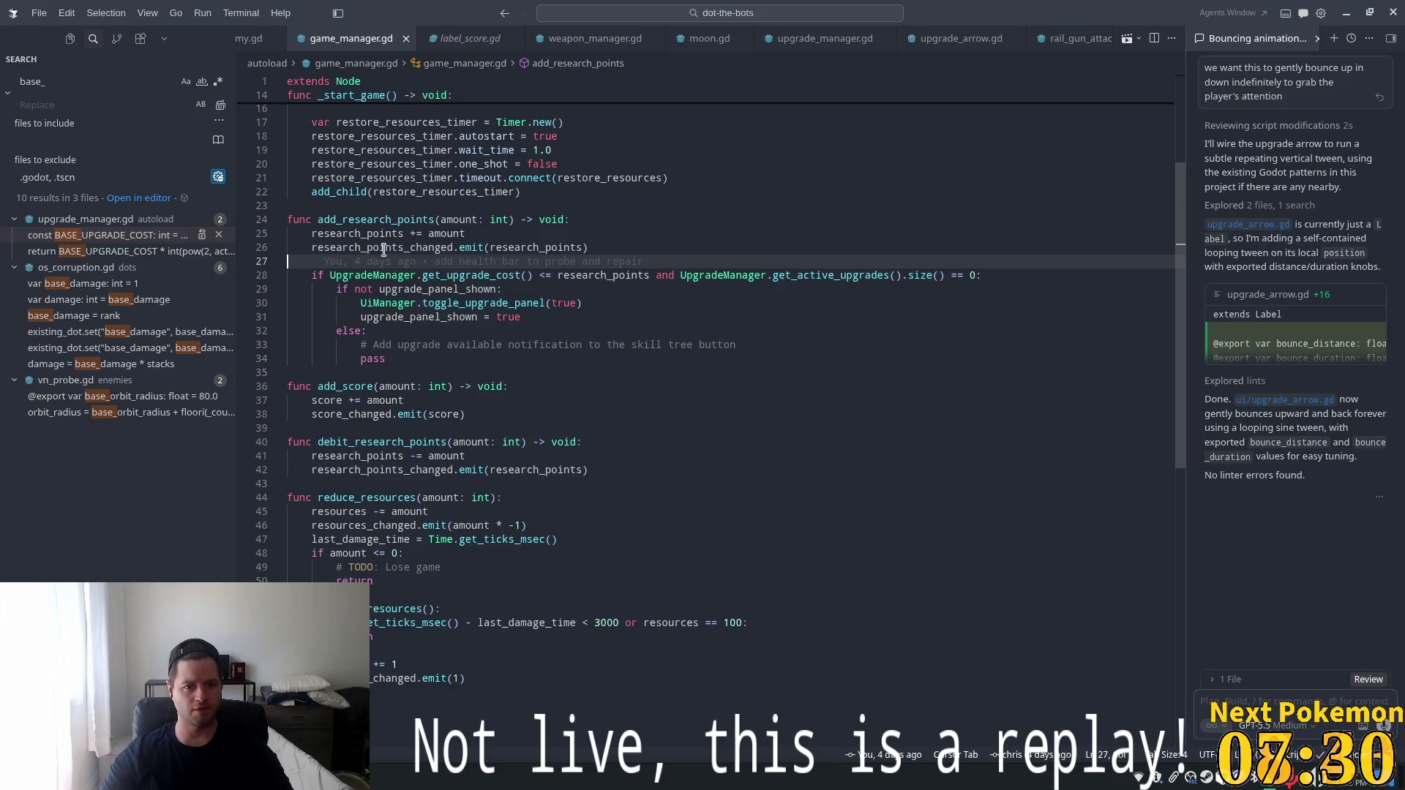
{"action": "double_click", "coordinate": [355, 246]}
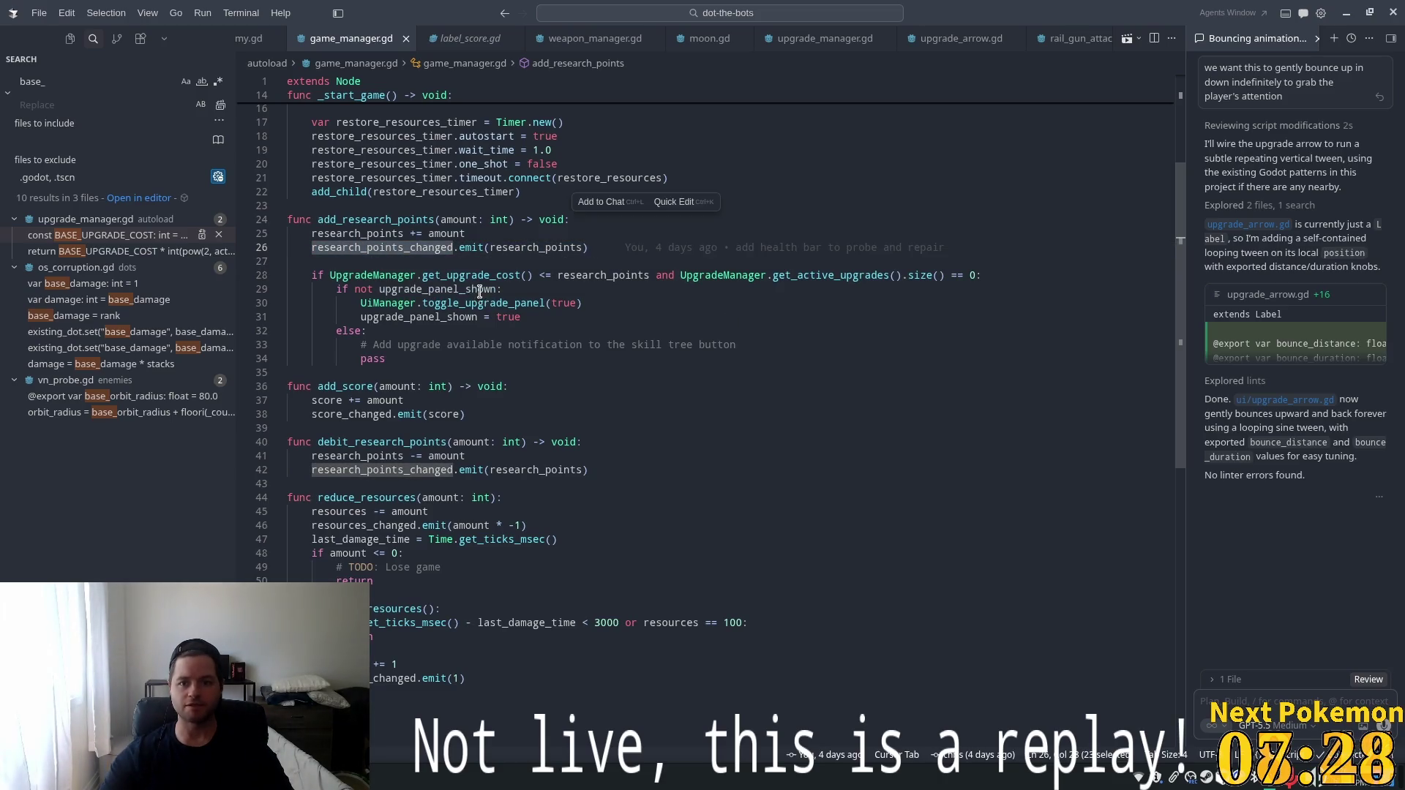
Glance at Godot, then start a quick-open search for upgrade_arro in Cursor.
{"action": "key", "text": "alt+Tab"}
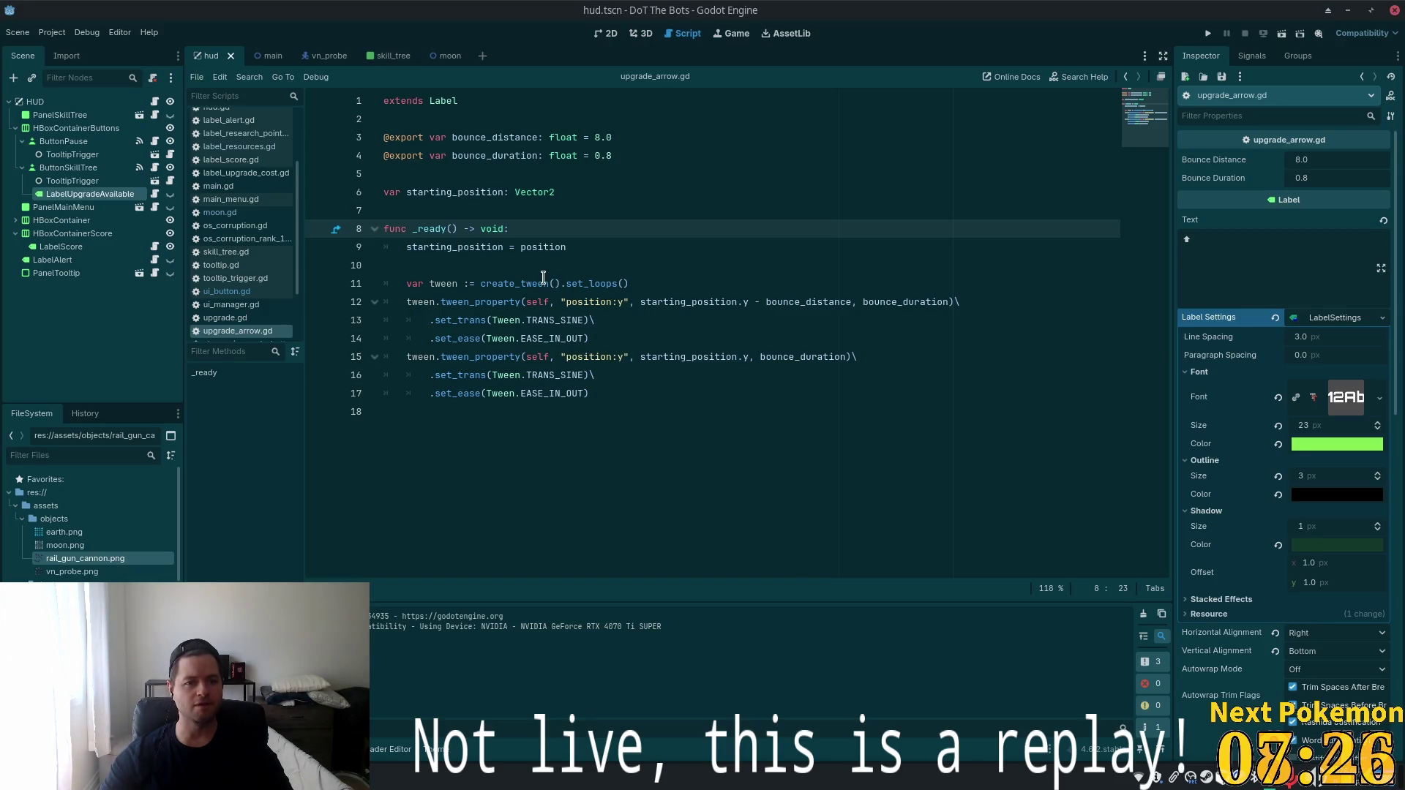
{"action": "key", "text": "alt+Tab"}
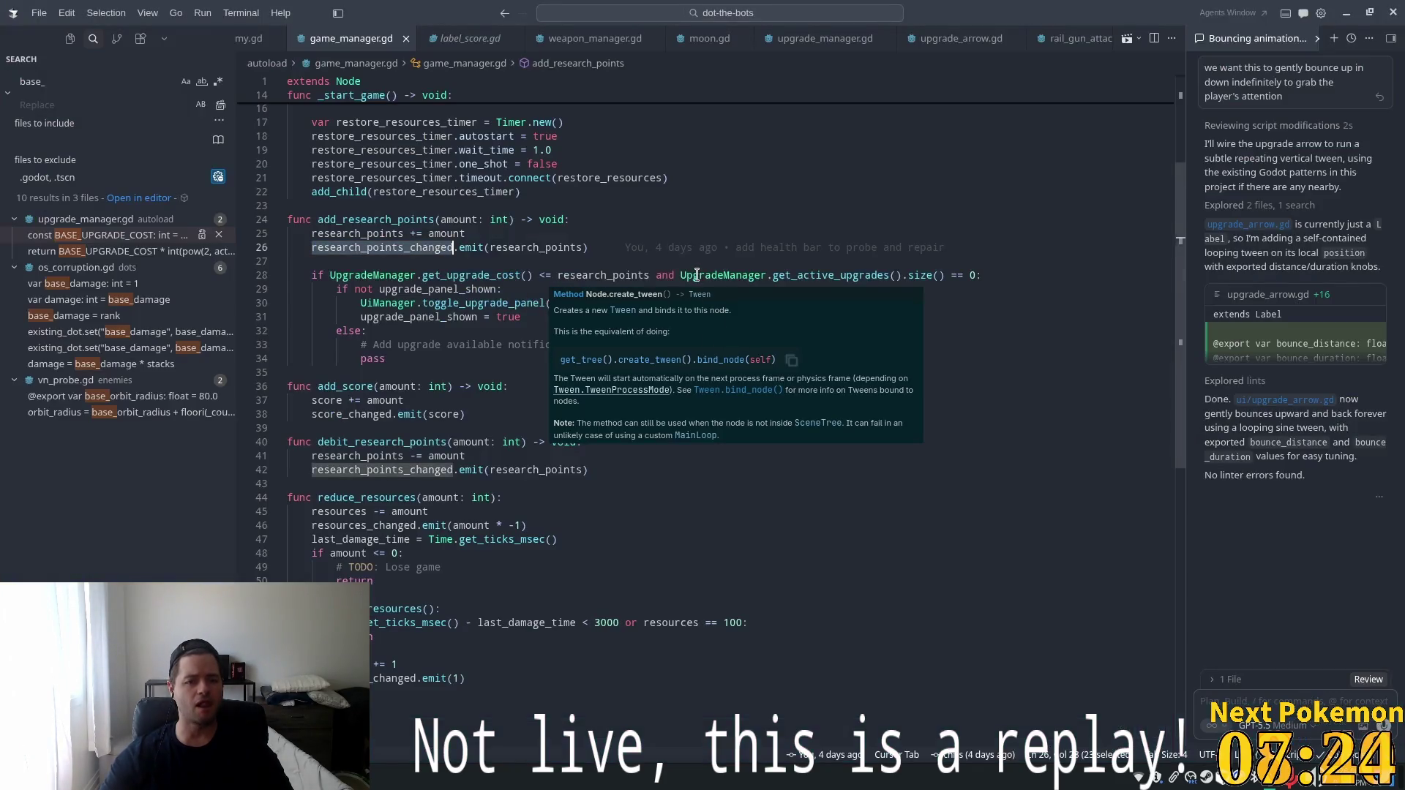
{"action": "key", "text": "ctrl+p"}
{"action": "type", "text": "u"}
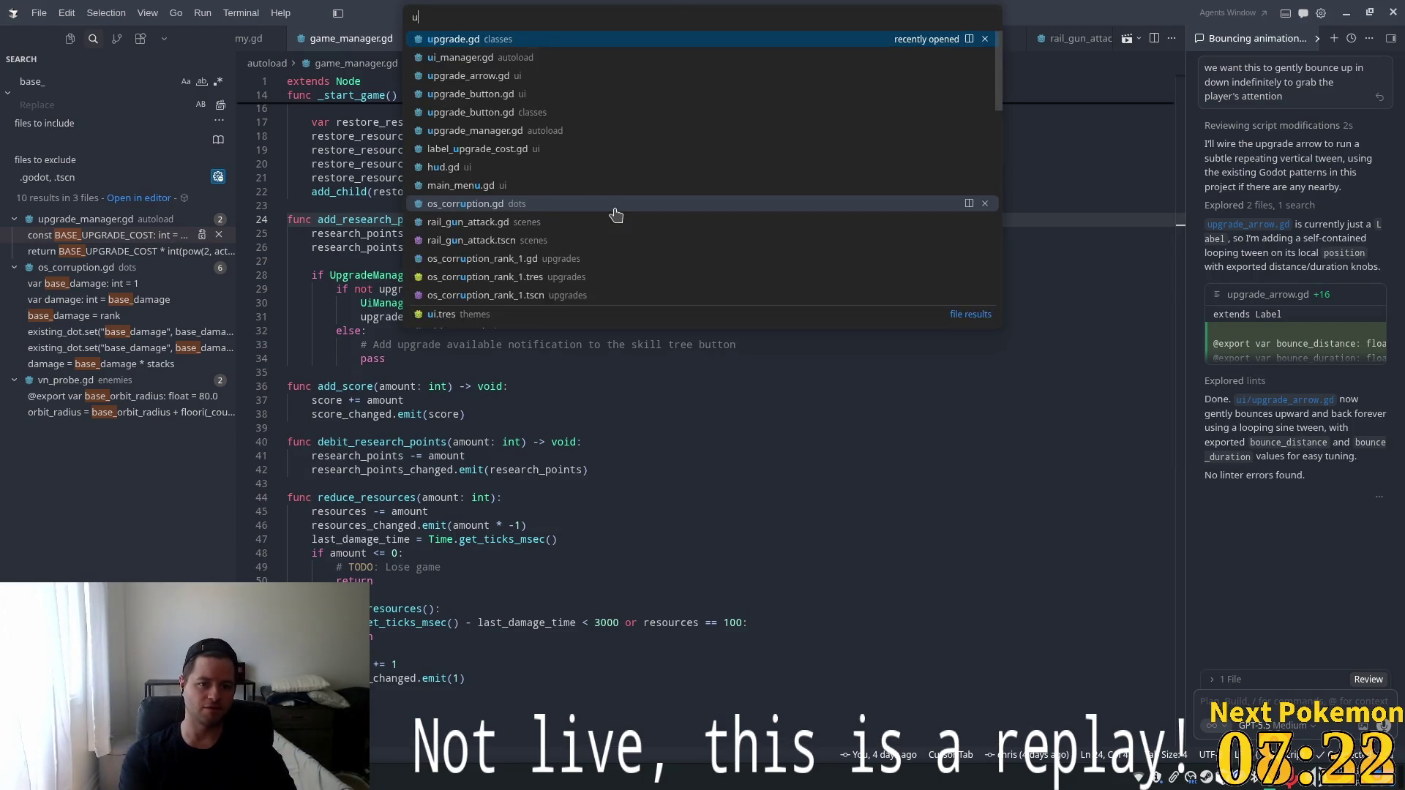
{"action": "type", "text": "pgrade_arrow"}
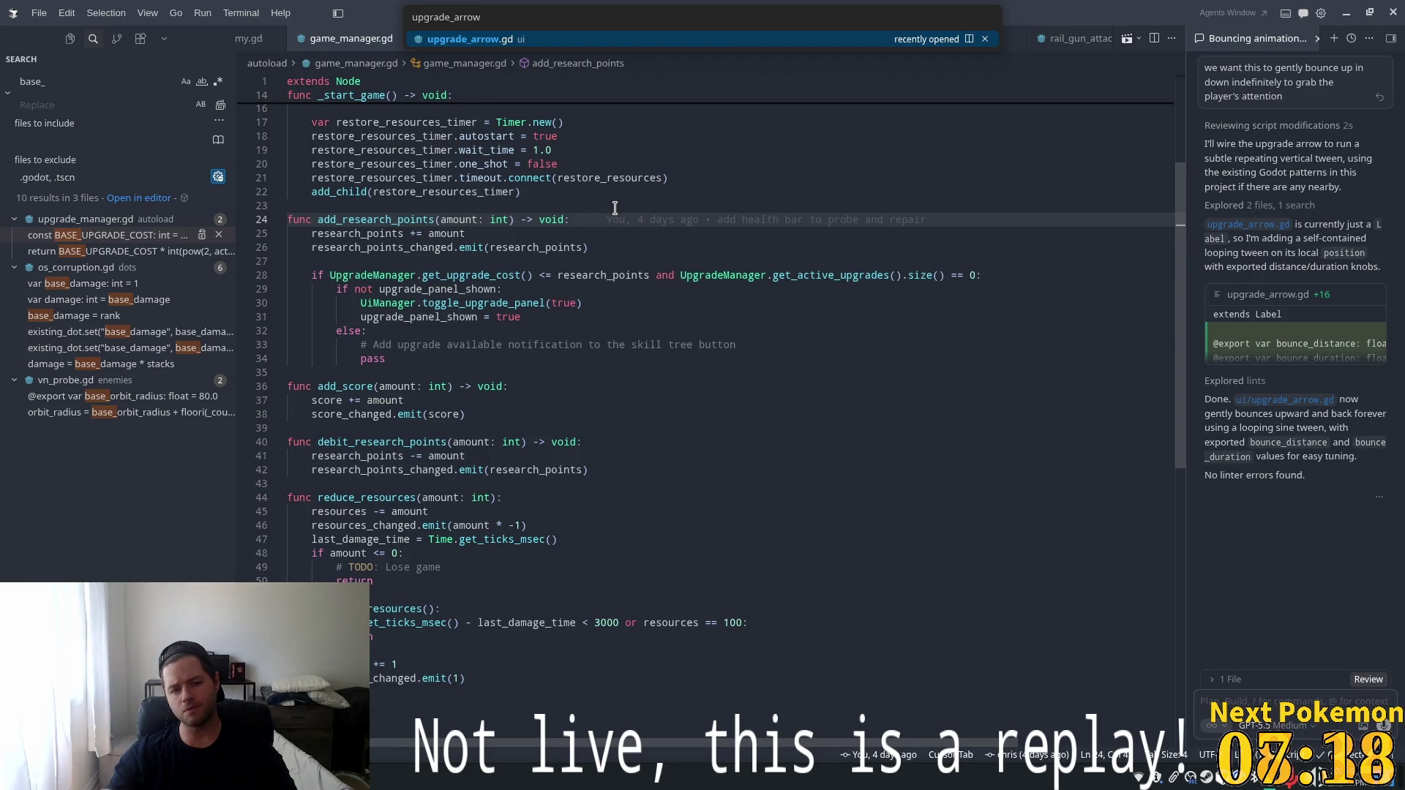
Open upgrade_arrow.gd and place the caret on the empty line after the bounce tween.
{"action": "key", "text": "Return"}
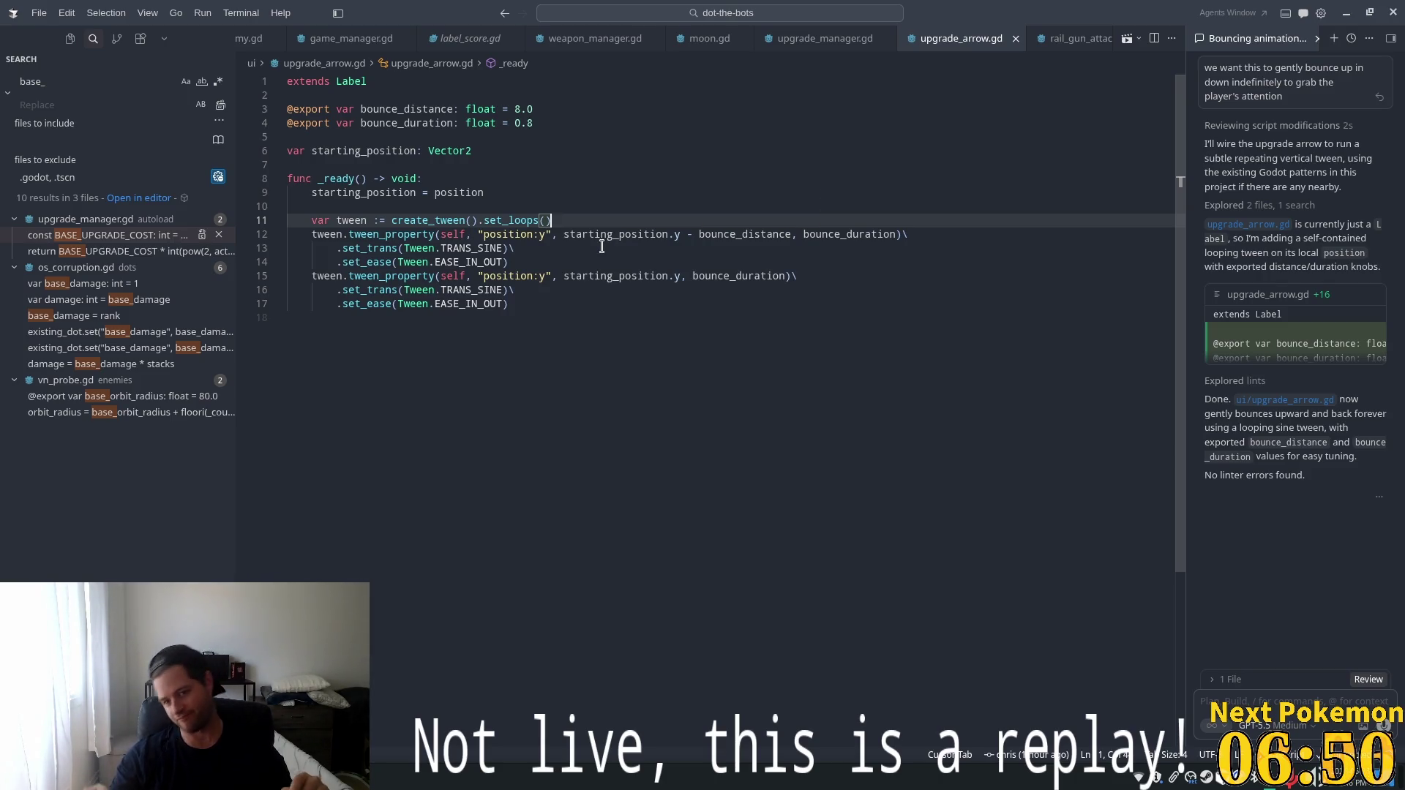
{"action": "left_click_drag", "start_coordinate": [515, 304], "coordinate": [508, 303]}
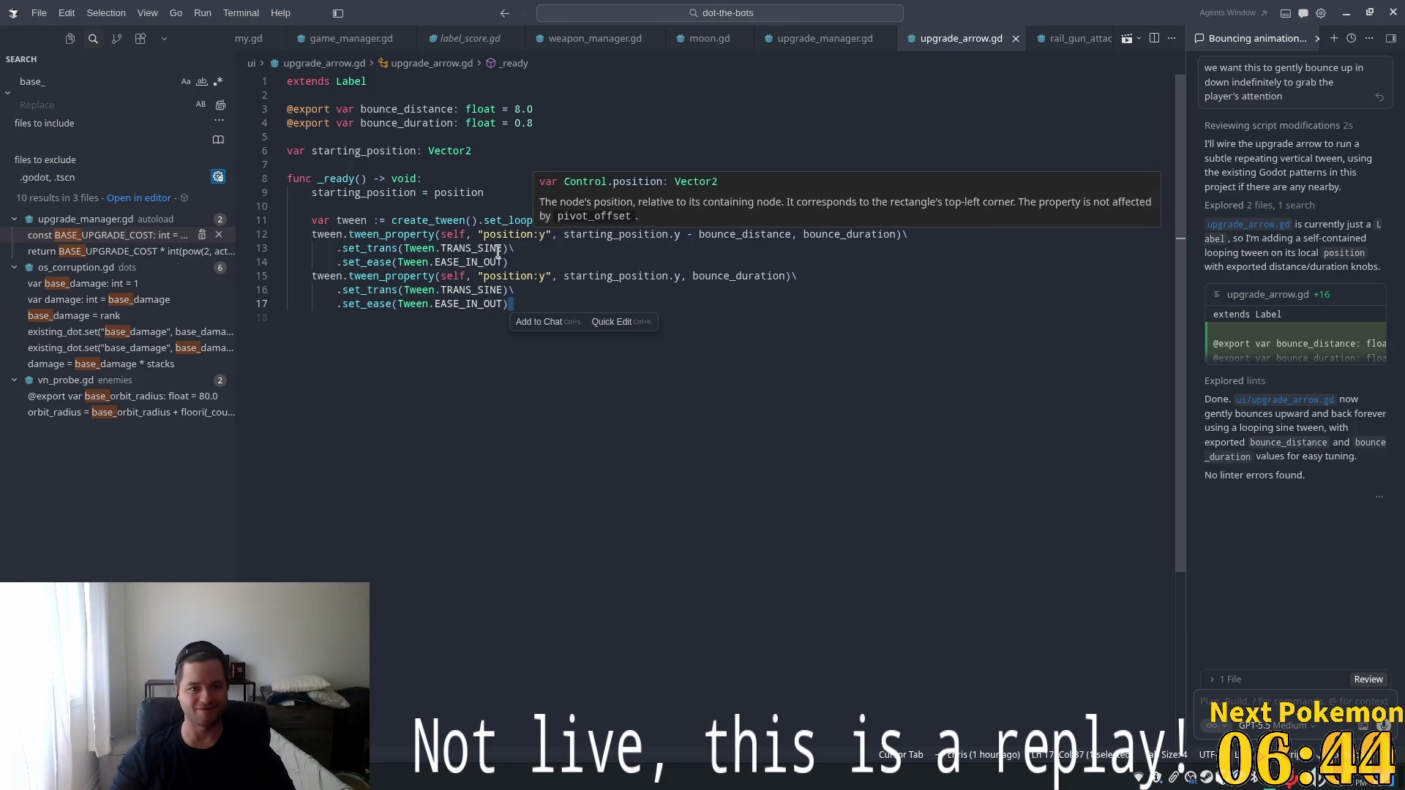
{"action": "left_click", "coordinate": [435, 407]}
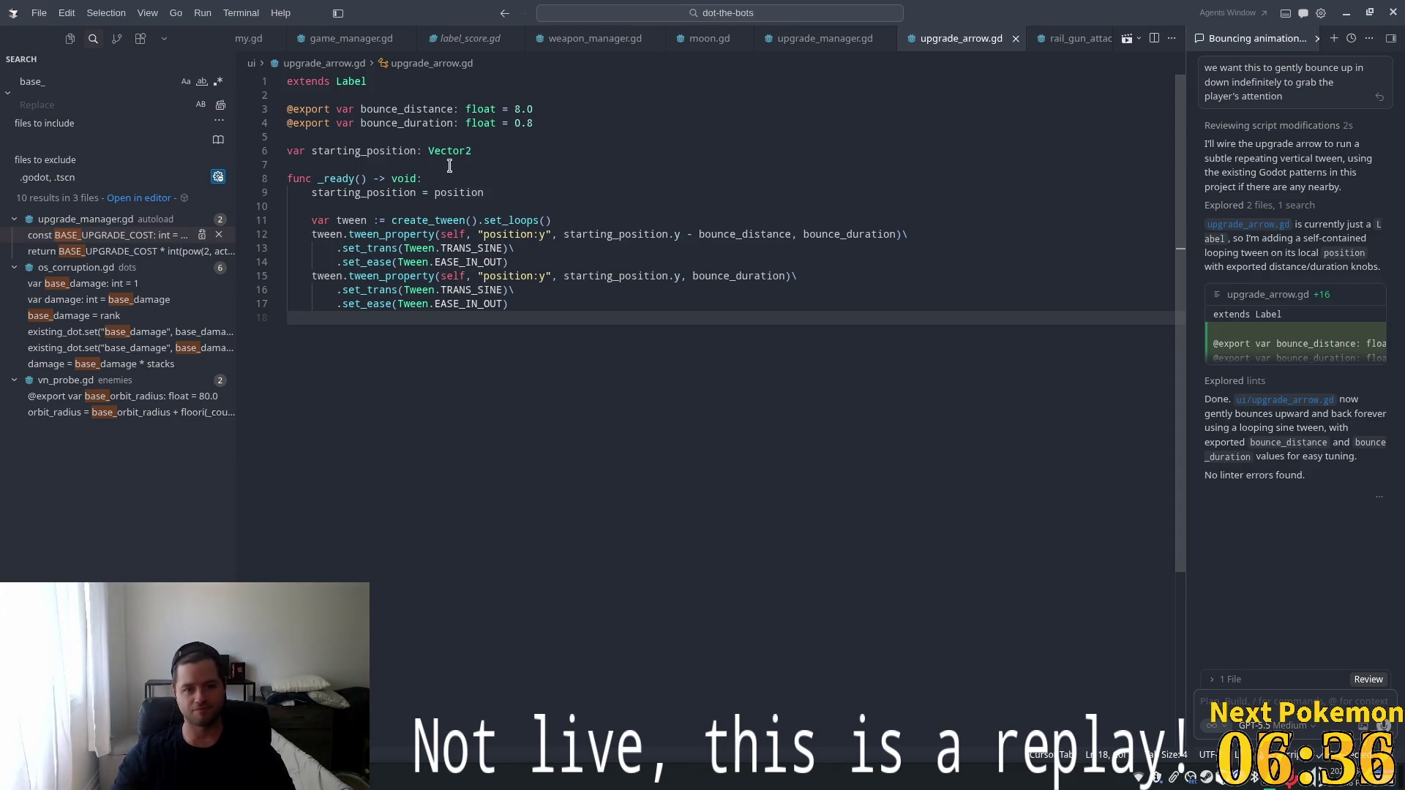
Write the new function header func _on_research_points_changed below the tween code.
{"action": "key", "text": "Return"}
{"action": "type", "text": "func "}
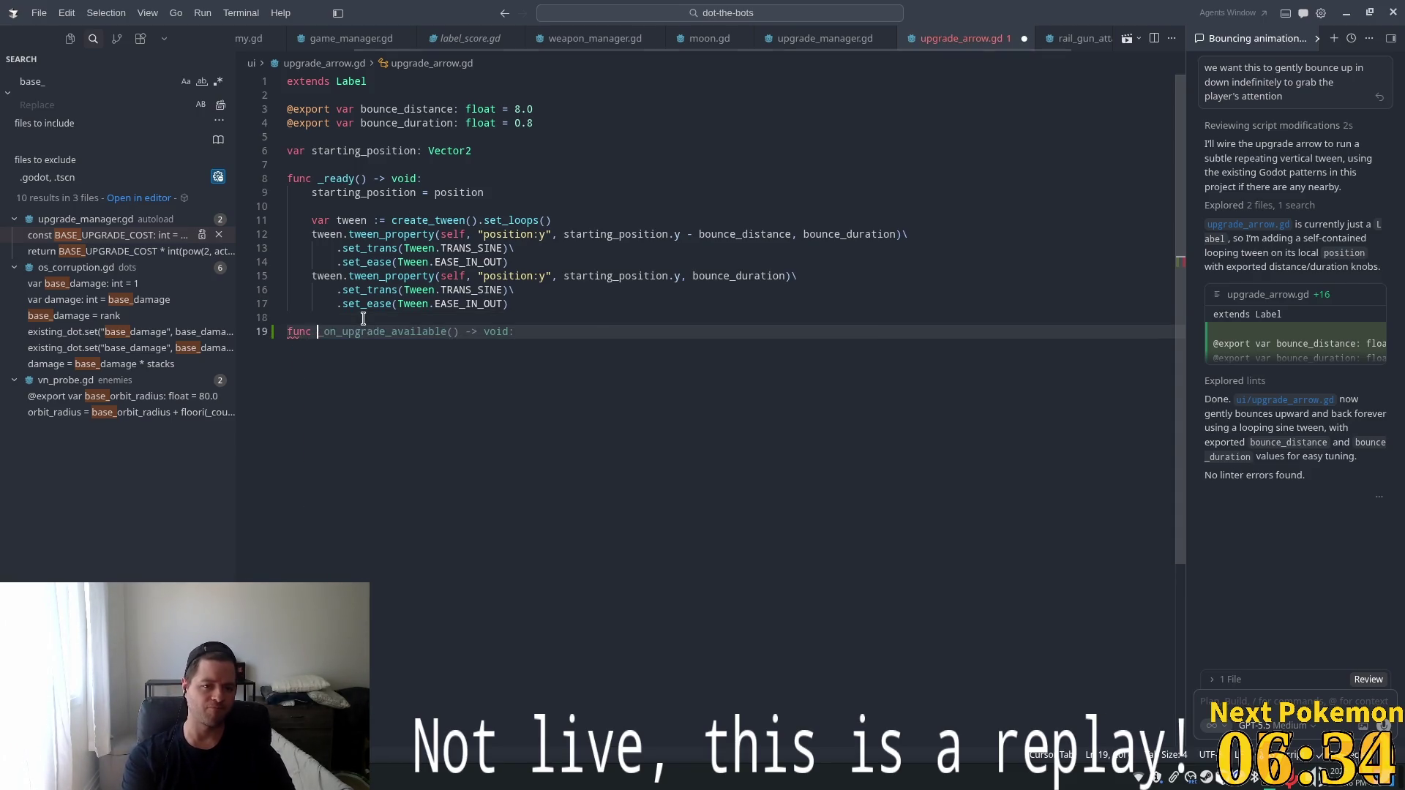
{"action": "type", "text": "_"}
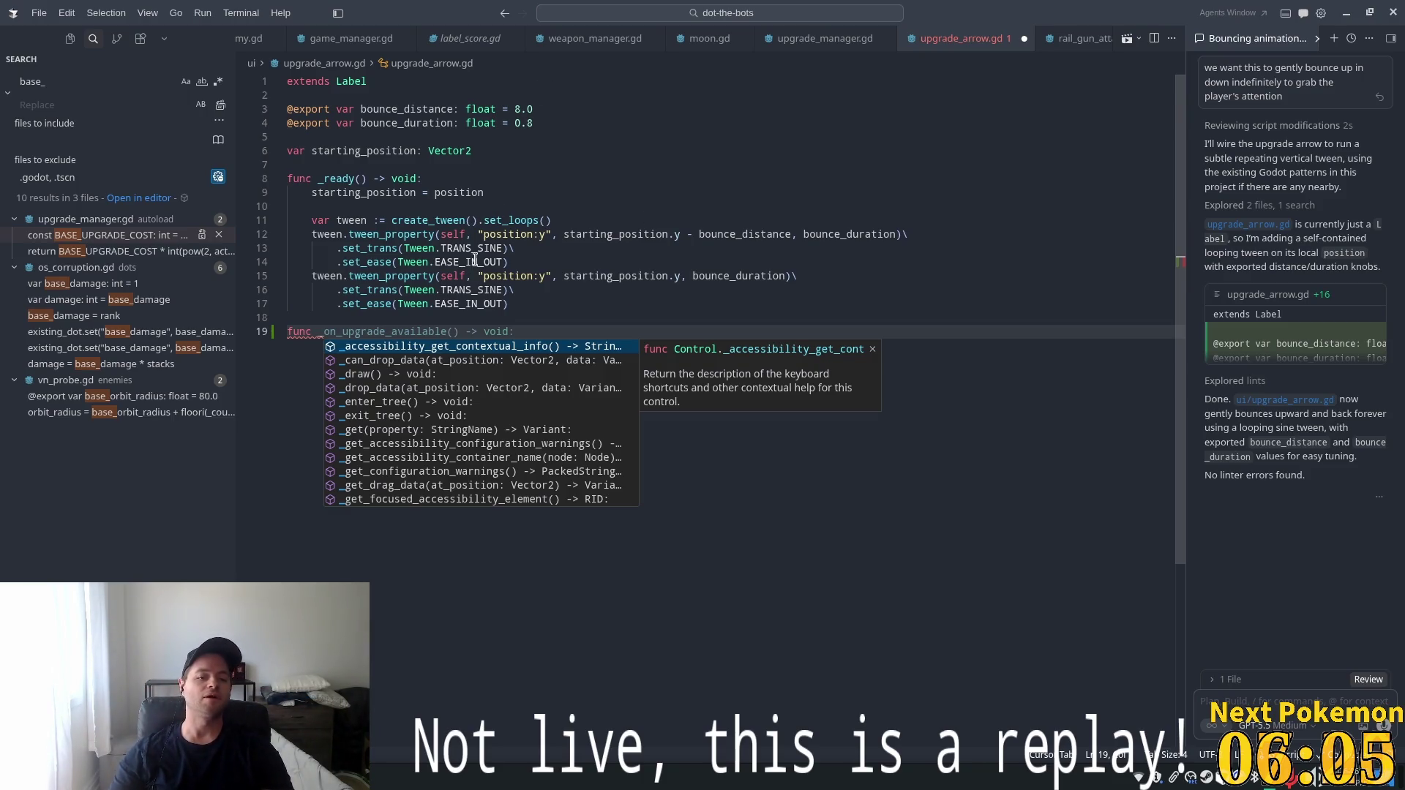
{"action": "type", "text": "research_points_changed"}
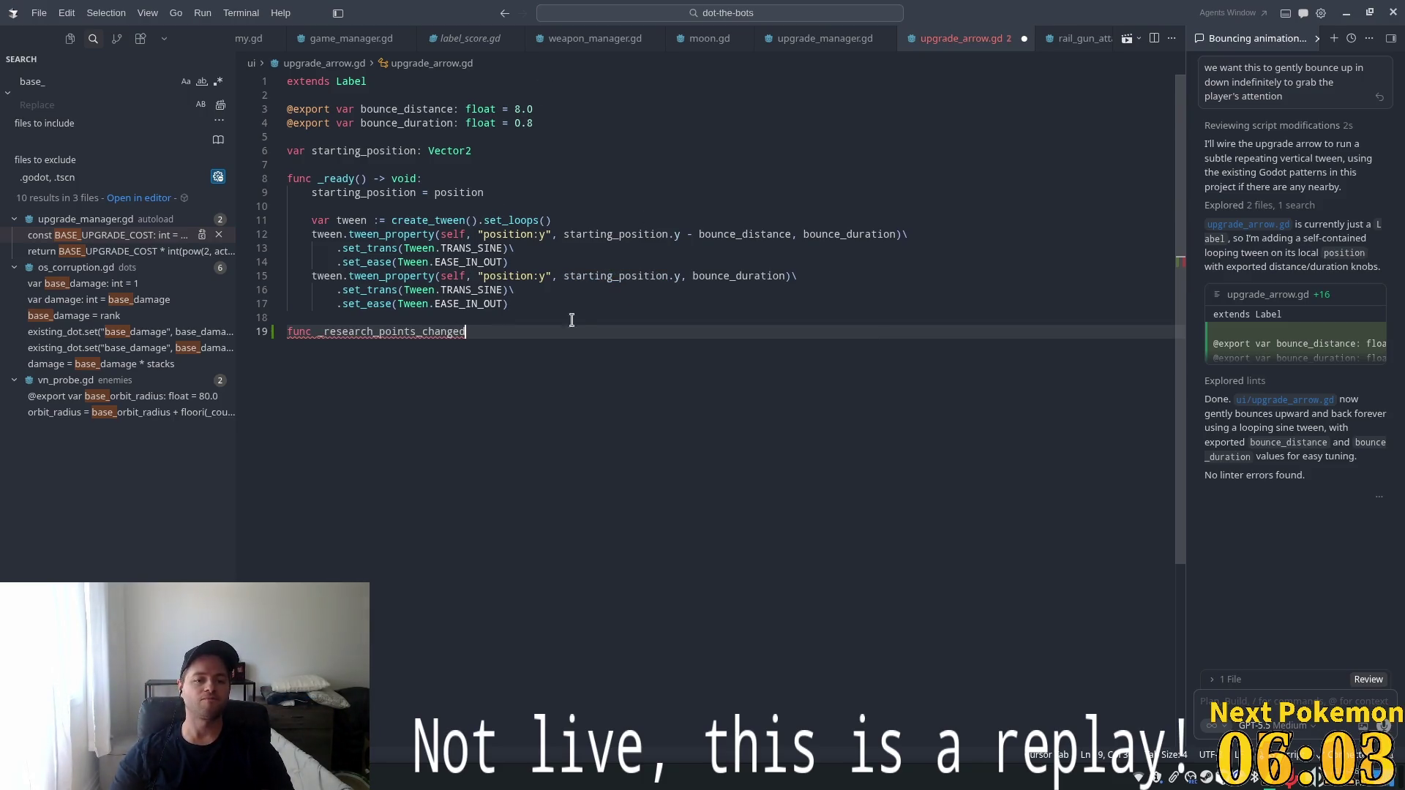
{"action": "left_click", "coordinate": [324, 333]}
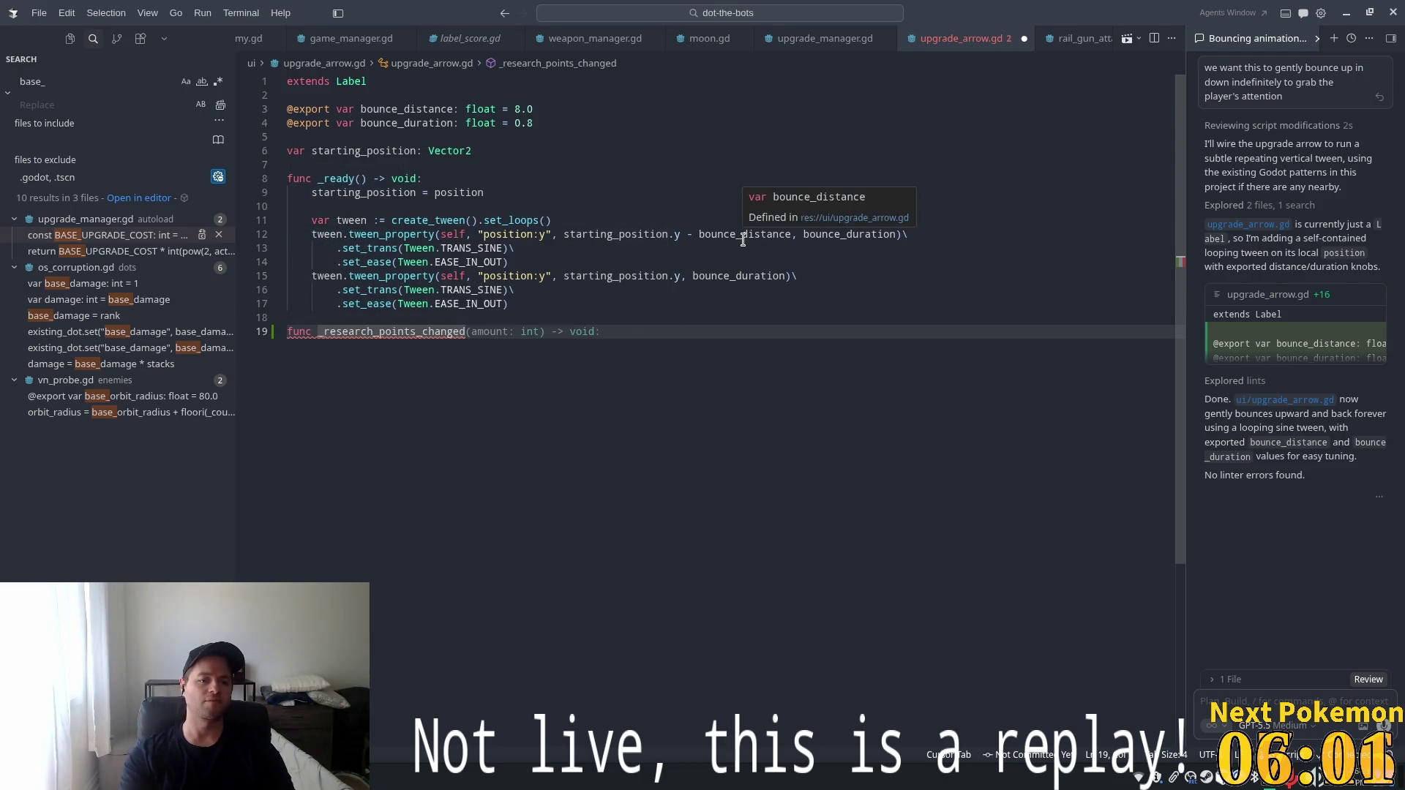
{"action": "type", "text": "on_"}
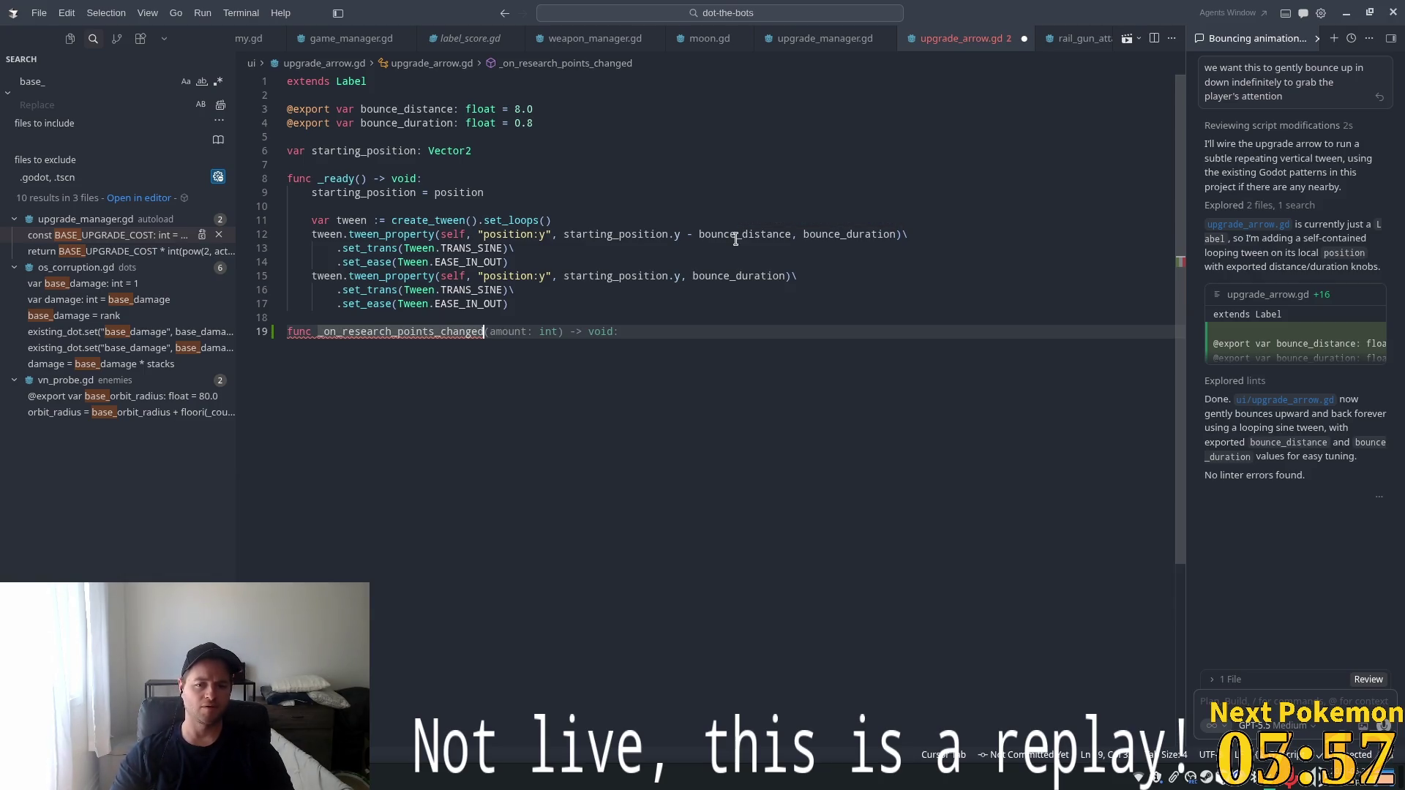
Complete it with an int parameter renamed _amount and a show()/hide() if-else body.
{"action": "key", "text": "Tab"}
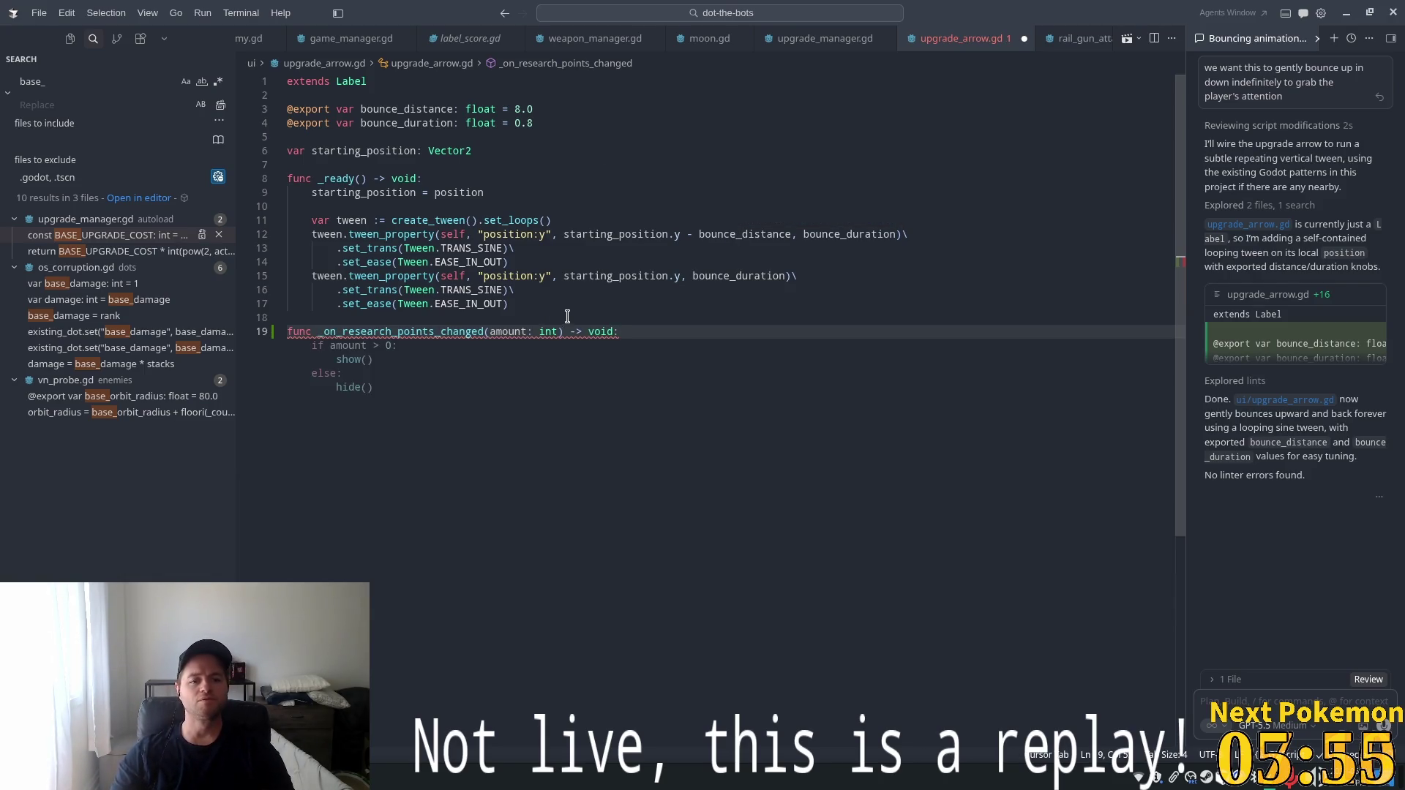
{"action": "key", "text": "Tab"}
{"action": "left_click", "coordinate": [490, 332]}
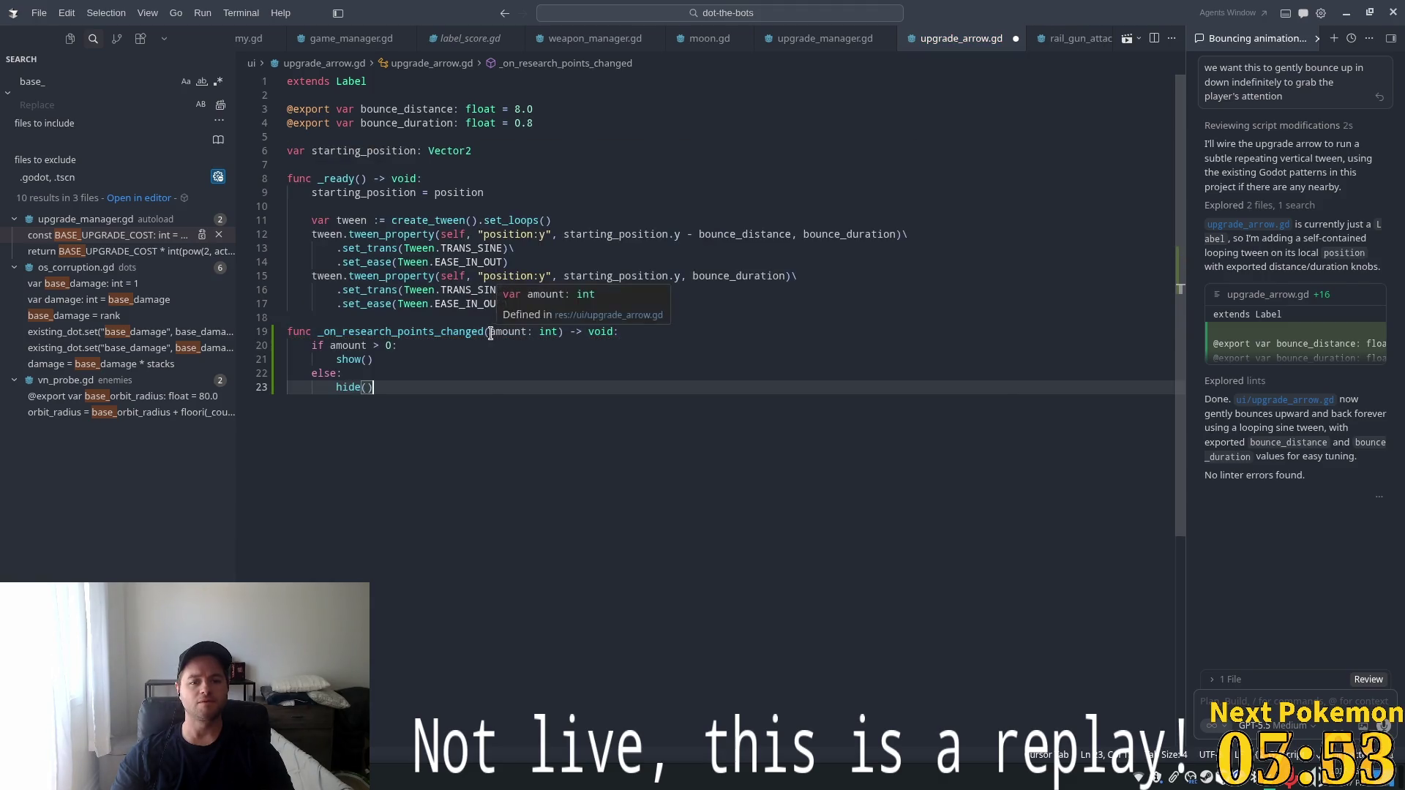
{"action": "type", "text": "_"}
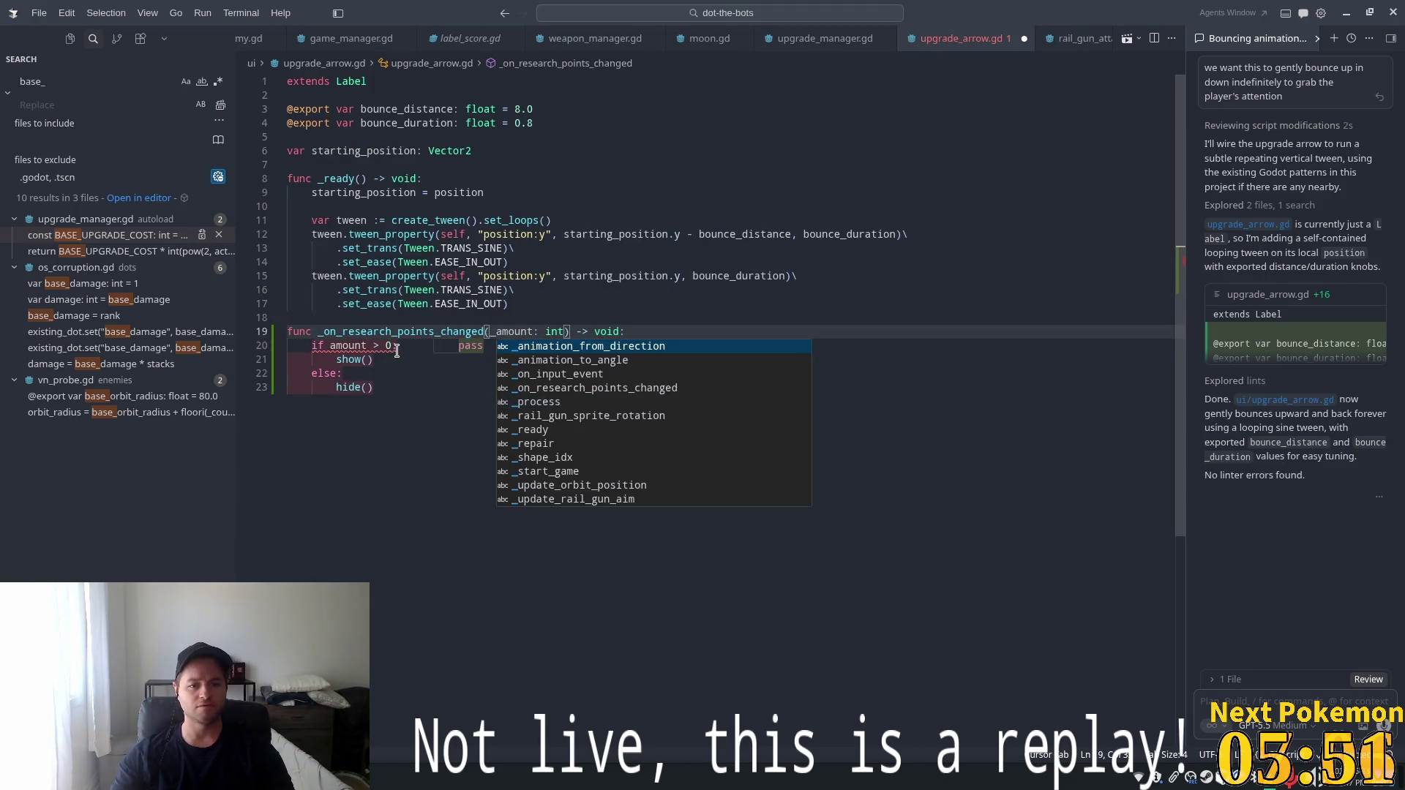
{"action": "left_click", "coordinate": [405, 350]}
{"action": "left_click", "coordinate": [406, 360]}
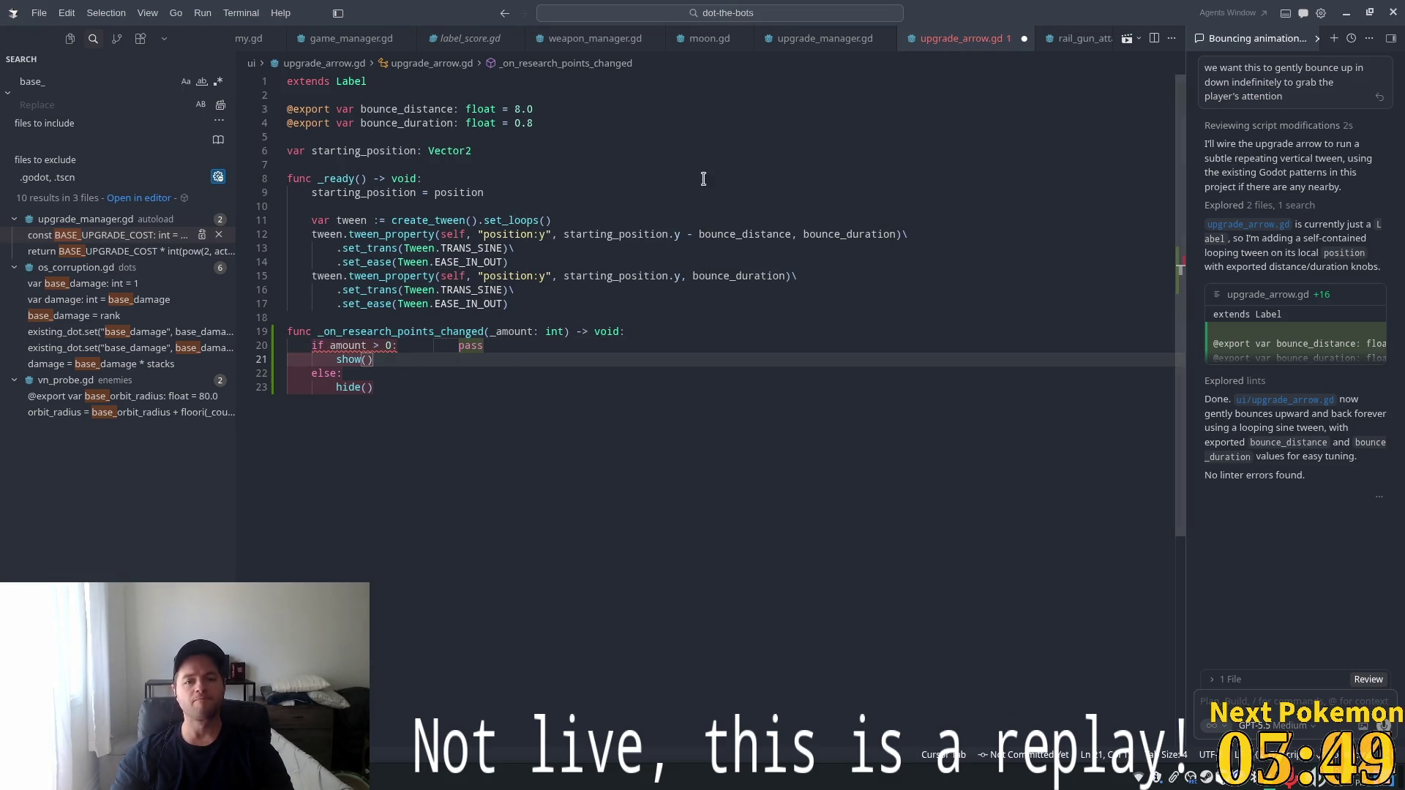
Close all tabs except upgrade_arrow.gd and reopen game_manager.gd.
{"action": "right_click", "coordinate": [965, 42]}
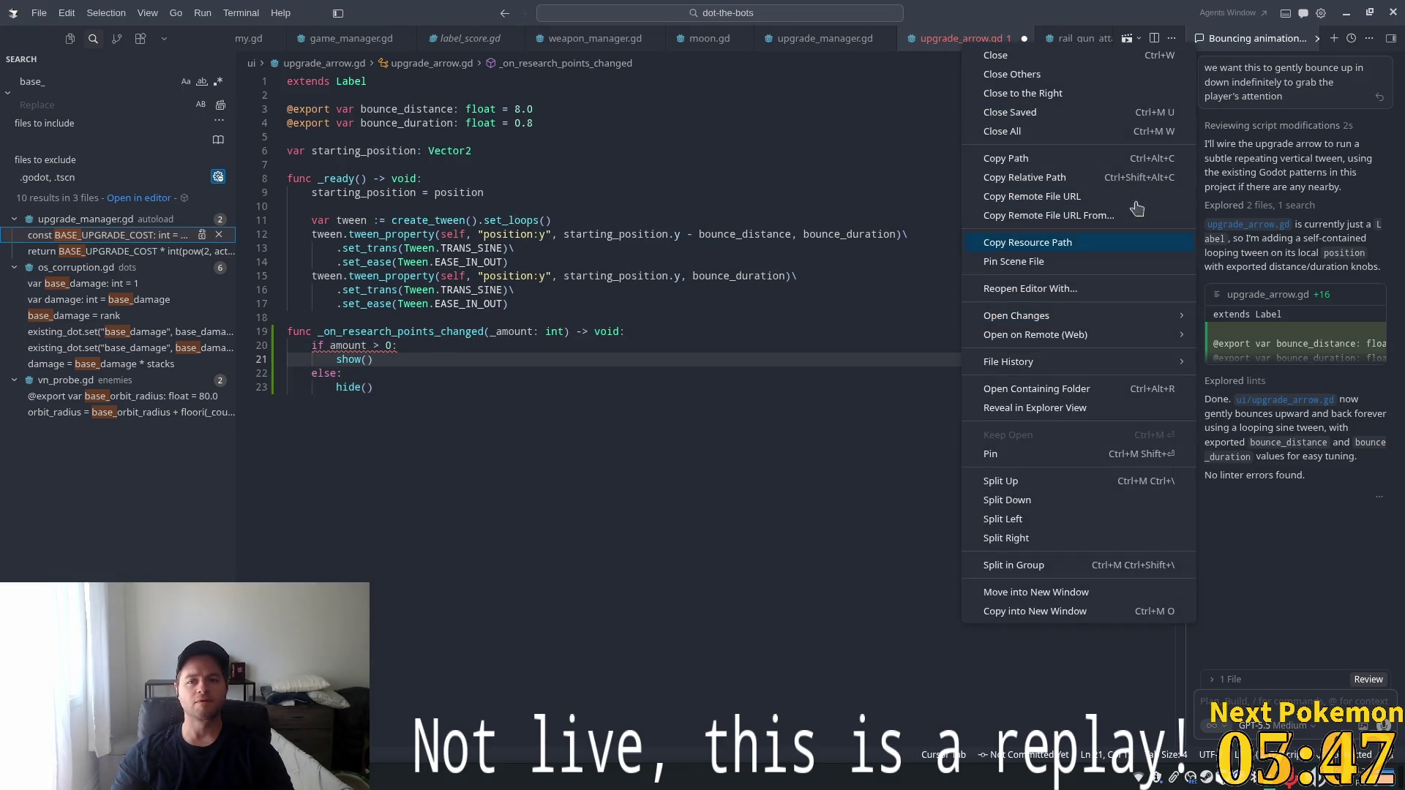
{"action": "left_click", "coordinate": [1025, 75]}
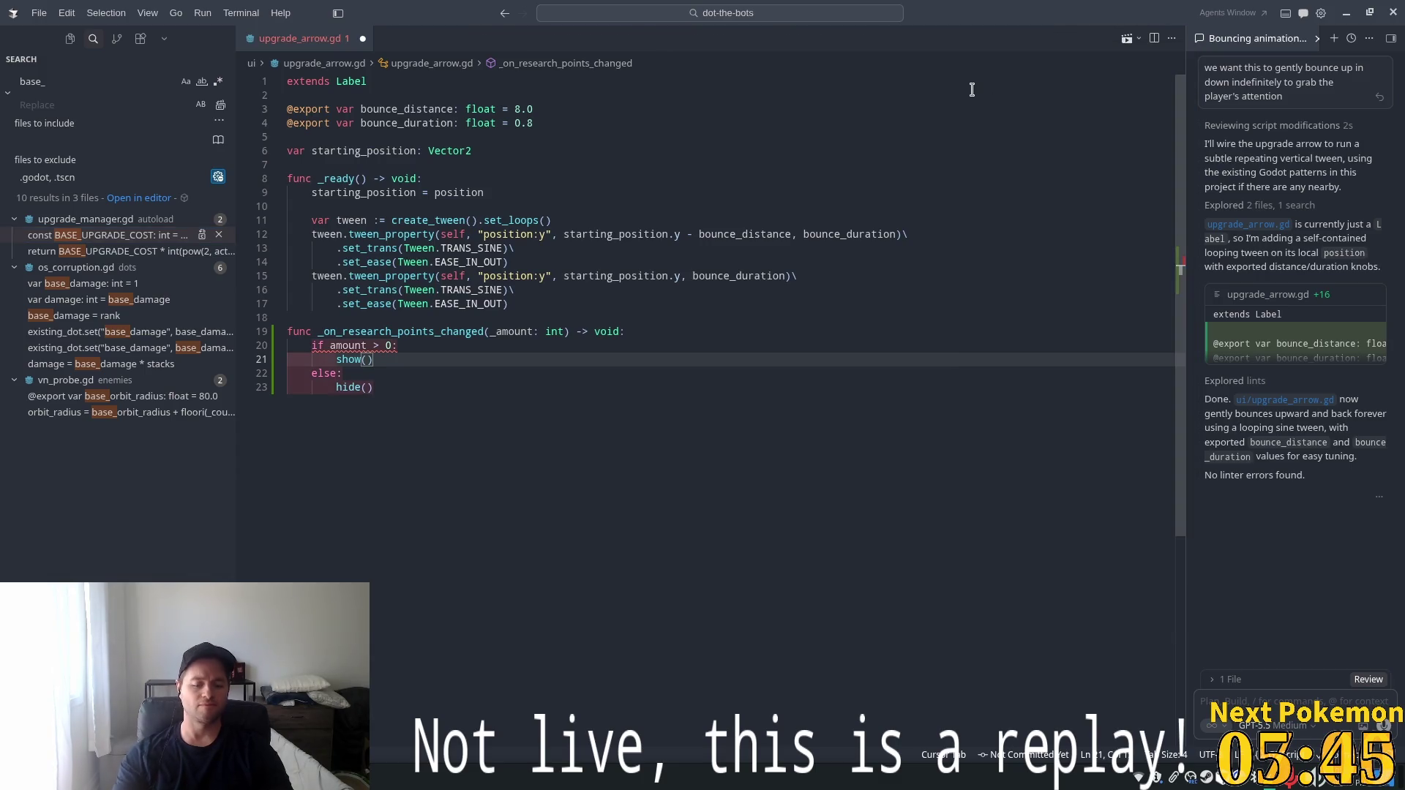
{"action": "key", "text": "ctrl+p"}
{"action": "type", "text": "game_"}
{"action": "key", "text": "Return"}
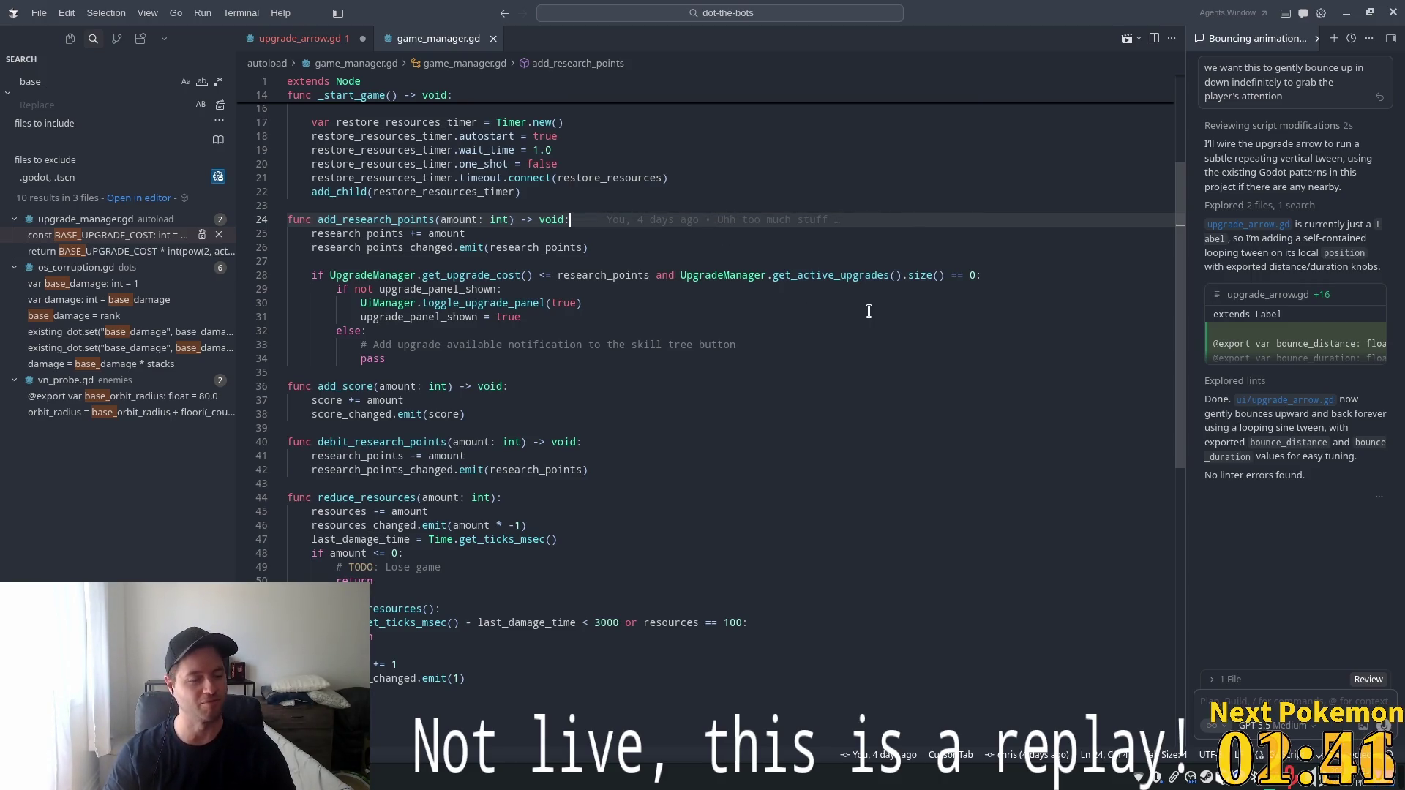
{"action": "mouse_move", "coordinate": [858, 282]}
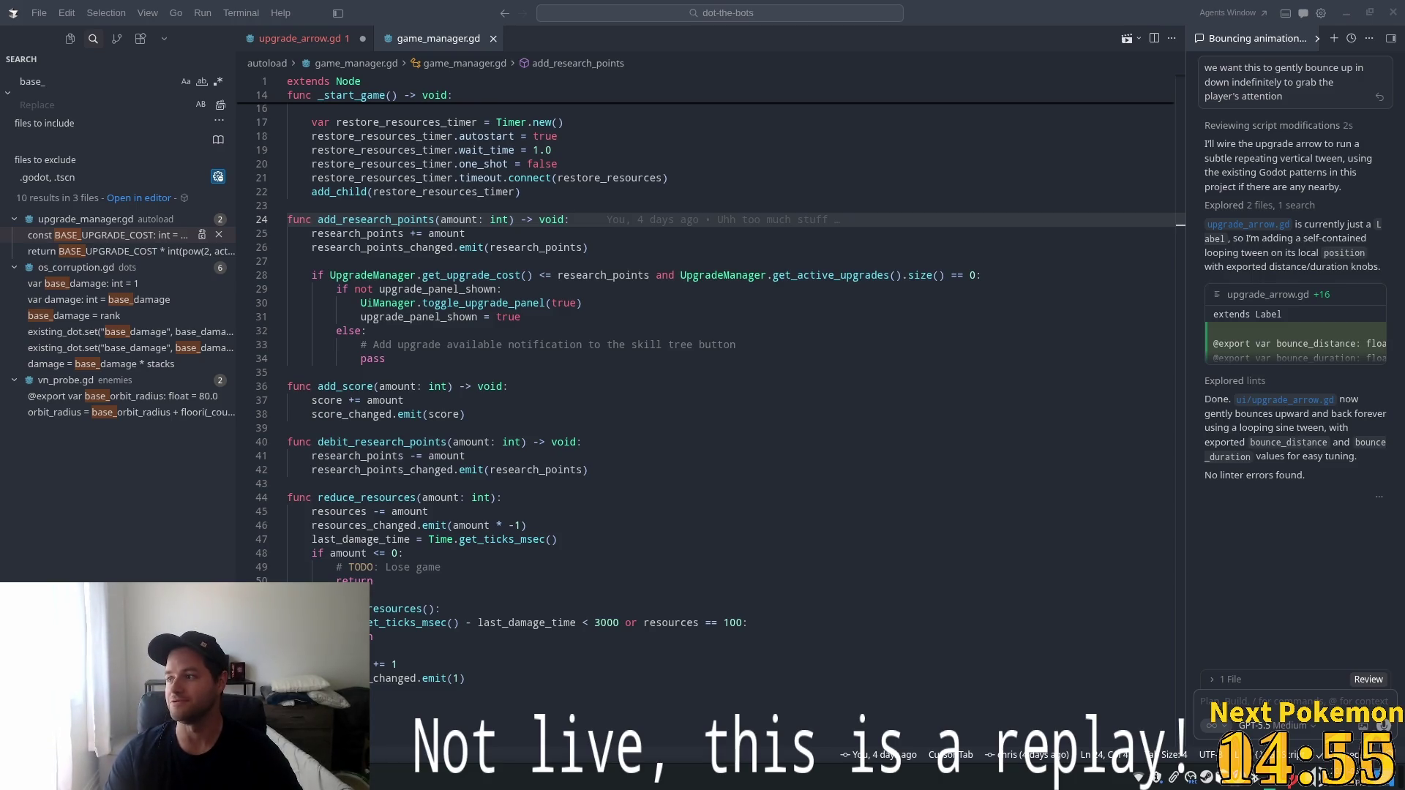
Switch to Chrome's Google results for 'poe2 global illumination'.
{"action": "key", "text": "alt+Tab"}
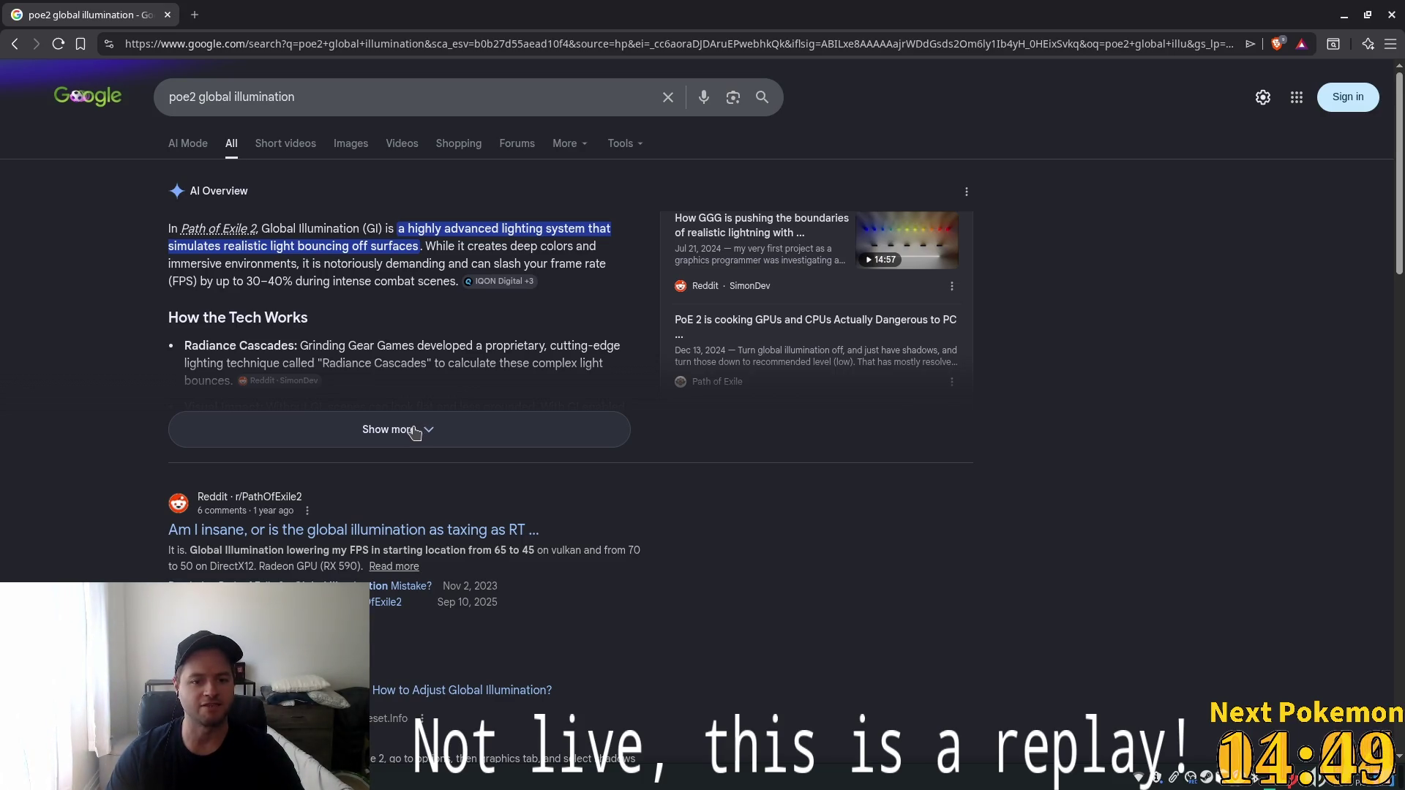
Expand and read the AI Overview on poe2 global illumination, then view Images results.
{"action": "left_click", "coordinate": [414, 432]}
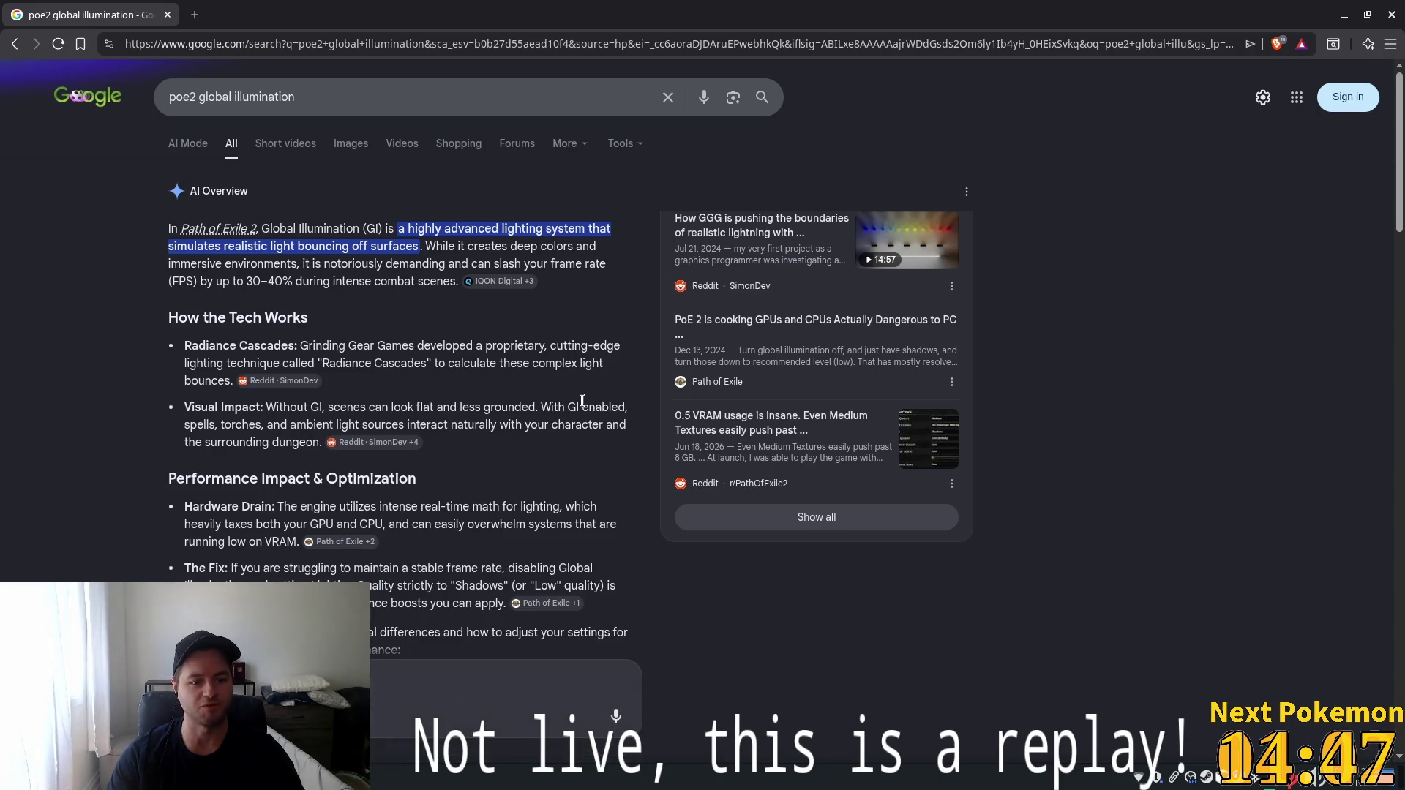
{"action": "scroll", "coordinate": [582, 401], "scroll_direction": "down", "scroll_amount": 2}
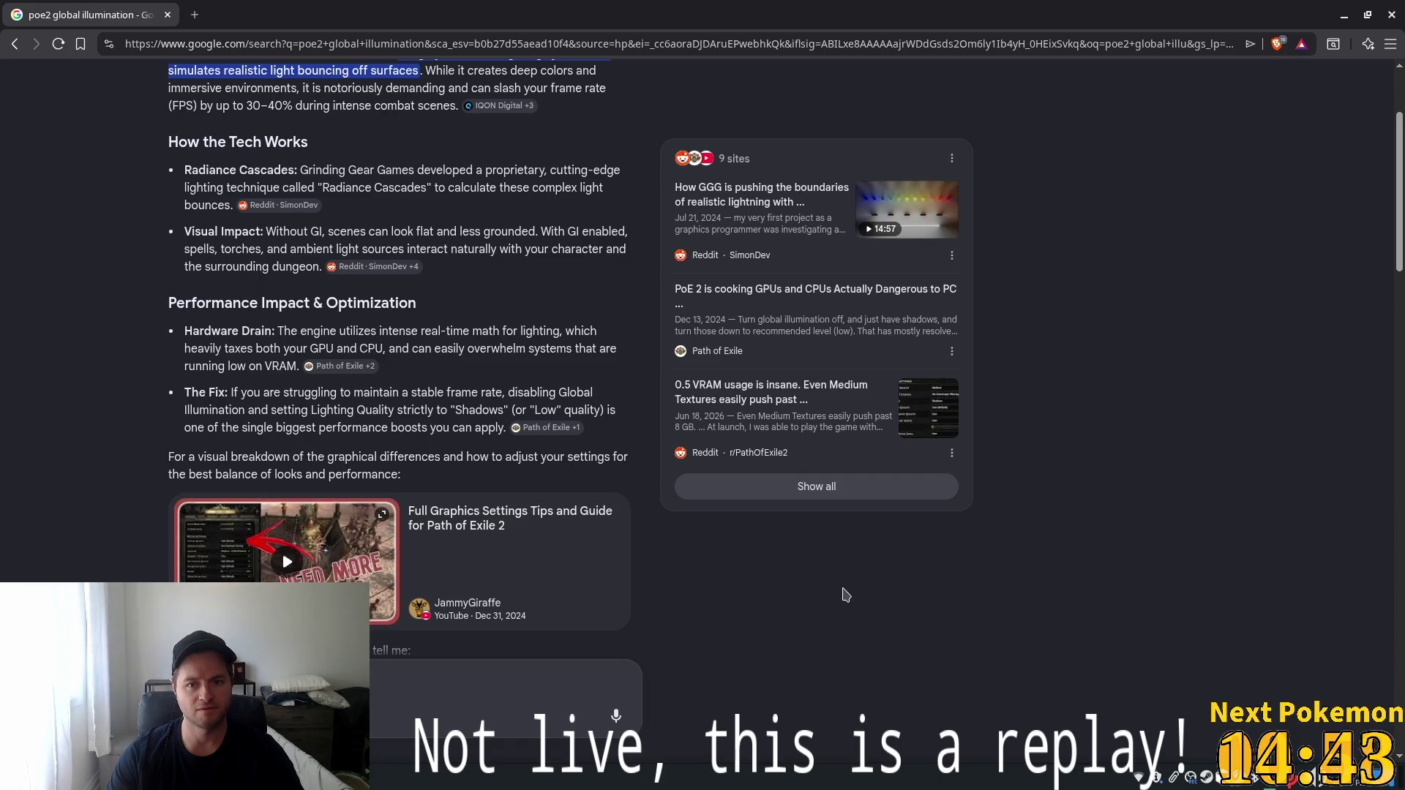
{"action": "scroll", "coordinate": [845, 594], "scroll_direction": "down", "scroll_amount": 4}
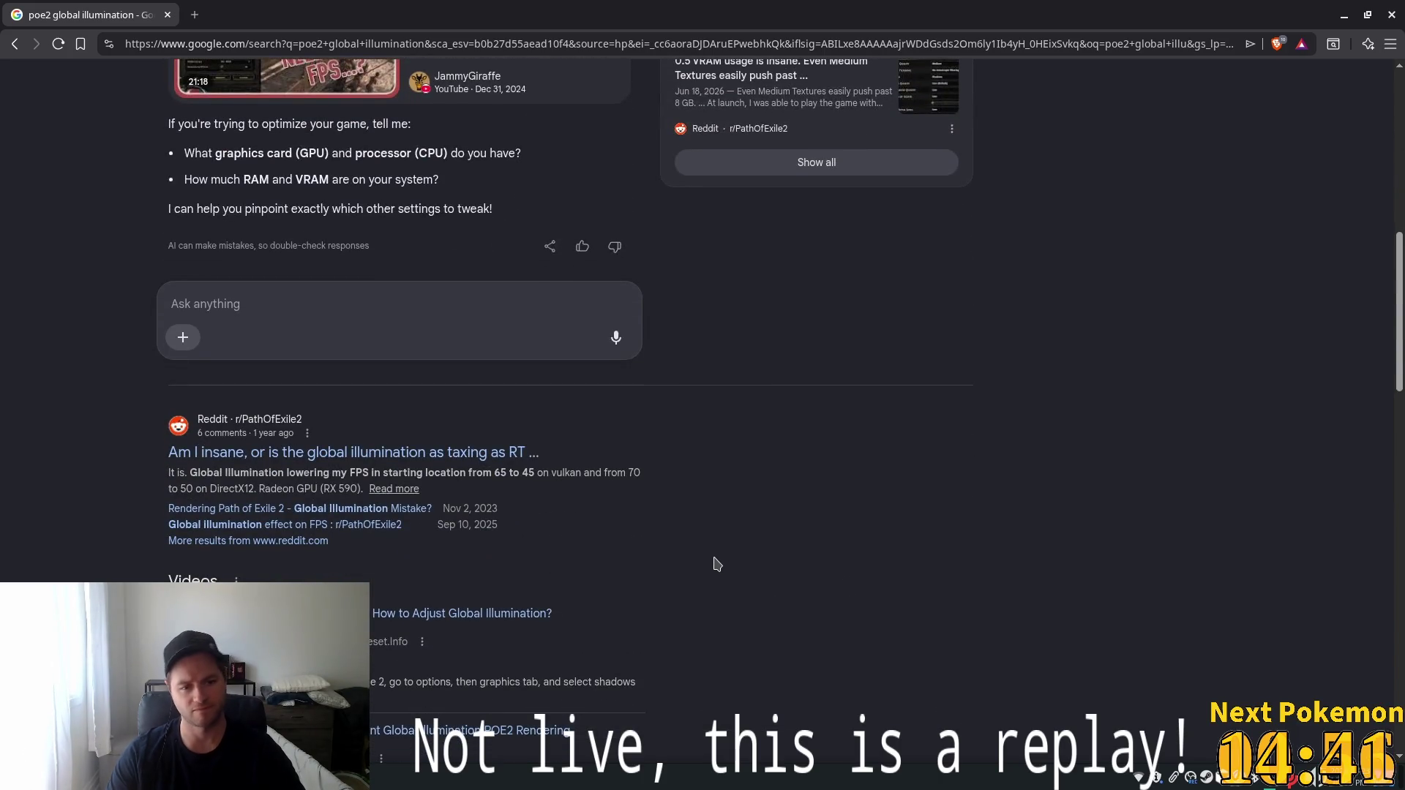
{"action": "scroll", "coordinate": [716, 564], "scroll_direction": "down", "scroll_amount": 1}
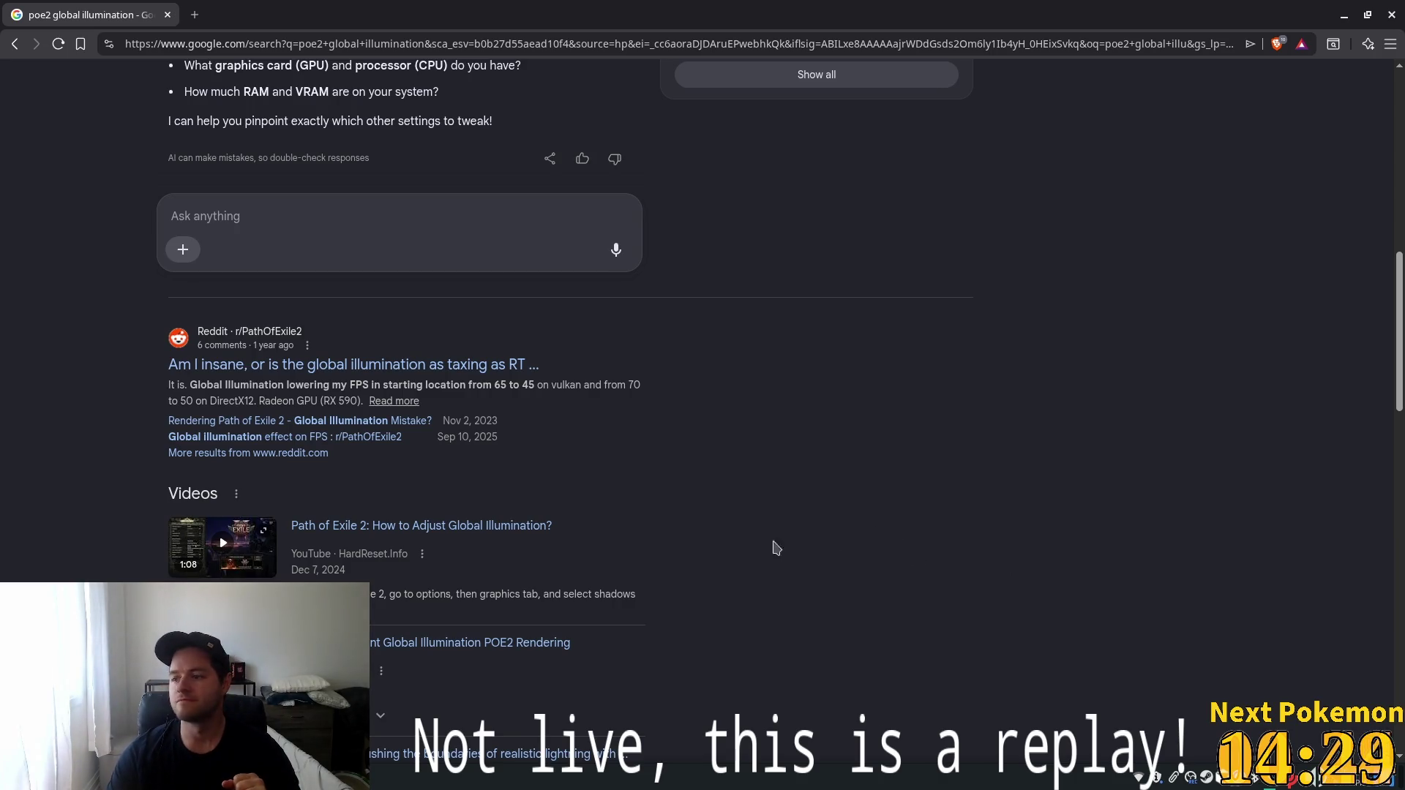
{"action": "scroll", "coordinate": [659, 640], "scroll_direction": "down", "scroll_amount": 5}
{"action": "scroll", "coordinate": [746, 580], "scroll_direction": "up", "scroll_amount": 2}
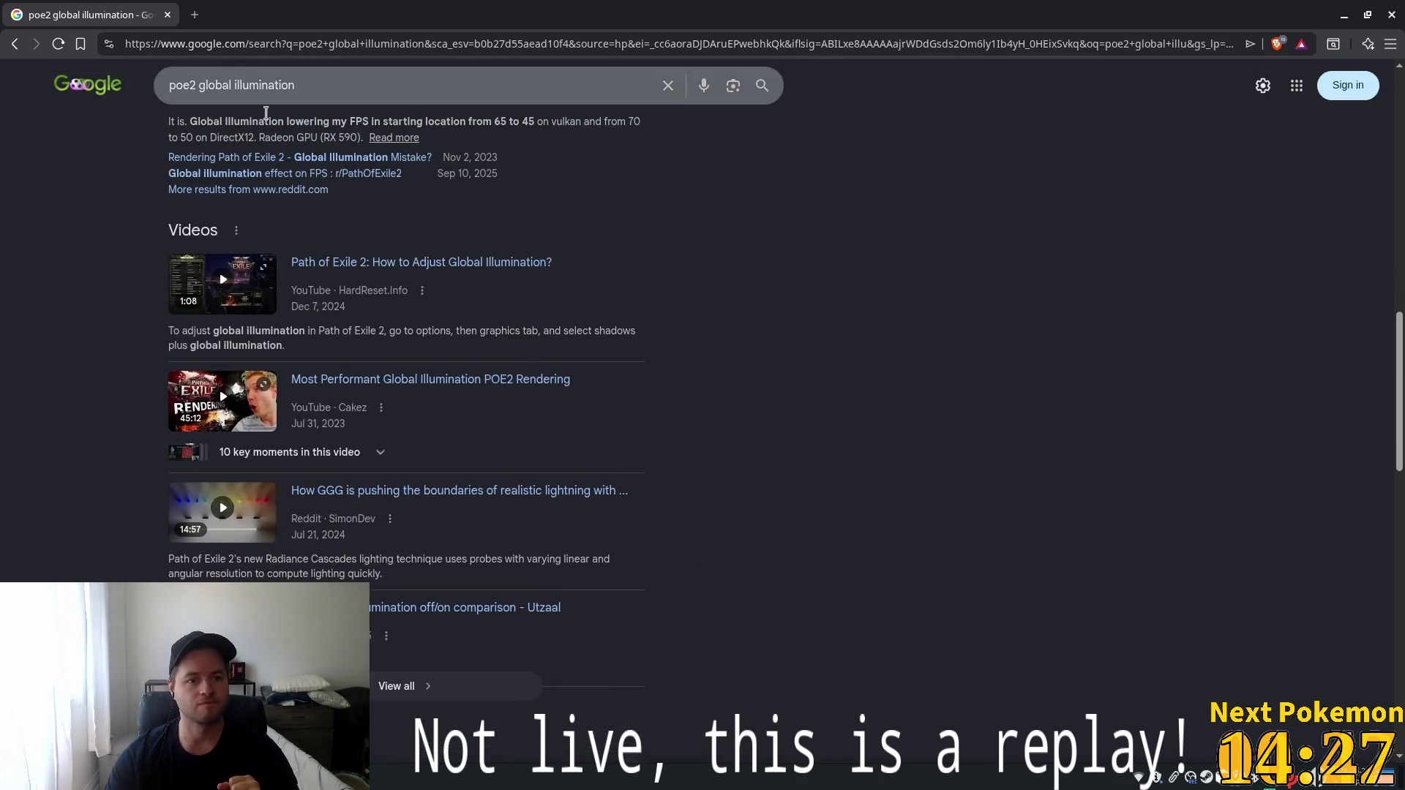
{"action": "scroll", "coordinate": [265, 112], "scroll_direction": "up", "scroll_amount": 10}
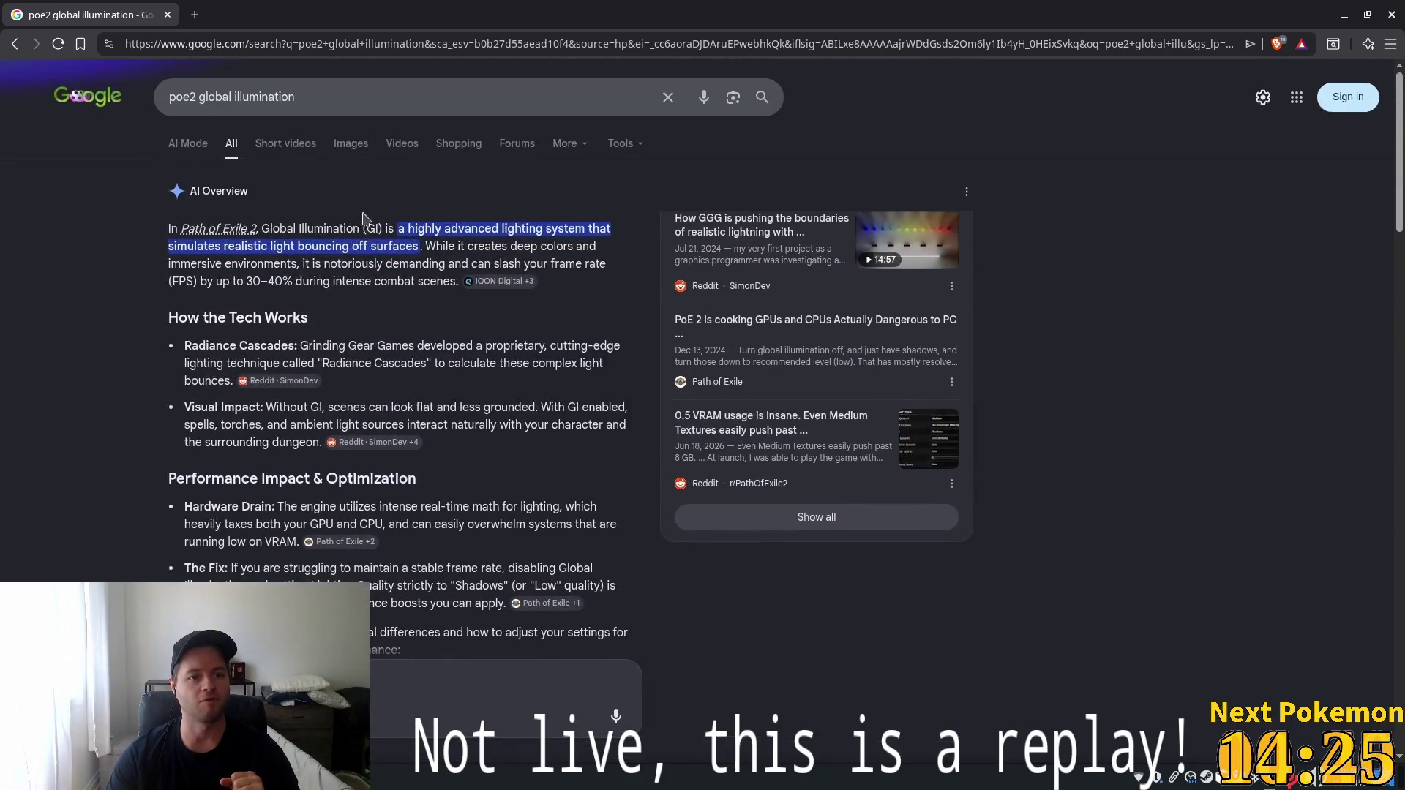
{"action": "left_click", "coordinate": [353, 145]}
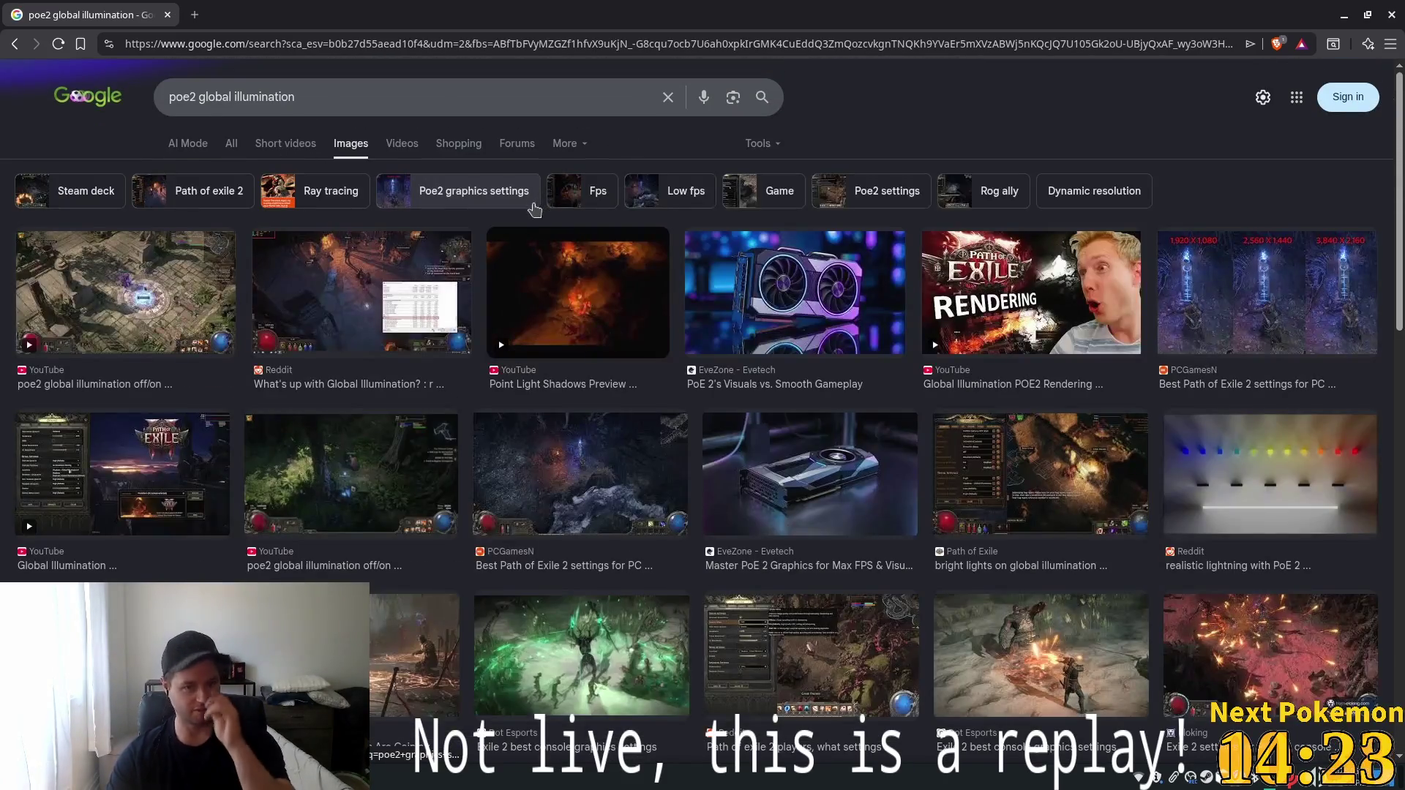
Preview the off/on comparison, Reddit, Point Light Shadows, PCGamesN and YouTube results, then return to Cursor.
{"action": "left_click", "coordinate": [139, 295]}
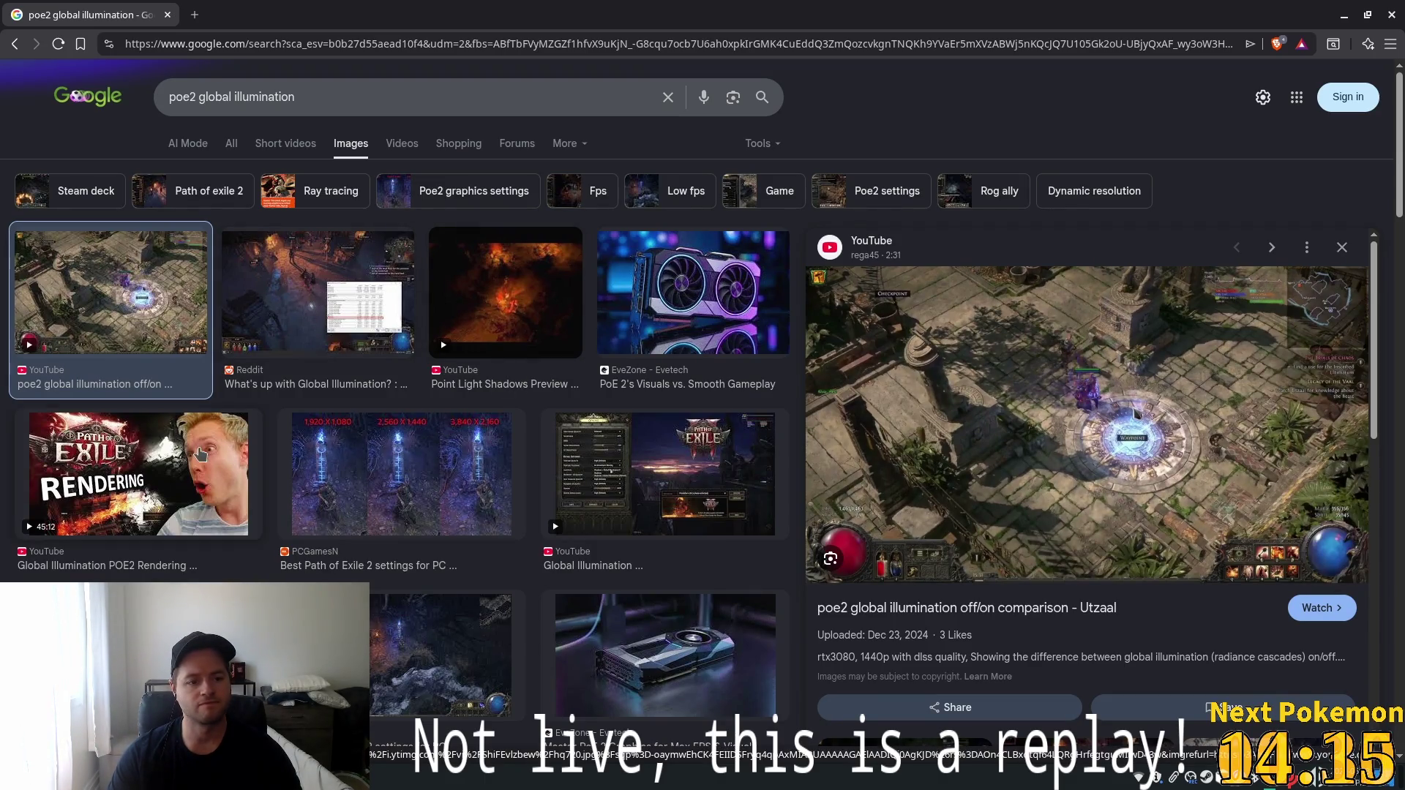
{"action": "left_click", "coordinate": [326, 284]}
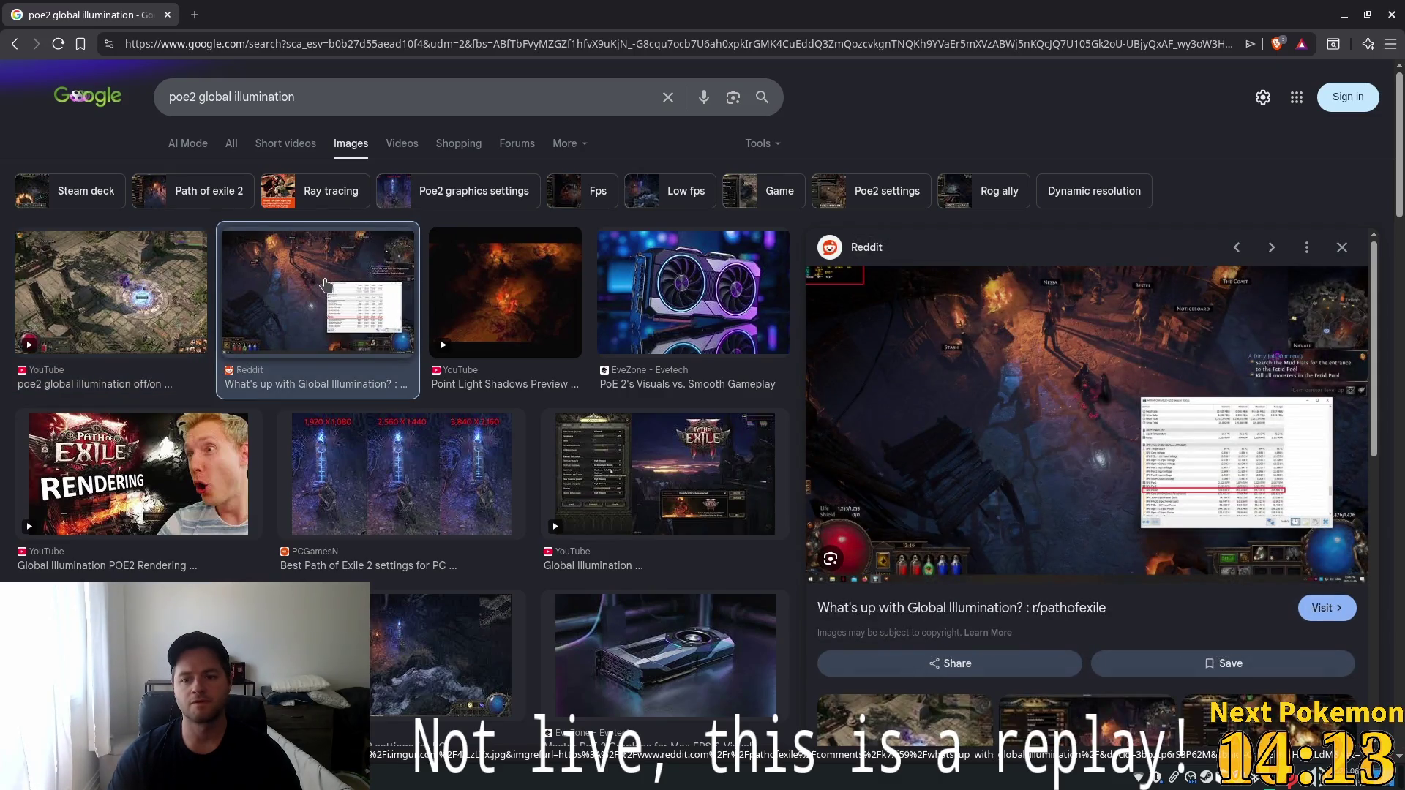
{"action": "left_click", "coordinate": [513, 315]}
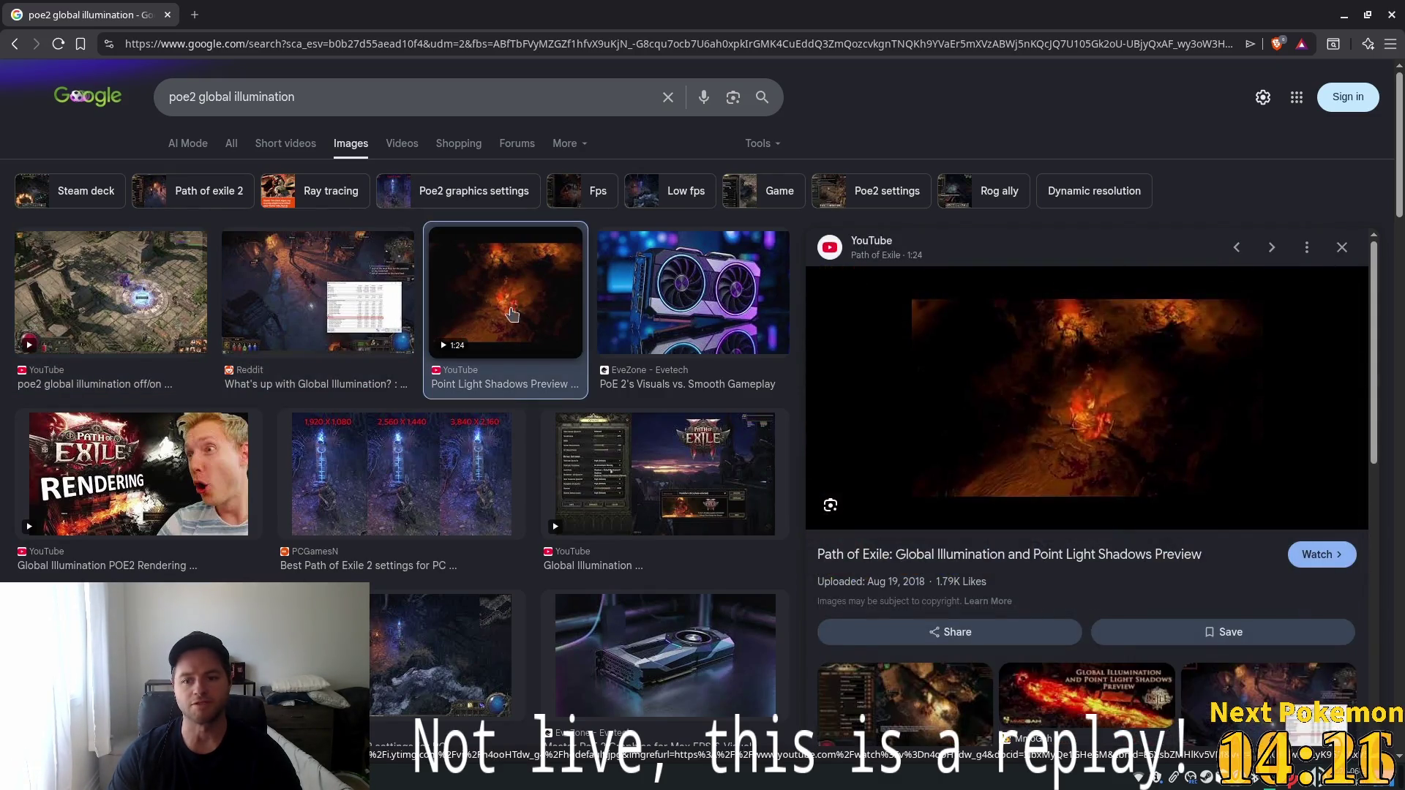
{"action": "left_click", "coordinate": [406, 483]}
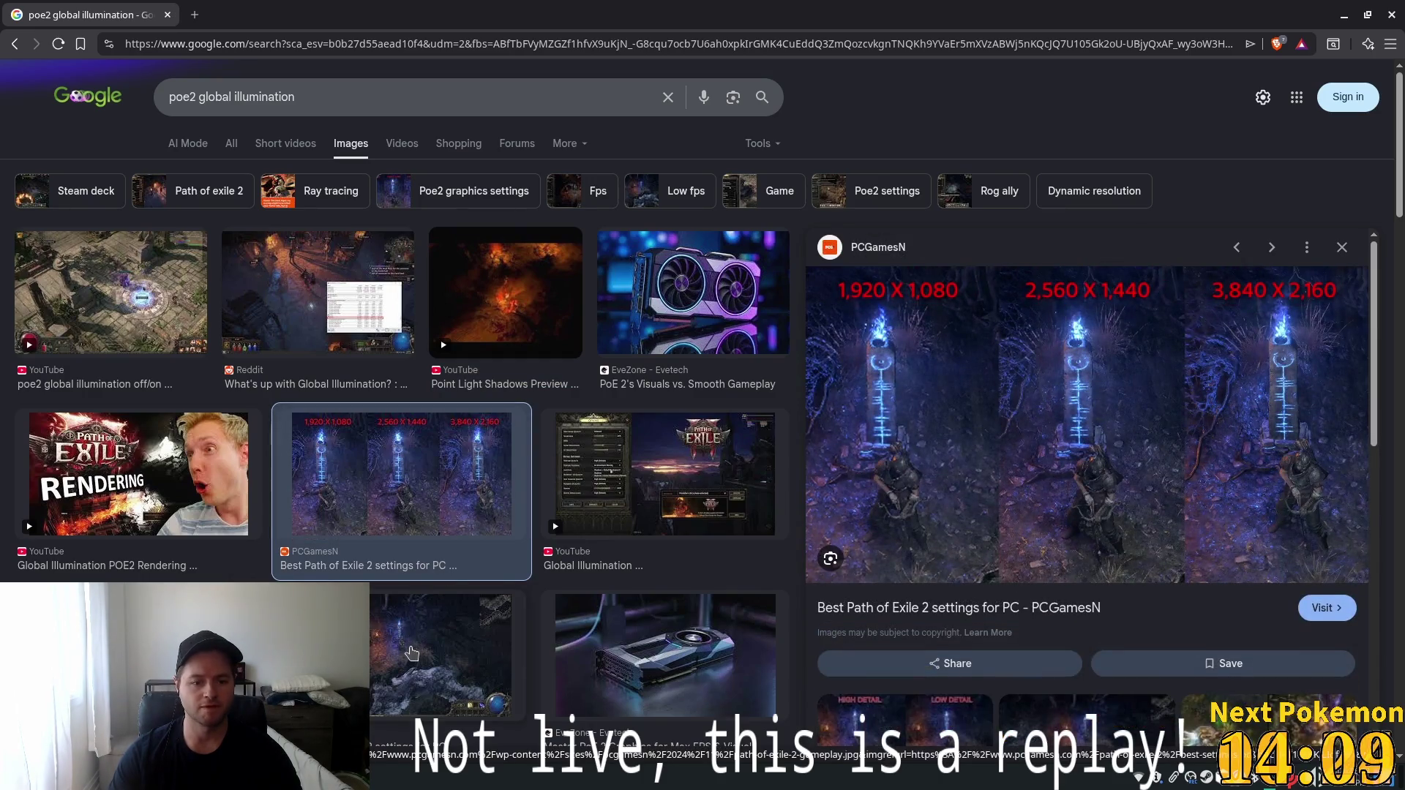
{"action": "left_click", "coordinate": [751, 549]}
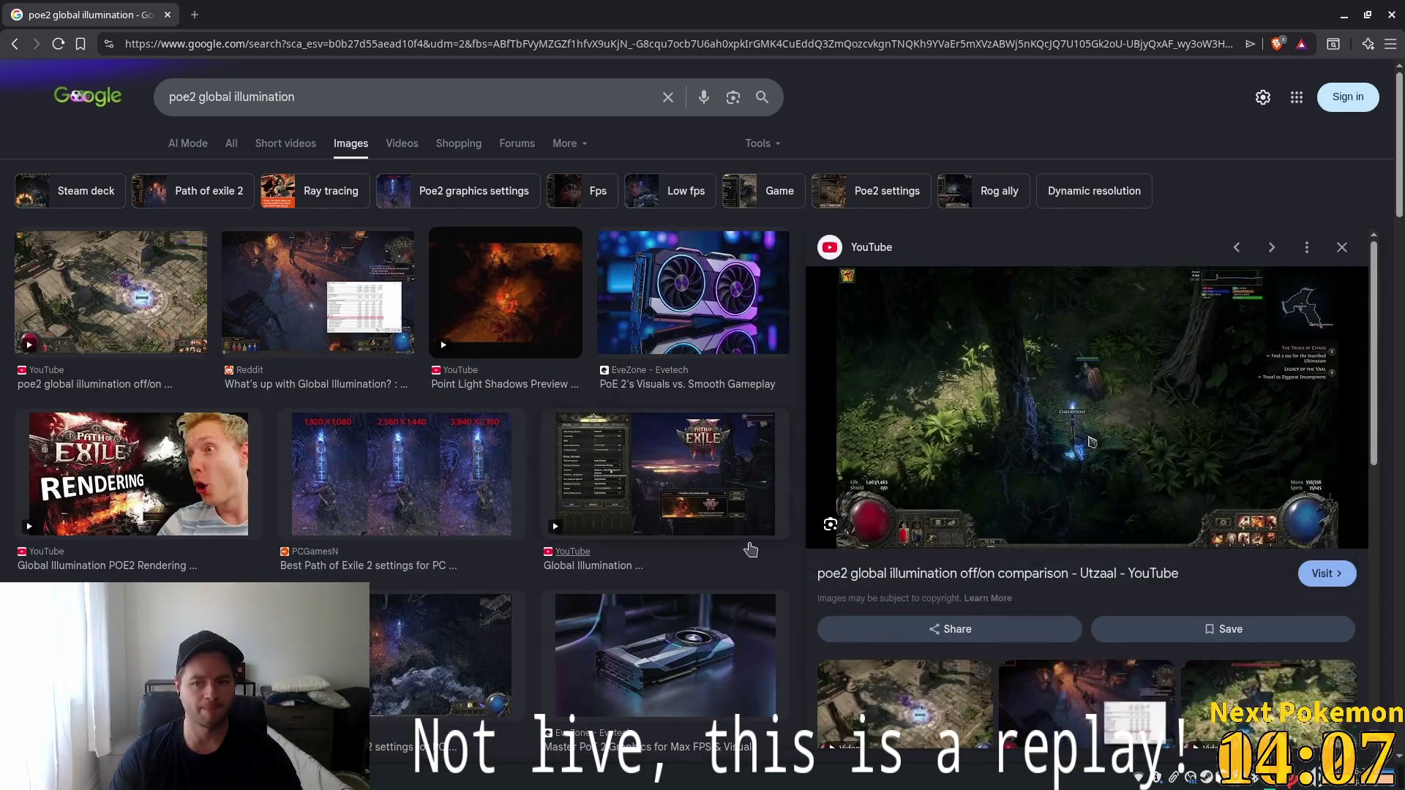
{"action": "key", "text": "alt+Tab"}
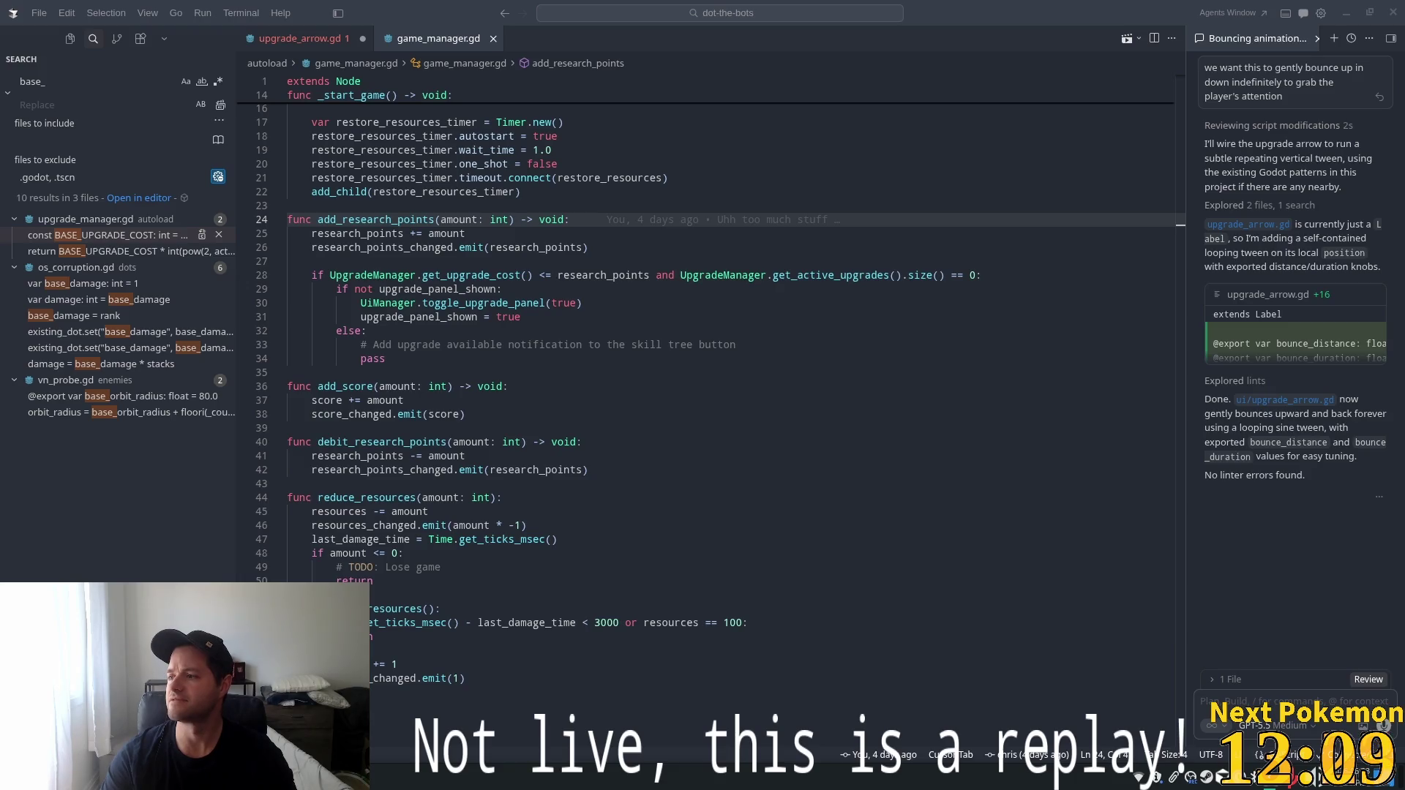
Bring up the LUMEN Full Tutorial video in Chrome and skip ahead to the project settings part.
{"action": "key", "text": "alt+Tab"}
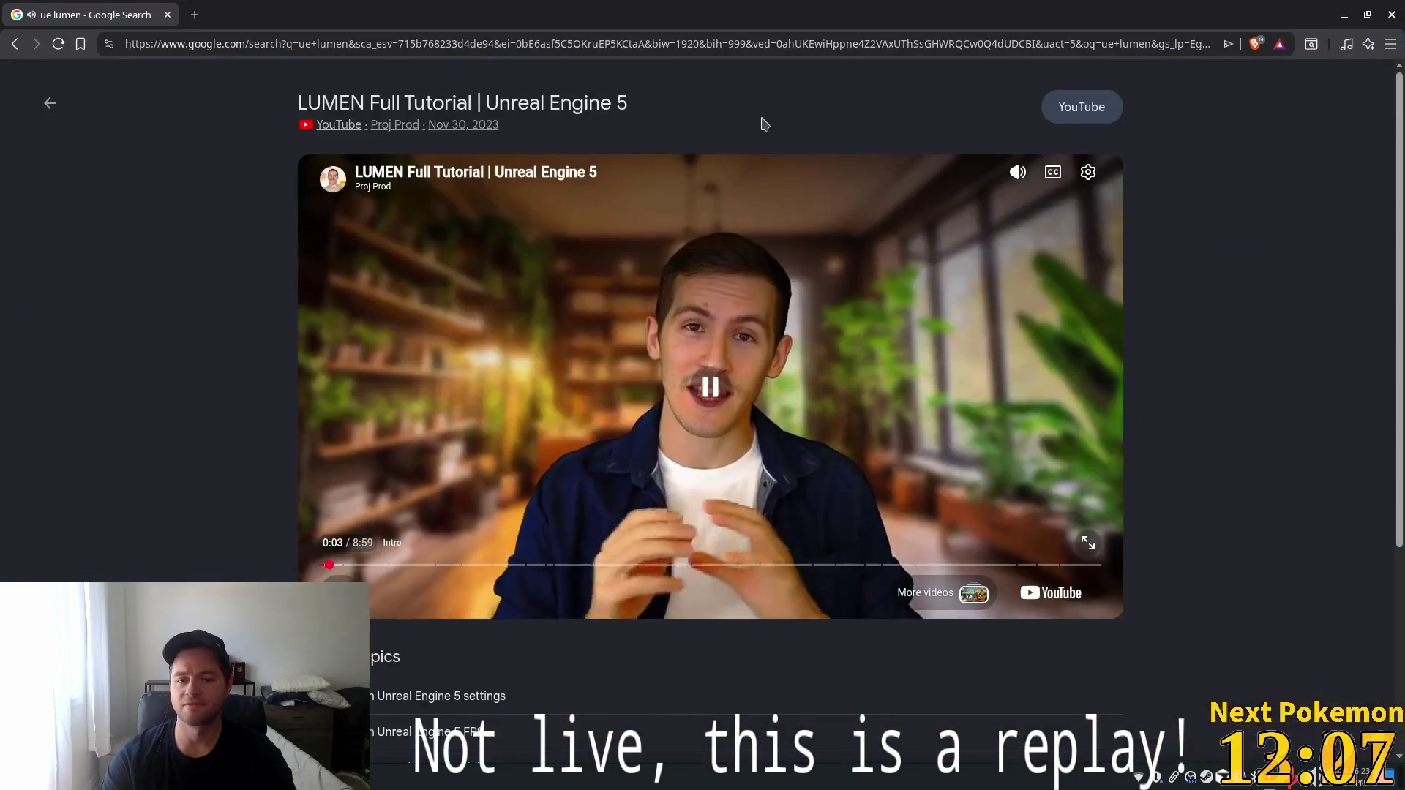
{"action": "left_click", "coordinate": [426, 565]}
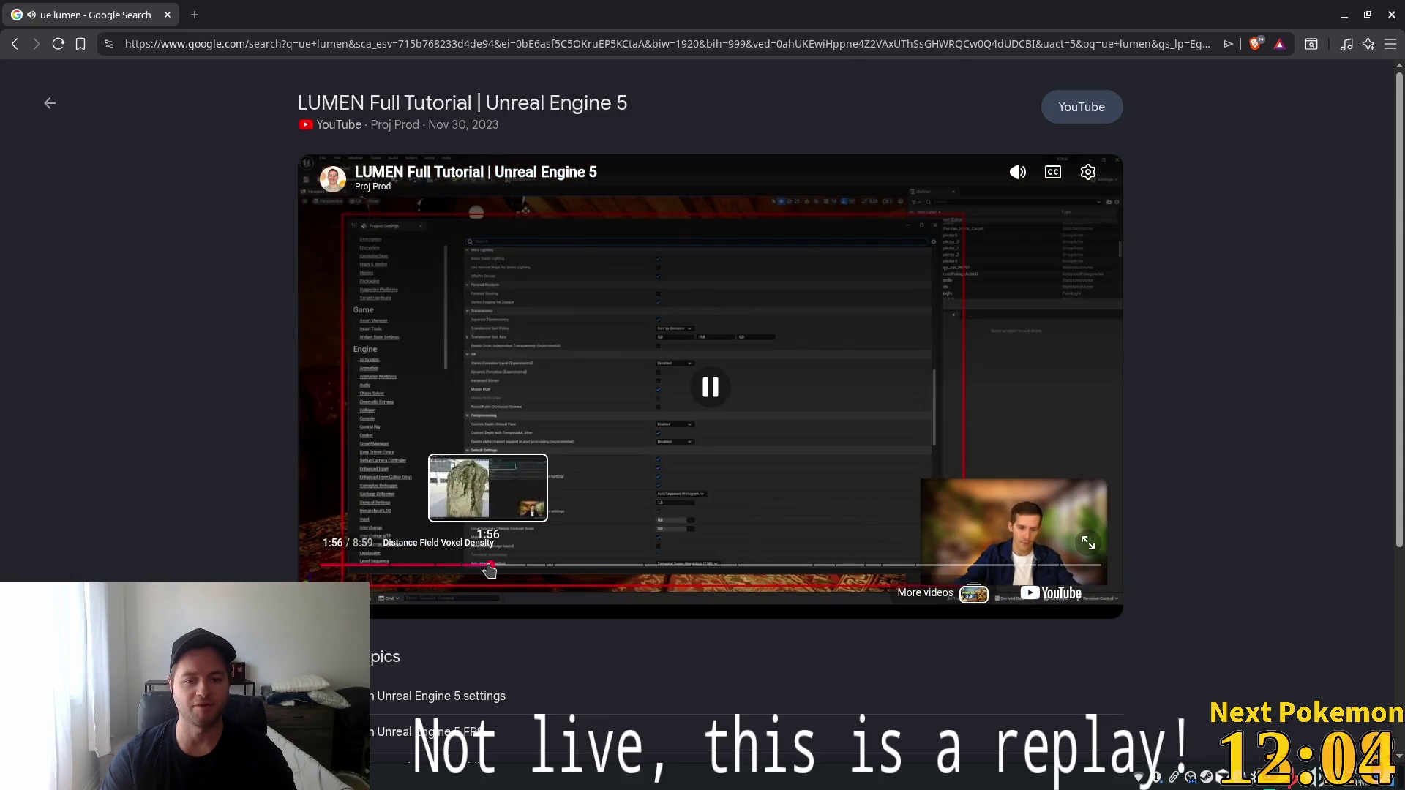
Jump to Distance Field Voxel Density, rewind to about 2:46, and watch the tutorial full screen.
{"action": "left_click", "coordinate": [485, 565]}
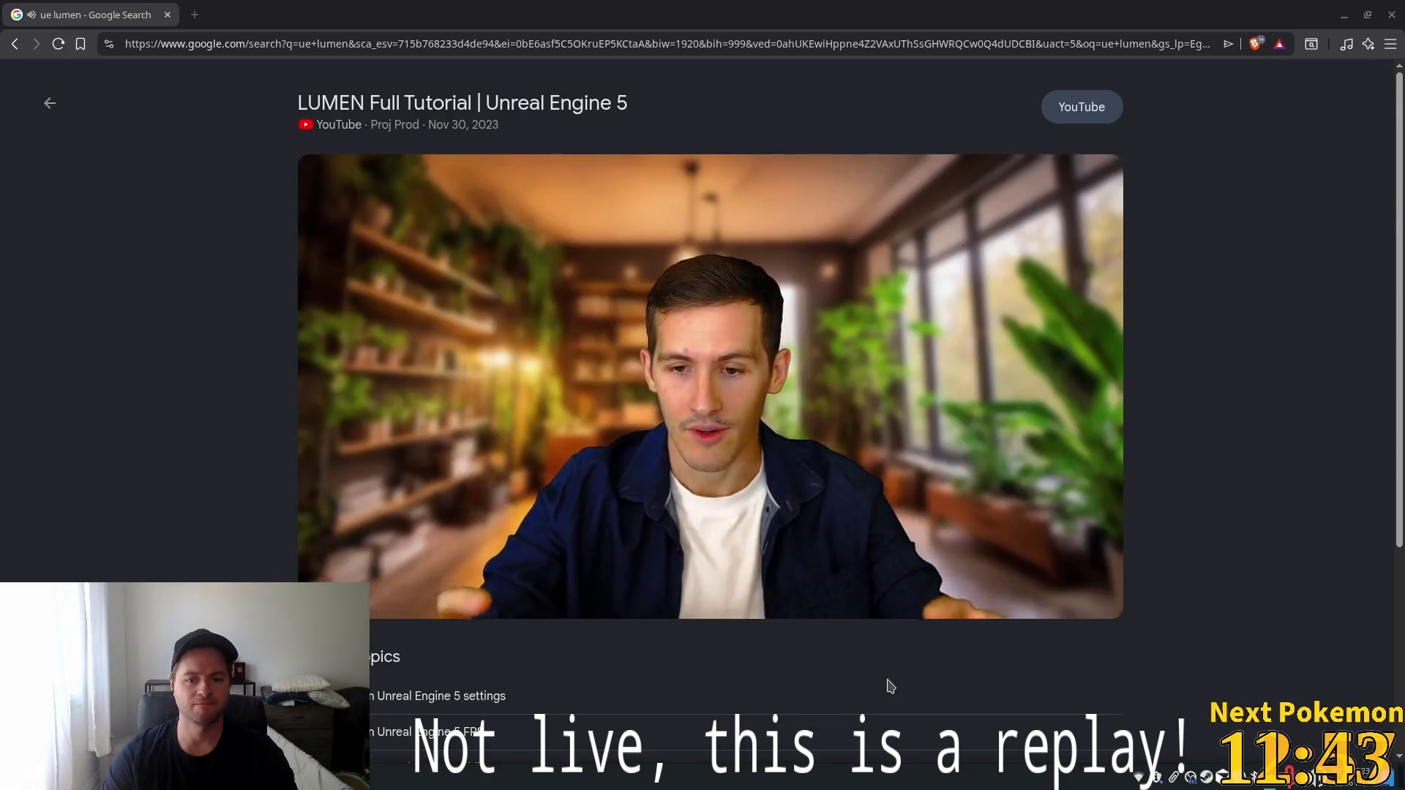
{"action": "mouse_move", "coordinate": [754, 411]}
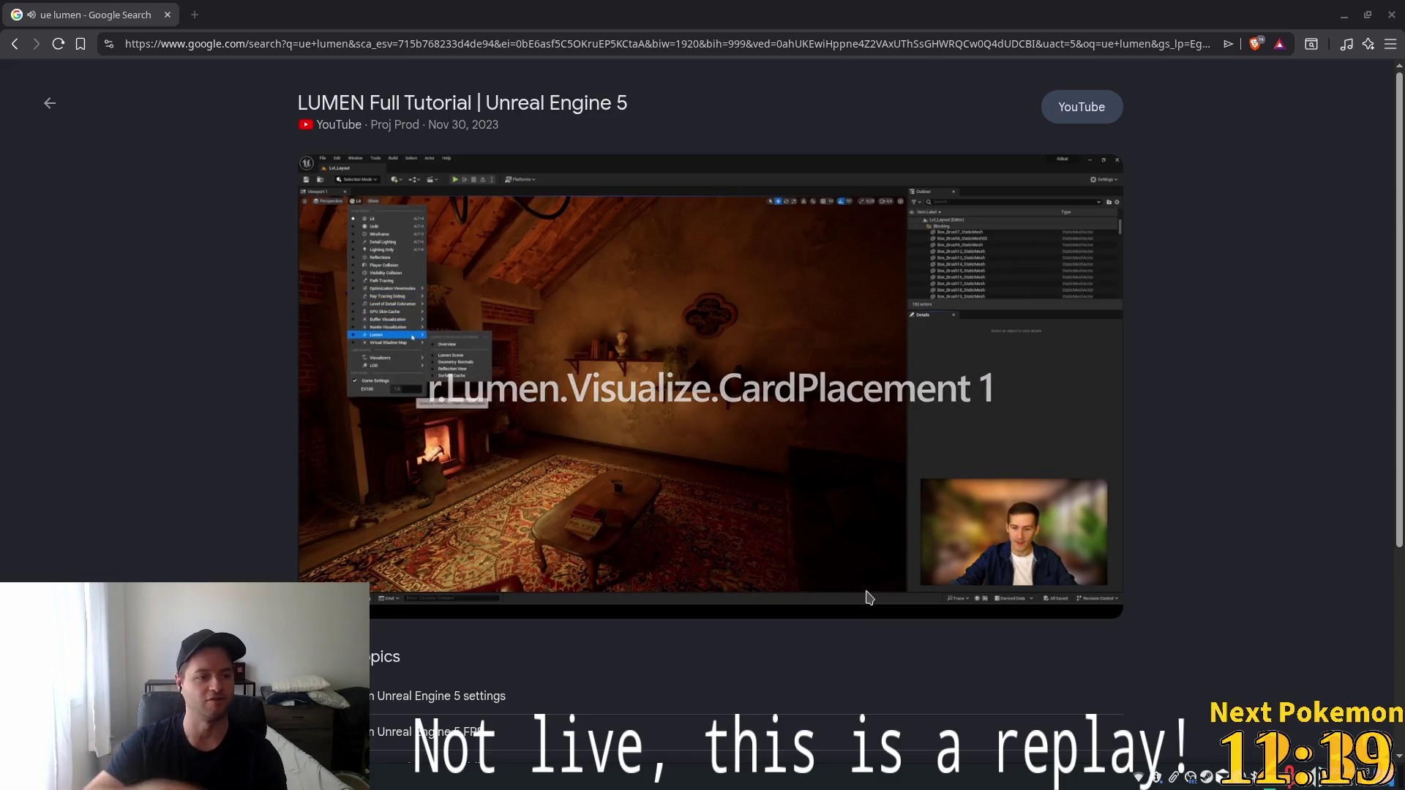
{"action": "mouse_move", "coordinate": [1039, 341]}
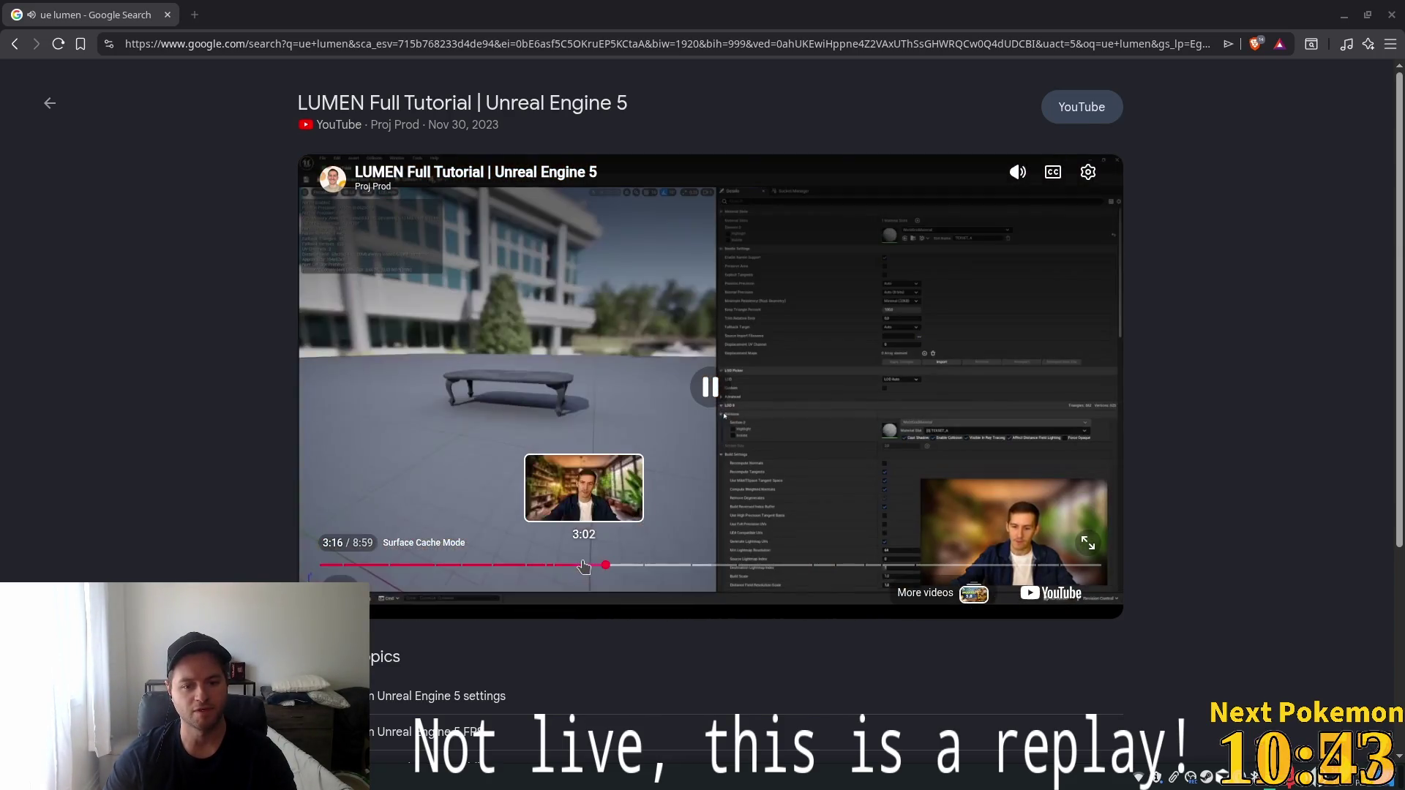
{"action": "left_click", "coordinate": [574, 566]}
{"action": "left_click", "coordinate": [562, 564]}
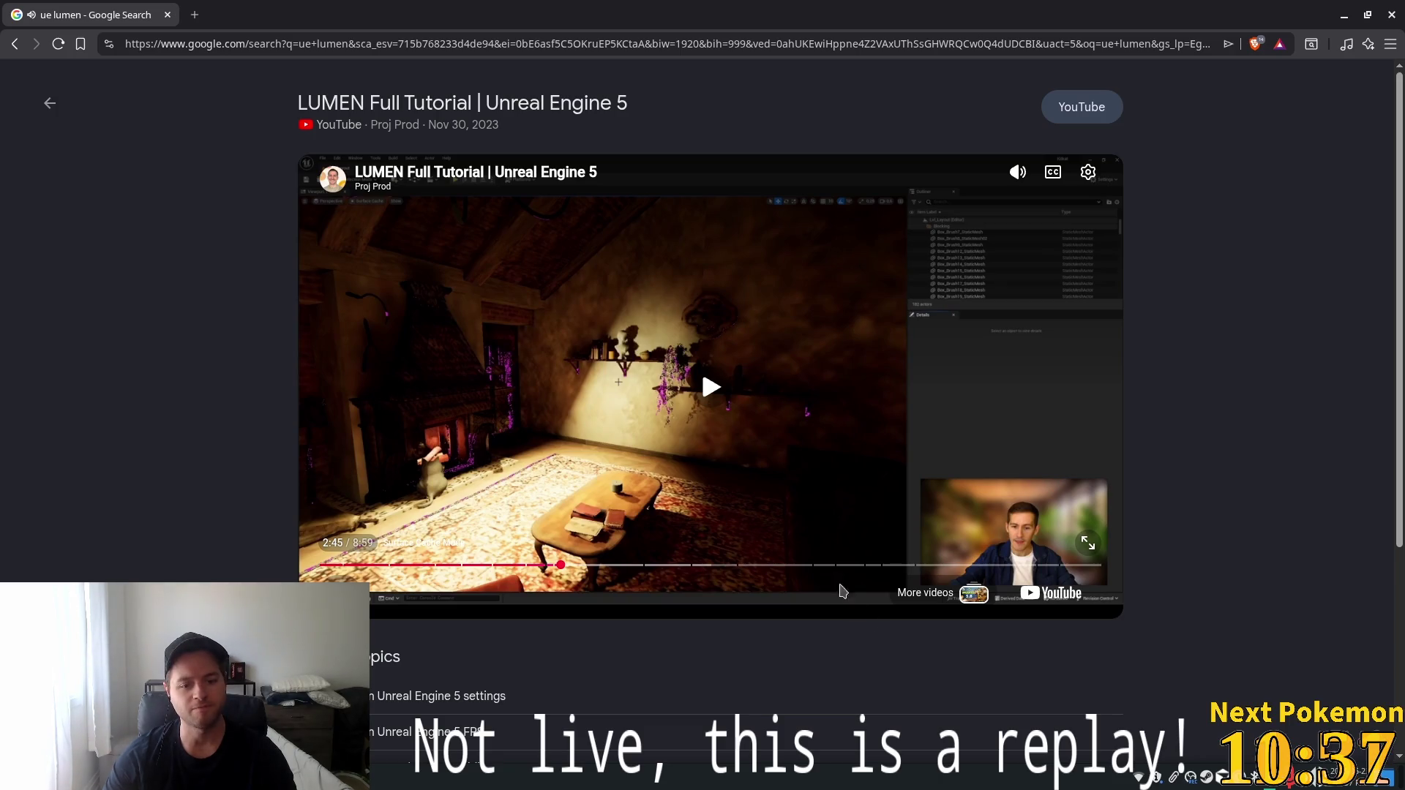
{"action": "left_click", "coordinate": [1089, 542]}
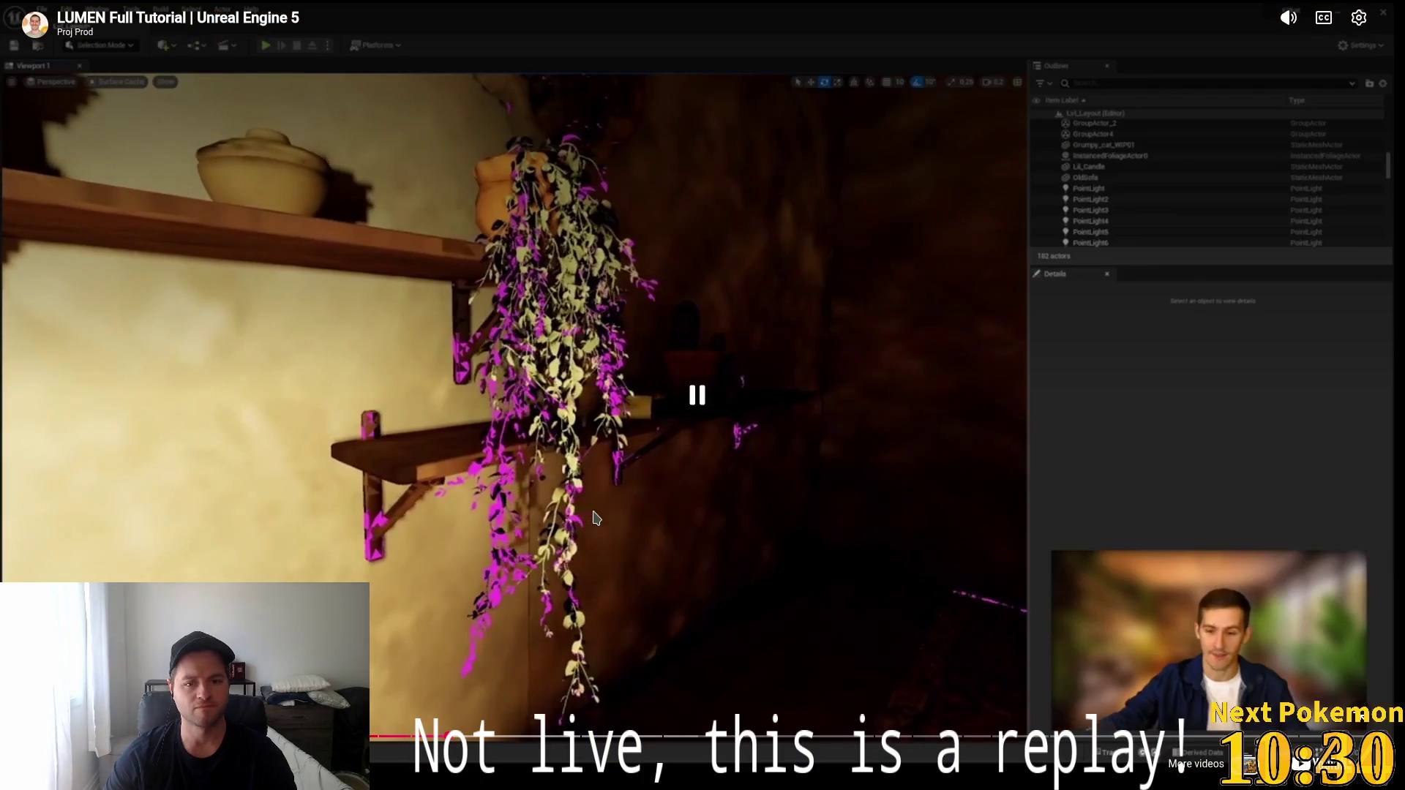
Pause and resume the LUMEN tutorial, then seek back to the view-mode demo and fireplace scene.
{"action": "left_click", "coordinate": [597, 518]}
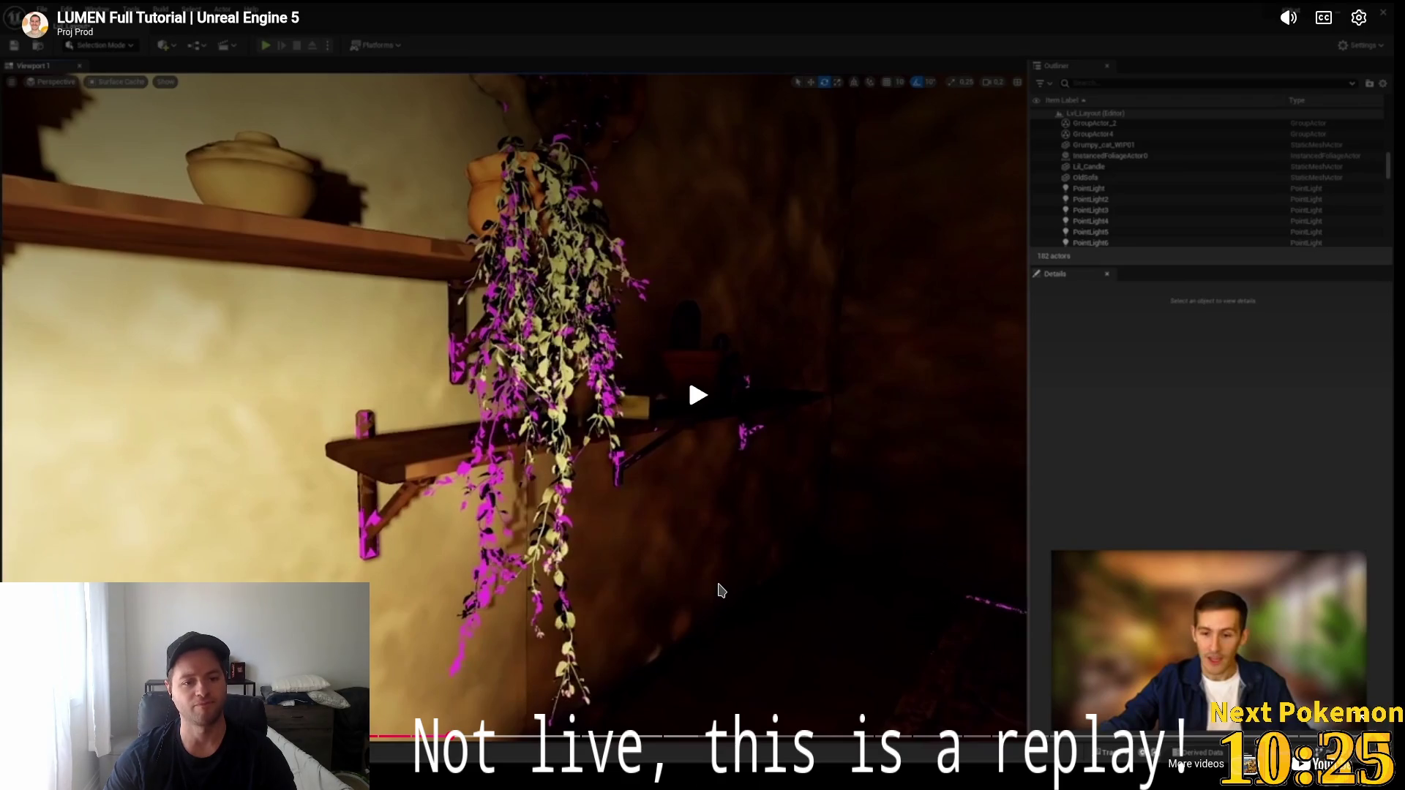
{"action": "left_click", "coordinate": [721, 590]}
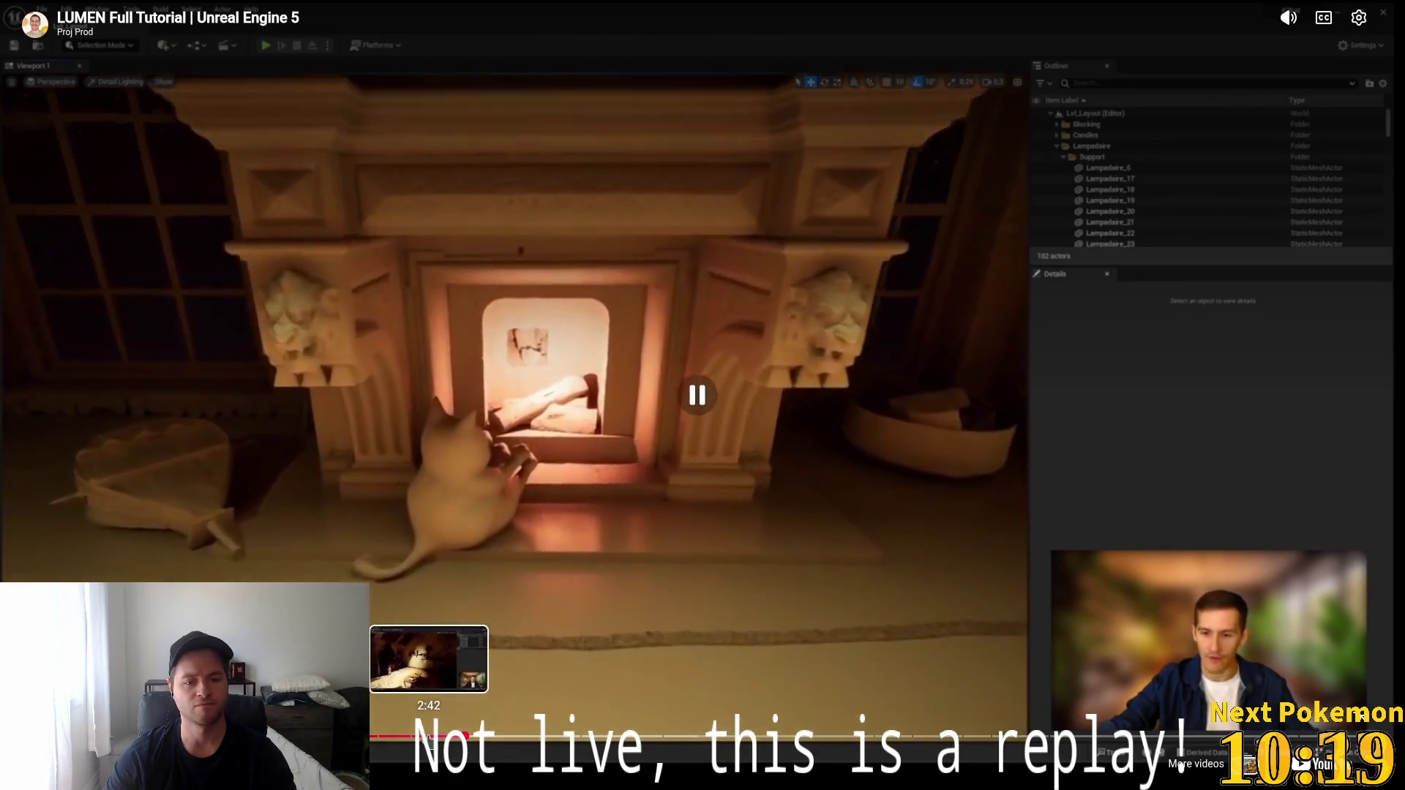
{"action": "left_click", "coordinate": [435, 738]}
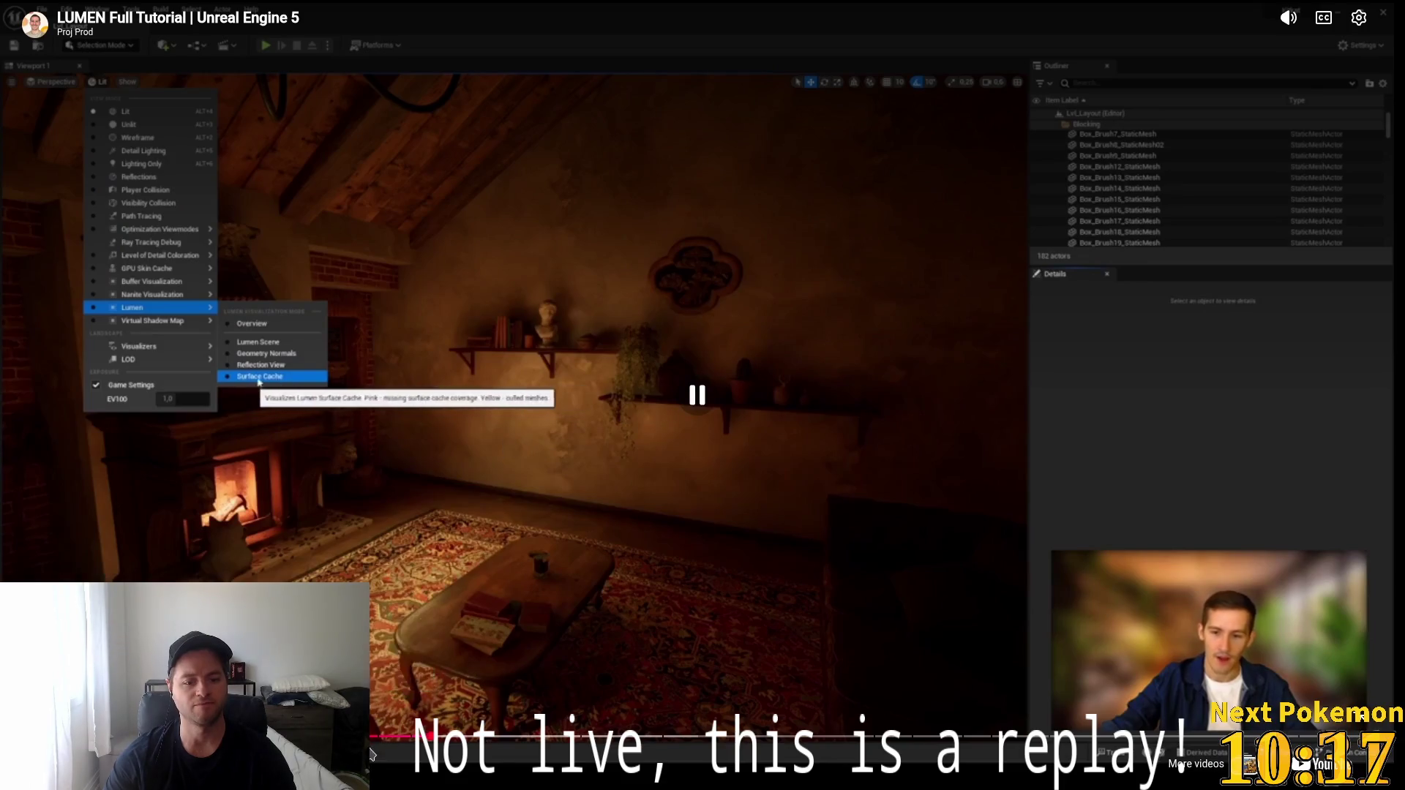
{"action": "left_click", "coordinate": [412, 738]}
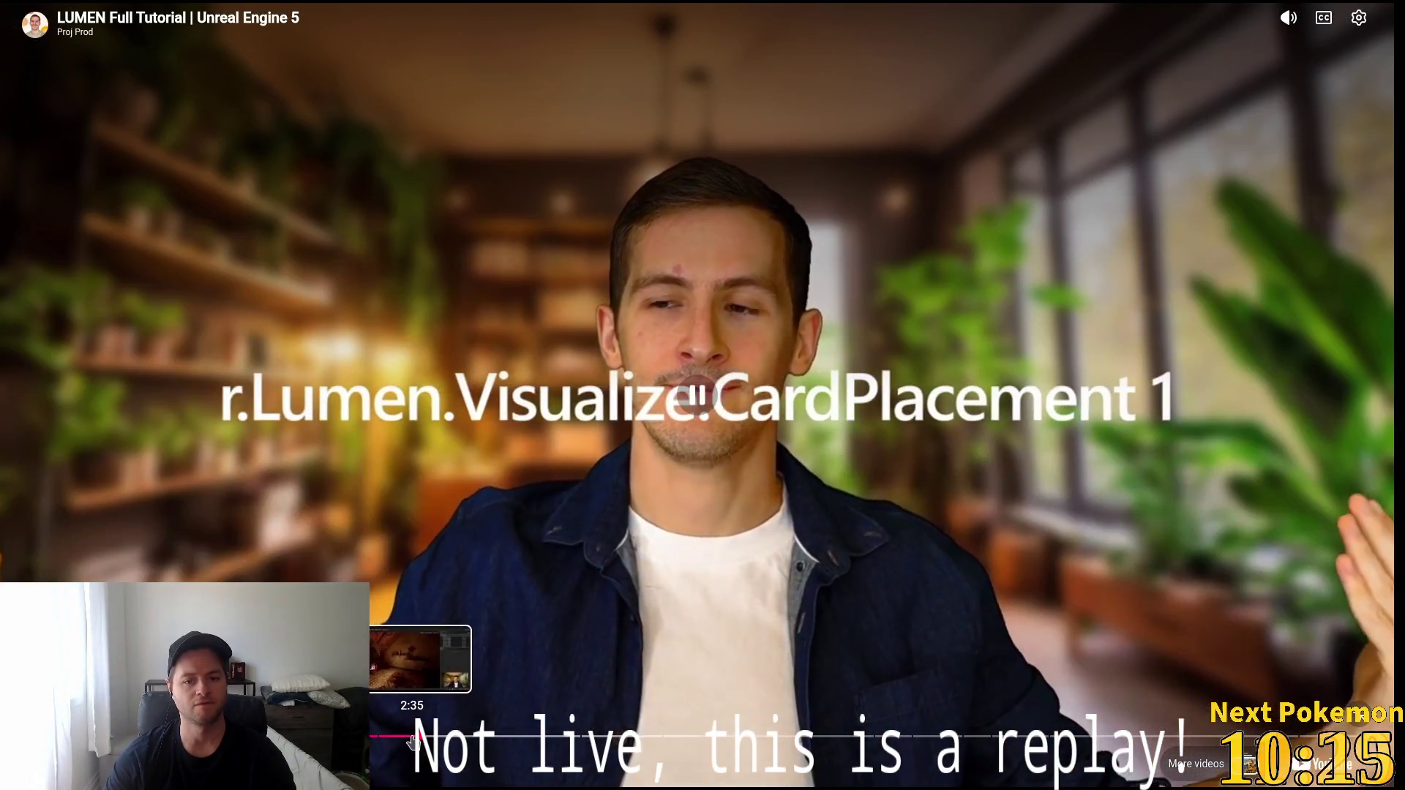
{"action": "left_click", "coordinate": [377, 739]}
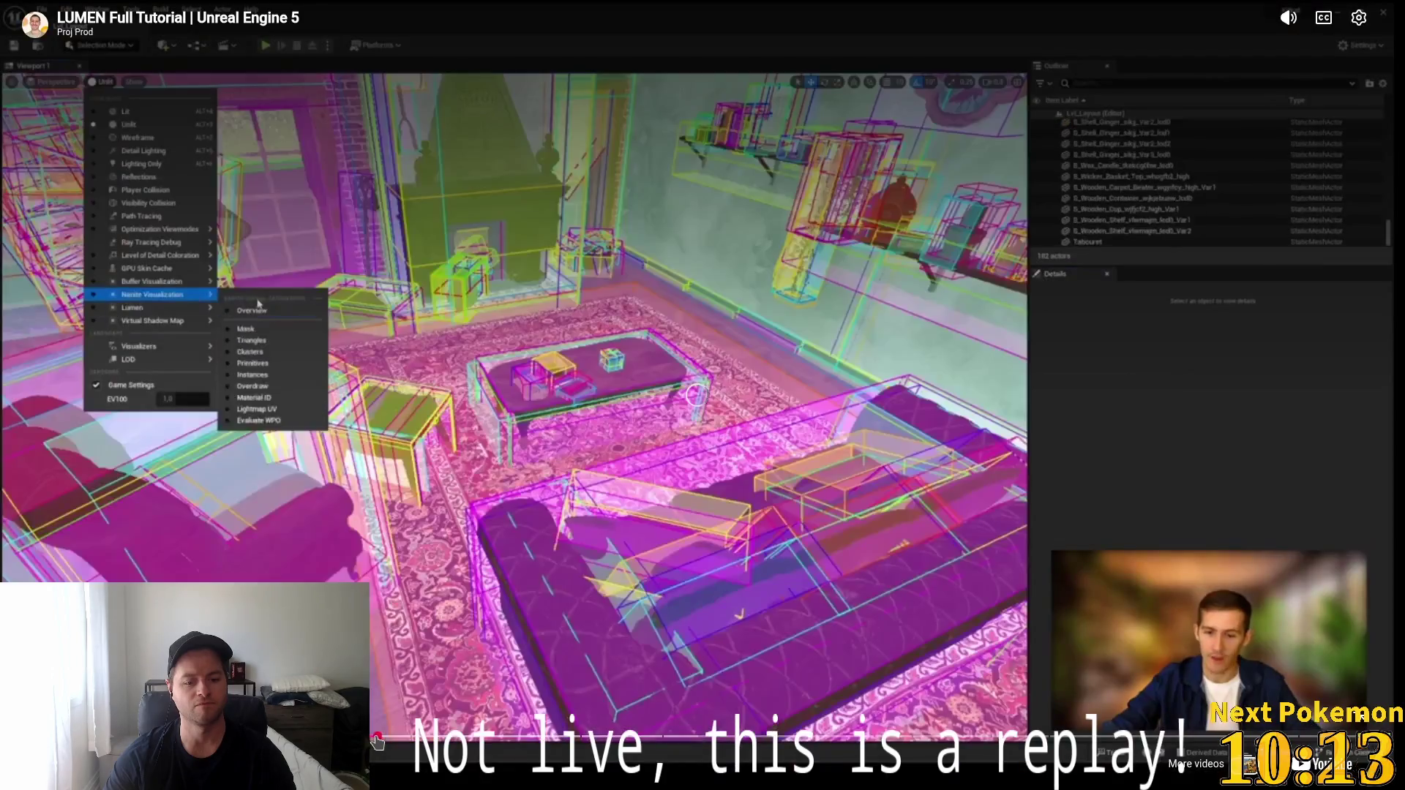
{"action": "left_click", "coordinate": [414, 739]}
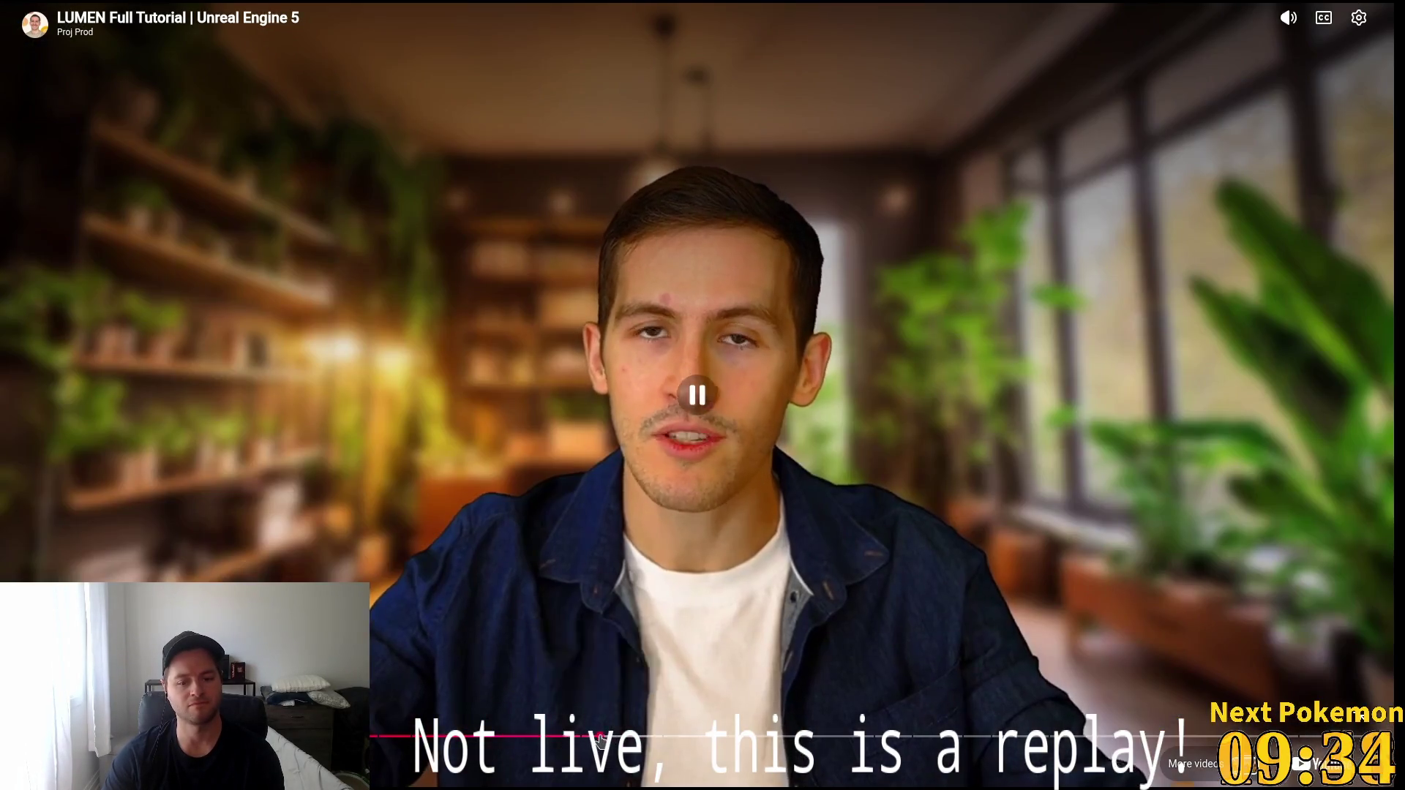
Skip ahead past exposure settings and surface-cache sections to about 8:40, then exit fullscreen.
{"action": "left_click", "coordinate": [600, 736]}
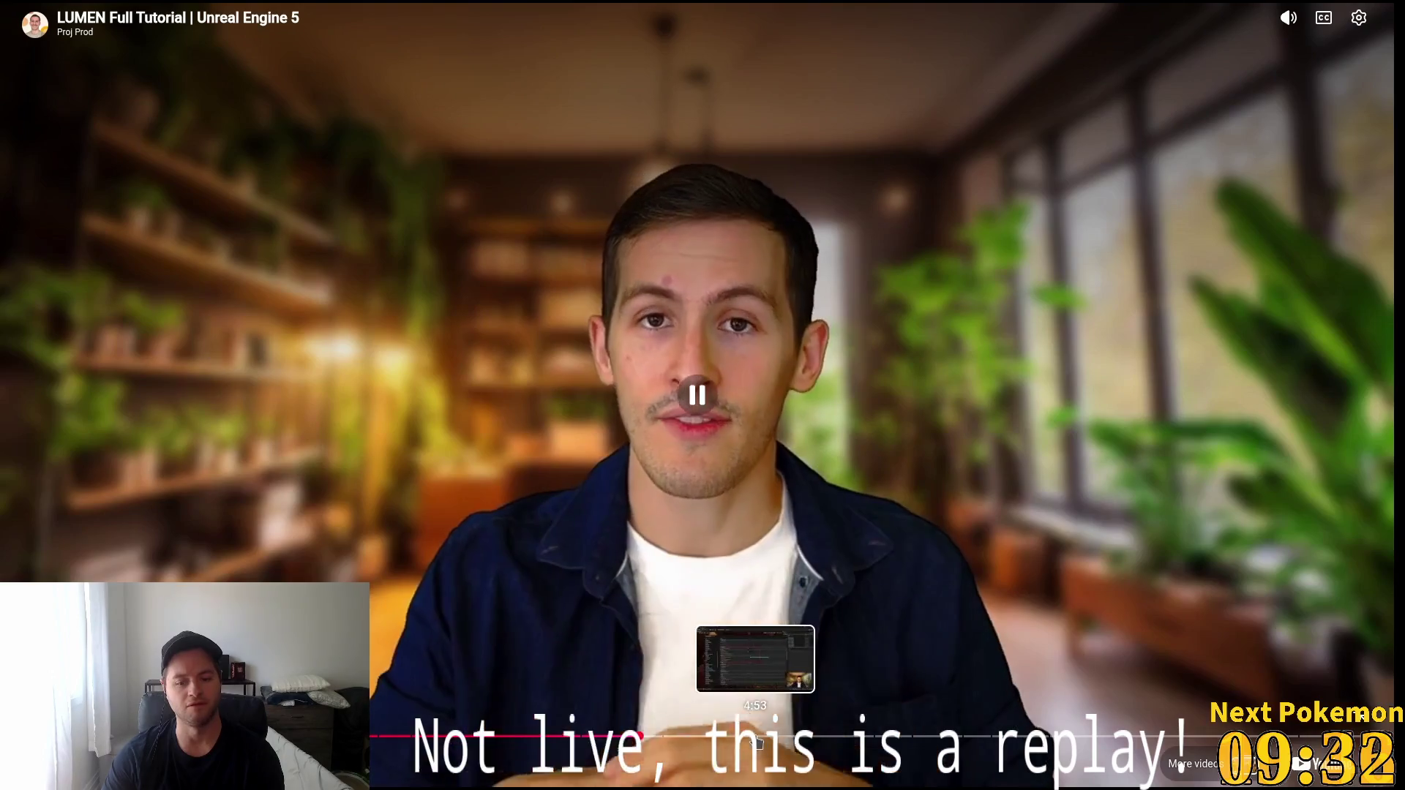
{"action": "left_click", "coordinate": [755, 736]}
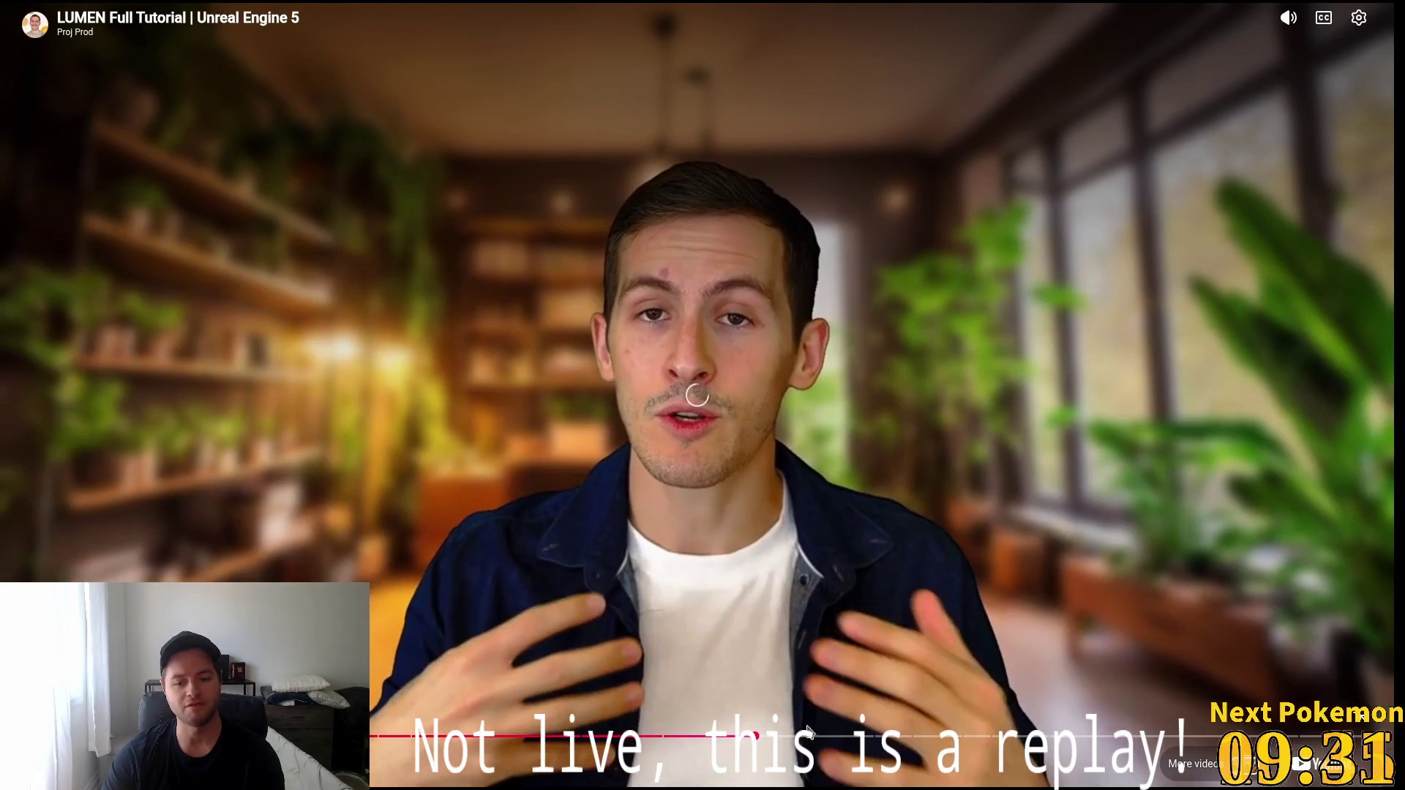
{"action": "left_click", "coordinate": [934, 736]}
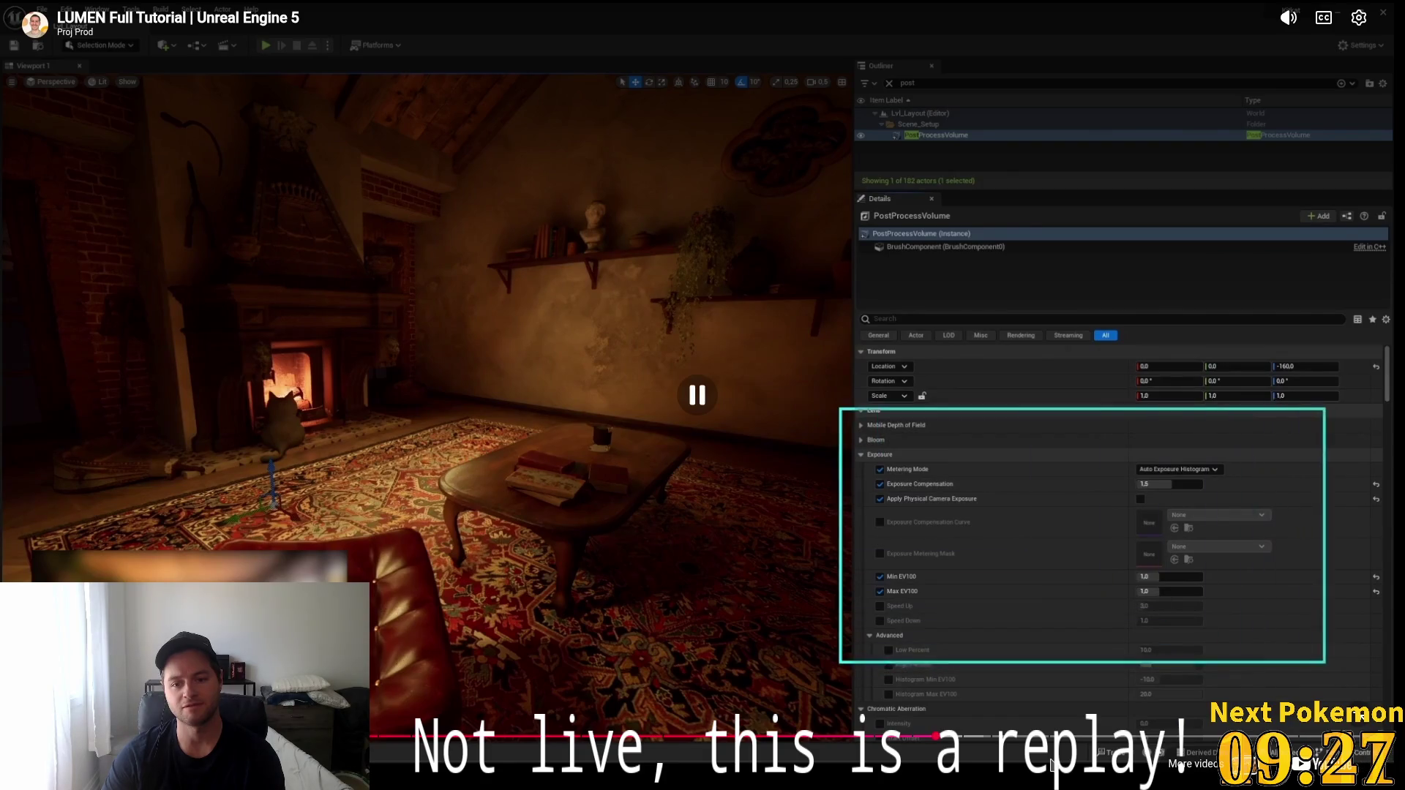
{"action": "left_click", "coordinate": [1167, 738]}
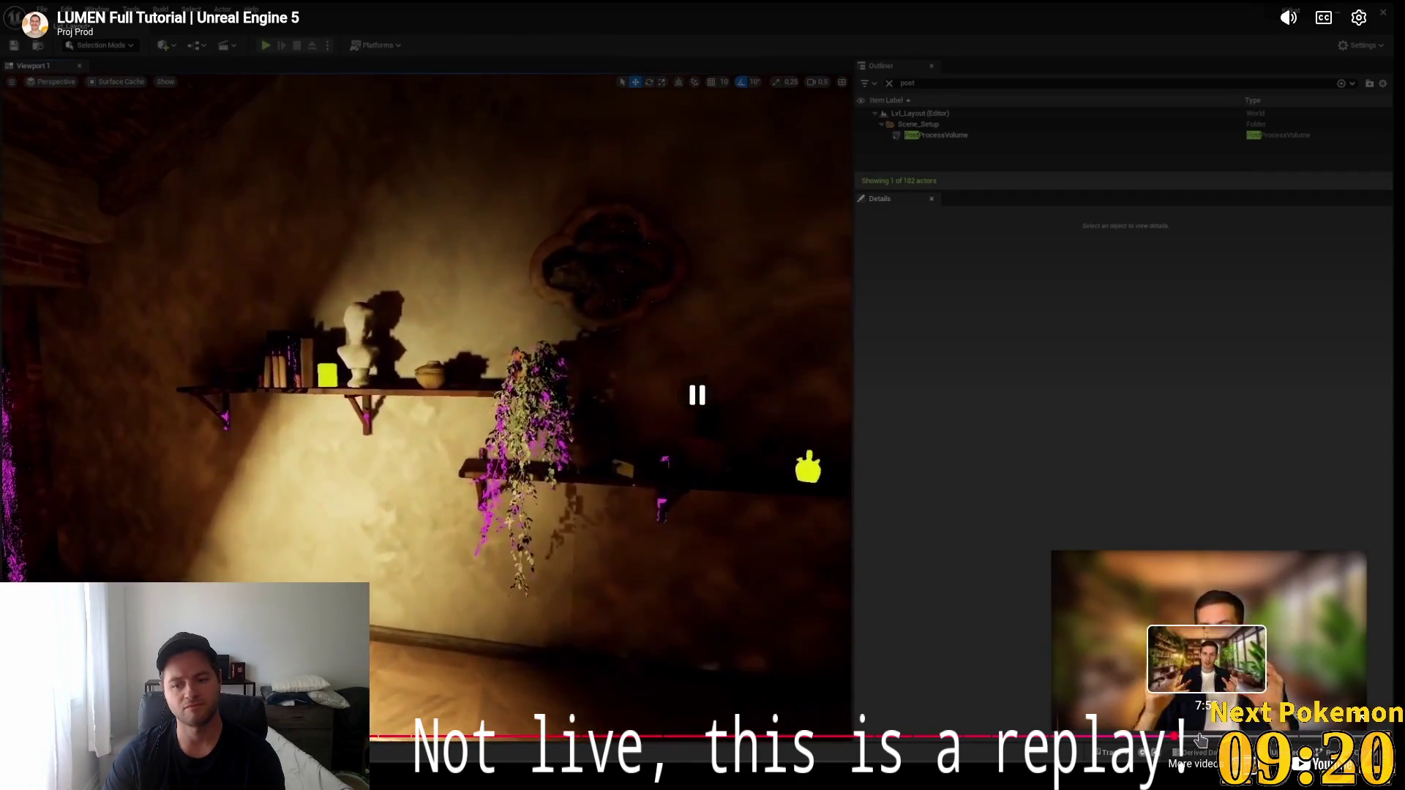
{"action": "left_click", "coordinate": [1200, 737]}
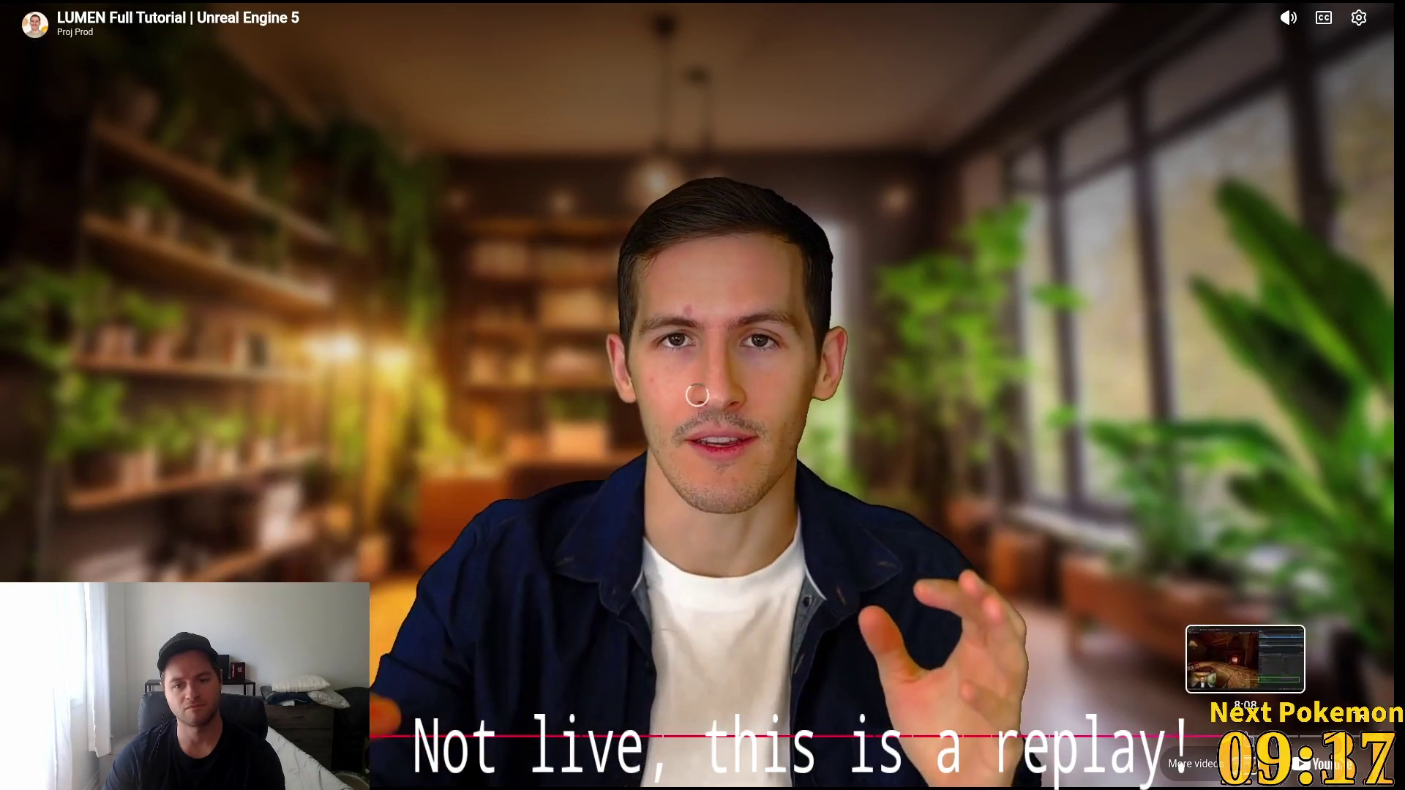
{"action": "left_click", "coordinate": [1246, 736]}
{"action": "left_click", "coordinate": [1299, 738]}
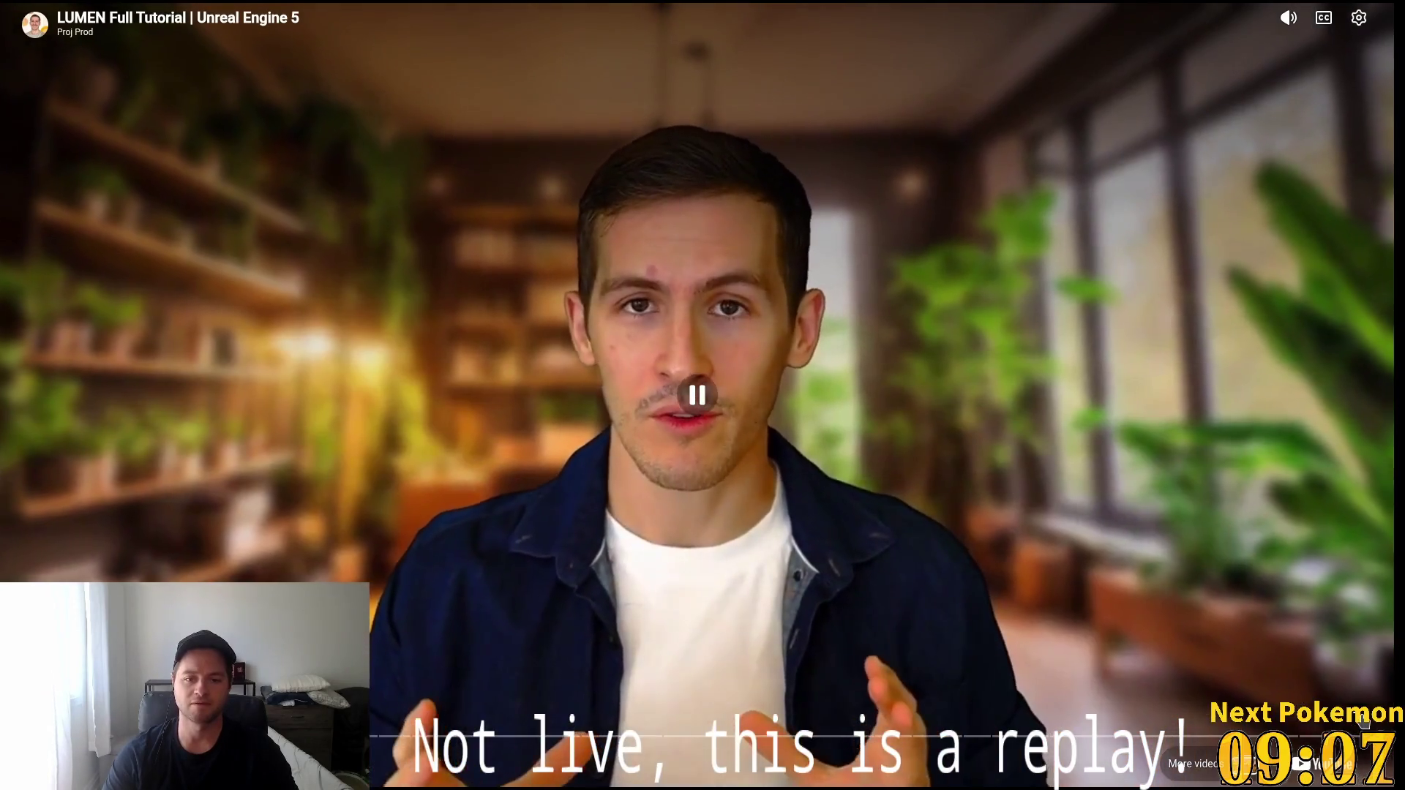
{"action": "key", "text": "Escape"}
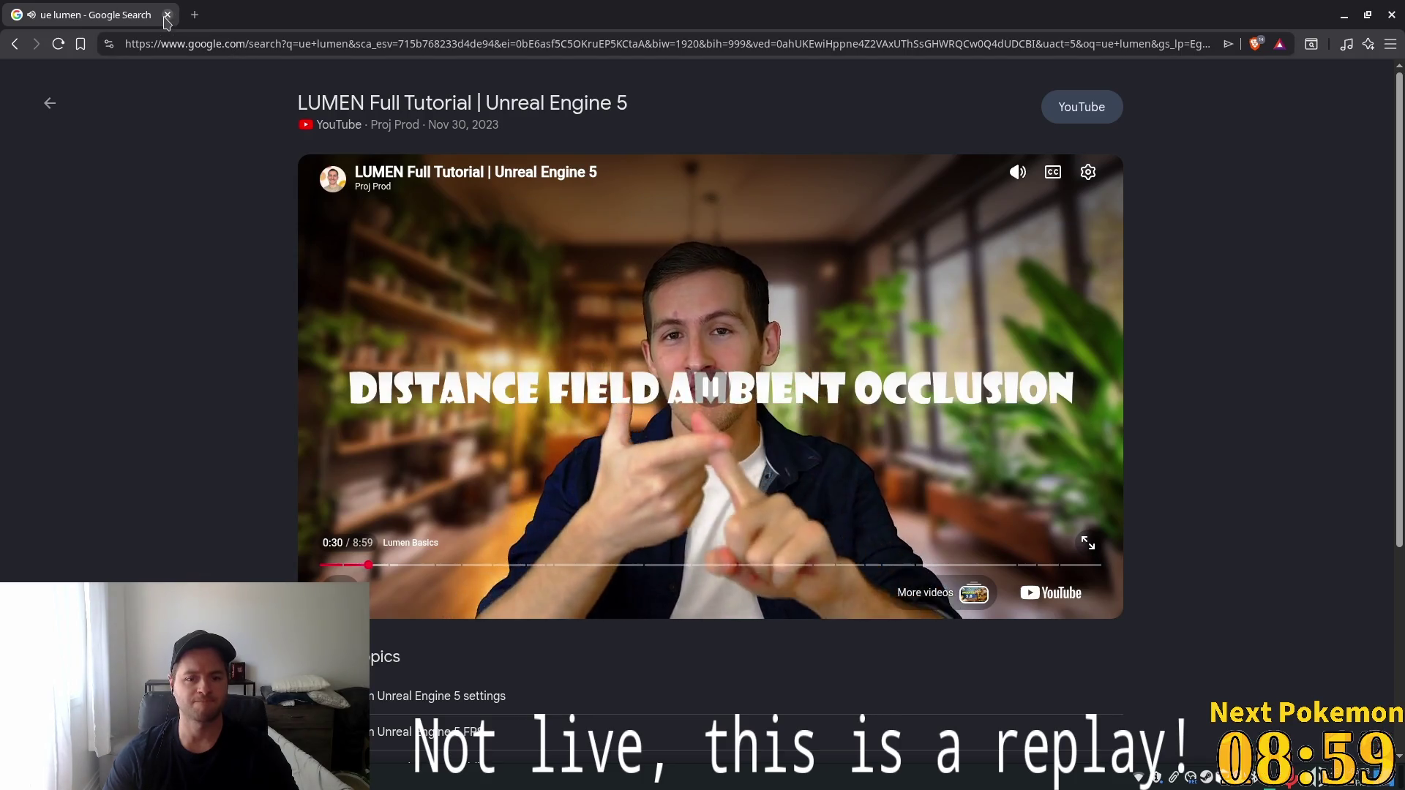
{"action": "key", "text": "alt+Tab"}
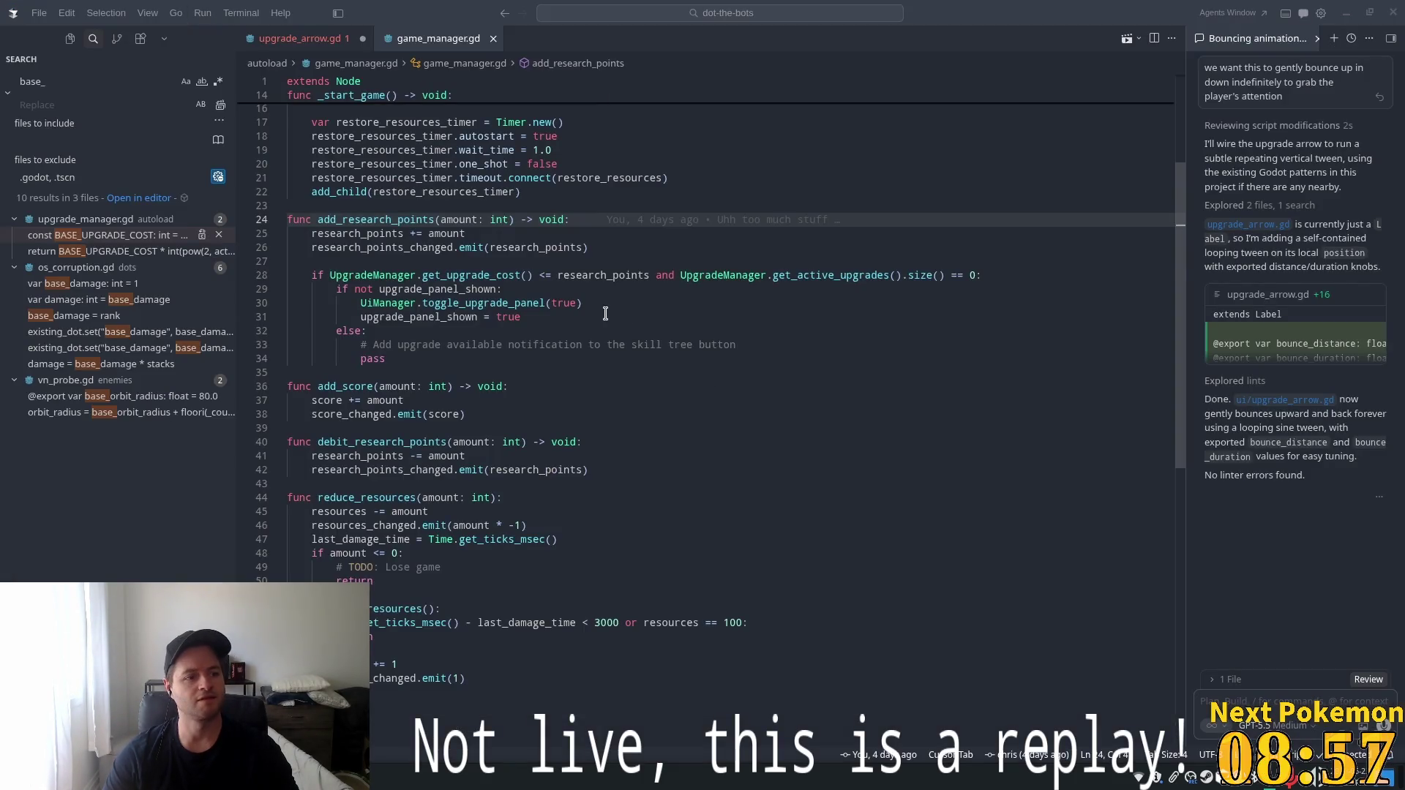
Review lines 26–31 of add_research_points in game_manager.gd, including the line 28 get_upgrade_cost check.
{"action": "left_click", "coordinate": [606, 313]}
{"action": "key", "text": "alt+Tab"}
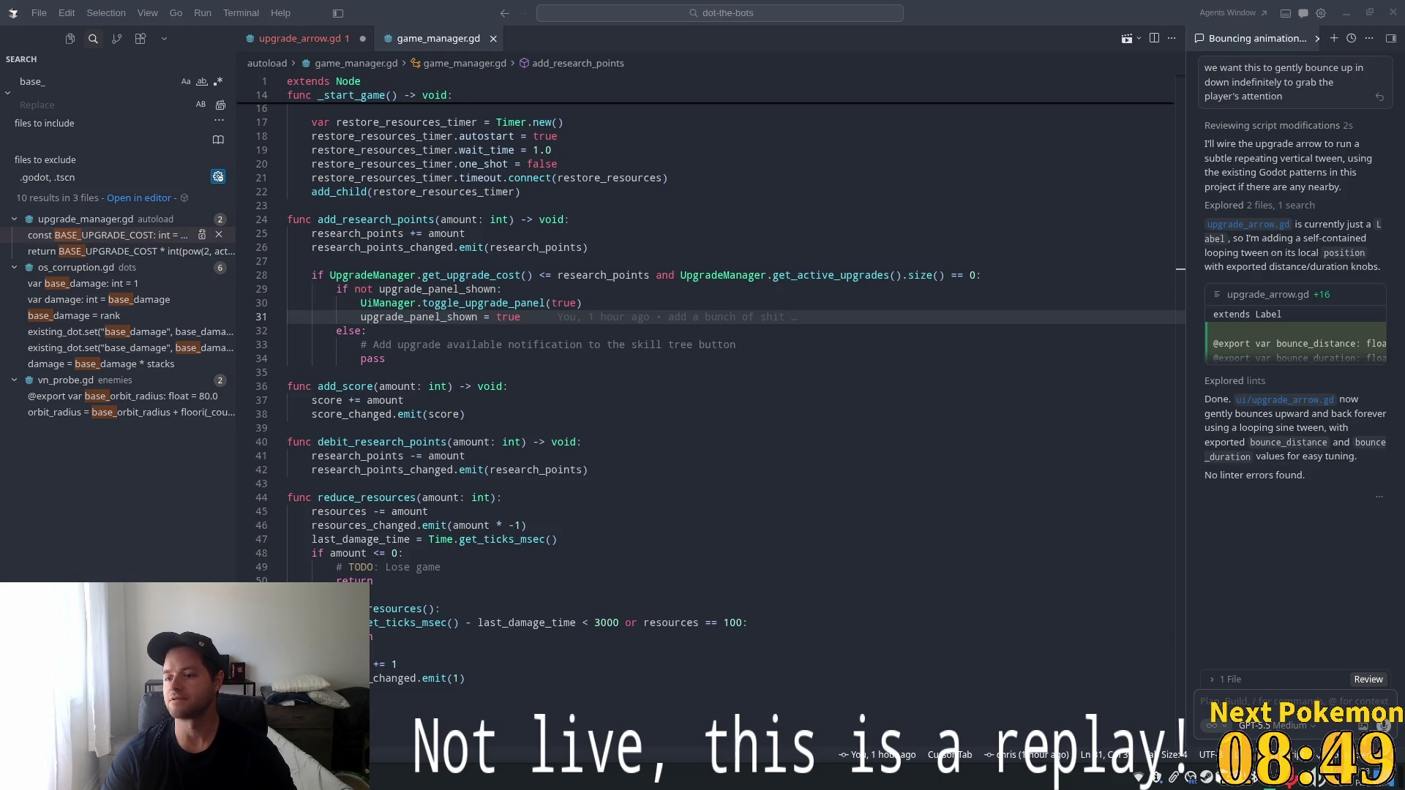
{"action": "left_click", "coordinate": [1112, 248]}
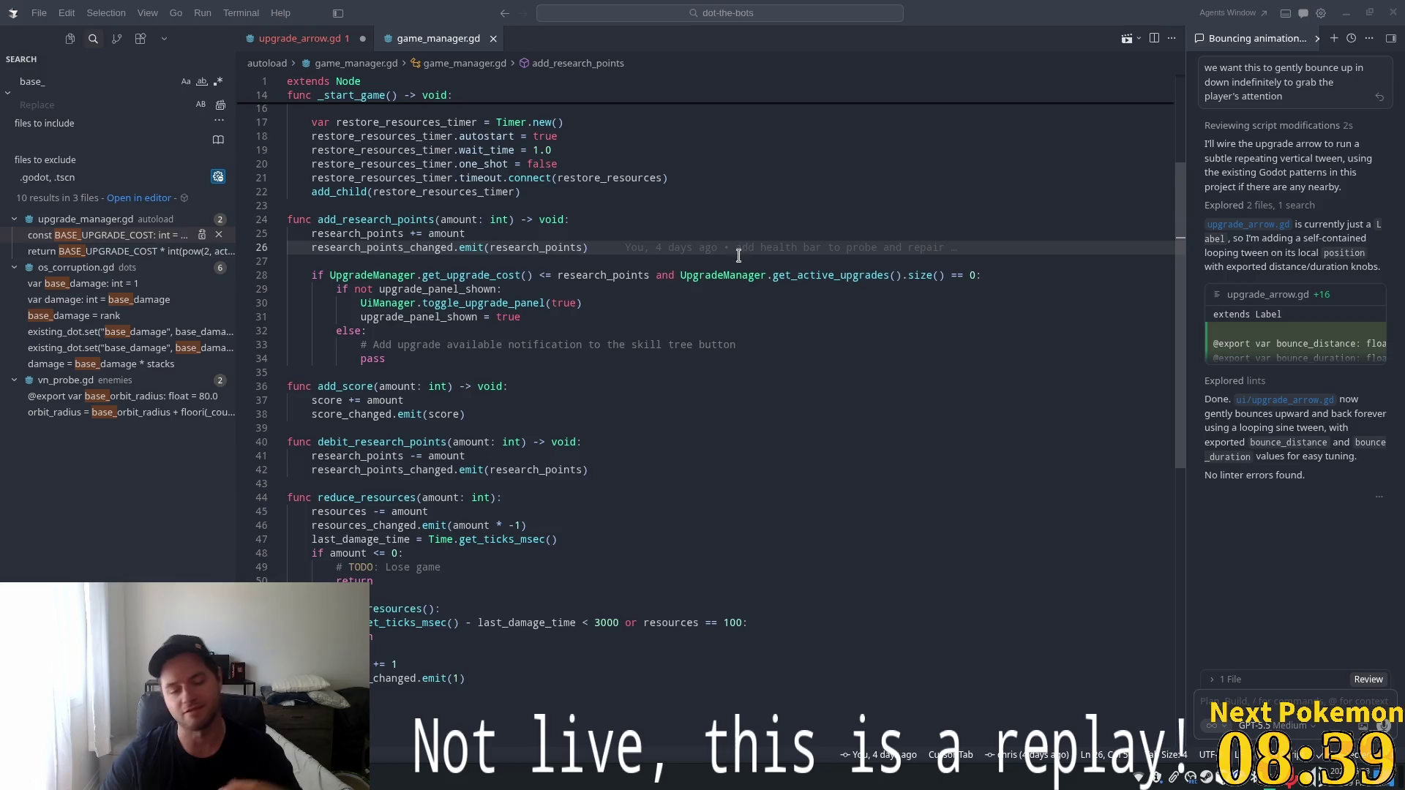
{"action": "left_click", "coordinate": [524, 277]}
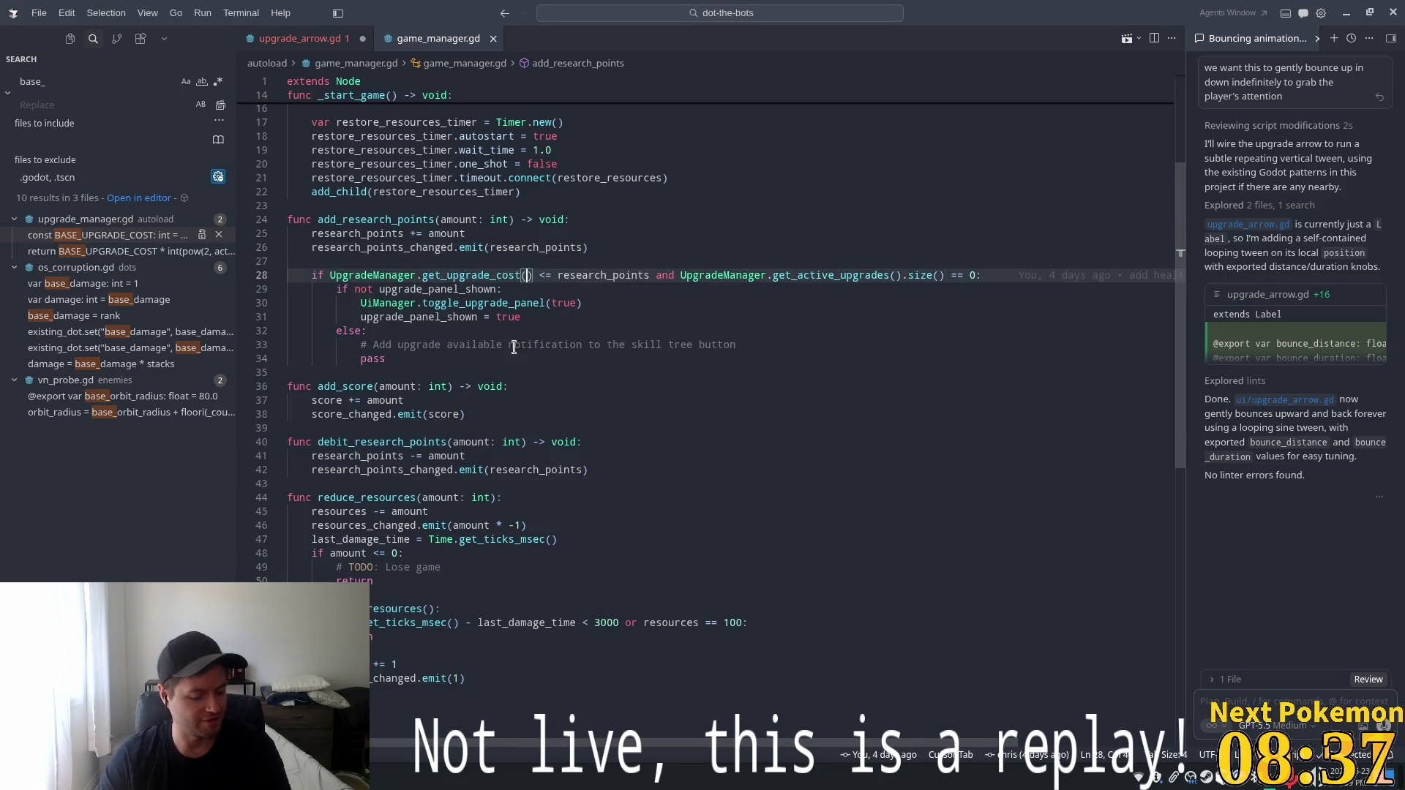
{"action": "key", "text": "alt+Tab"}
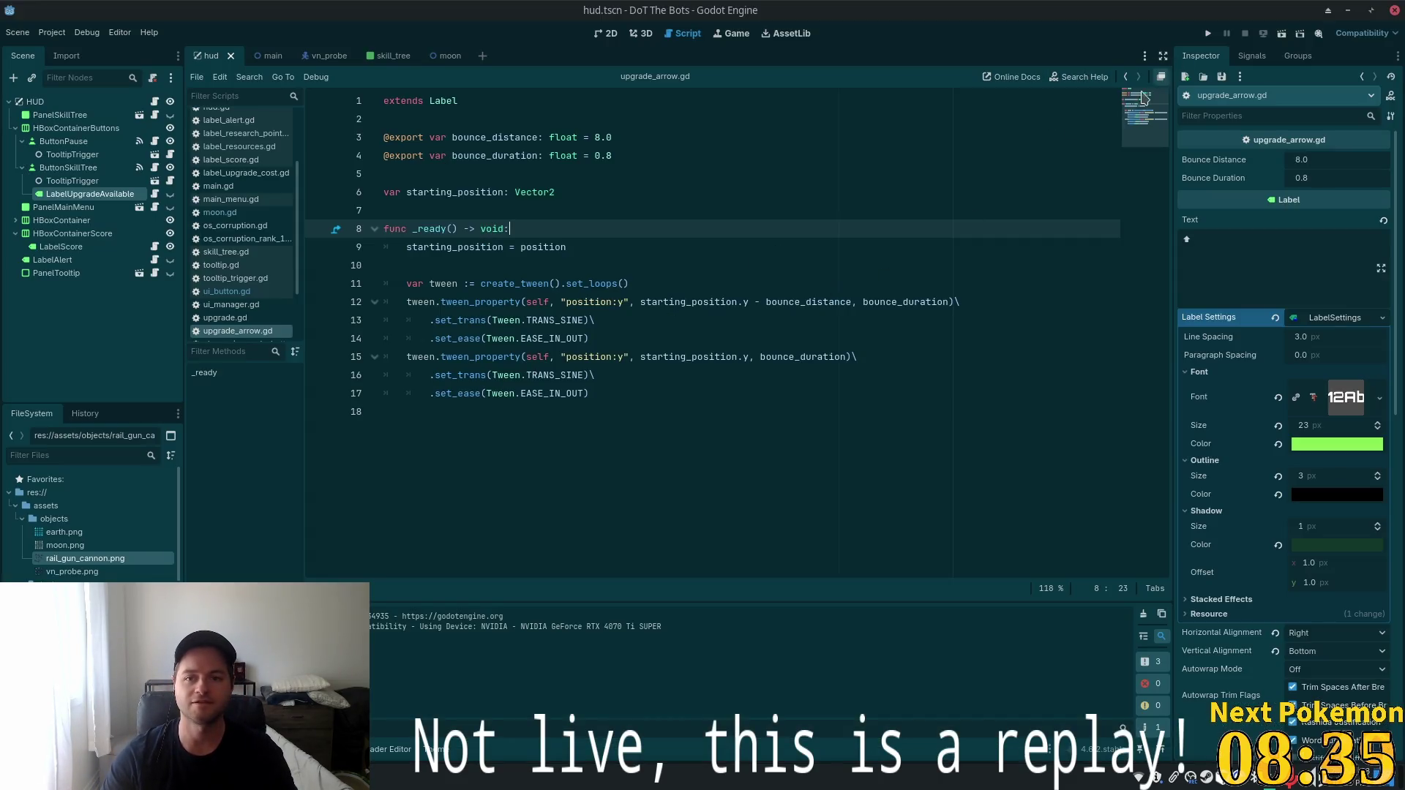
Back in game_manager.gd, pick out get_upgrade_cost and research_points in the line 28 condition.
{"action": "left_click", "coordinate": [523, 259]}
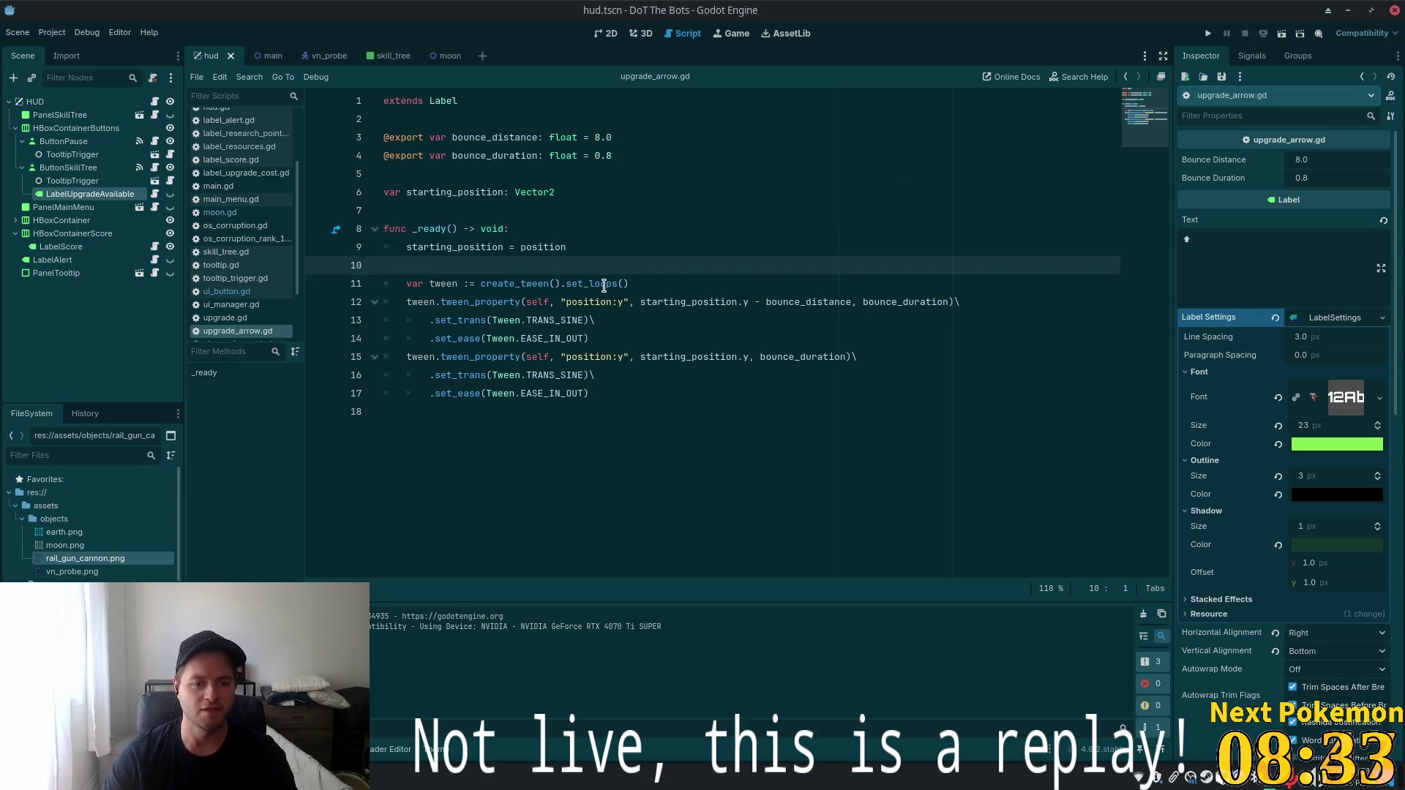
{"action": "key", "text": "alt+Tab"}
{"action": "double_click", "coordinate": [449, 276]}
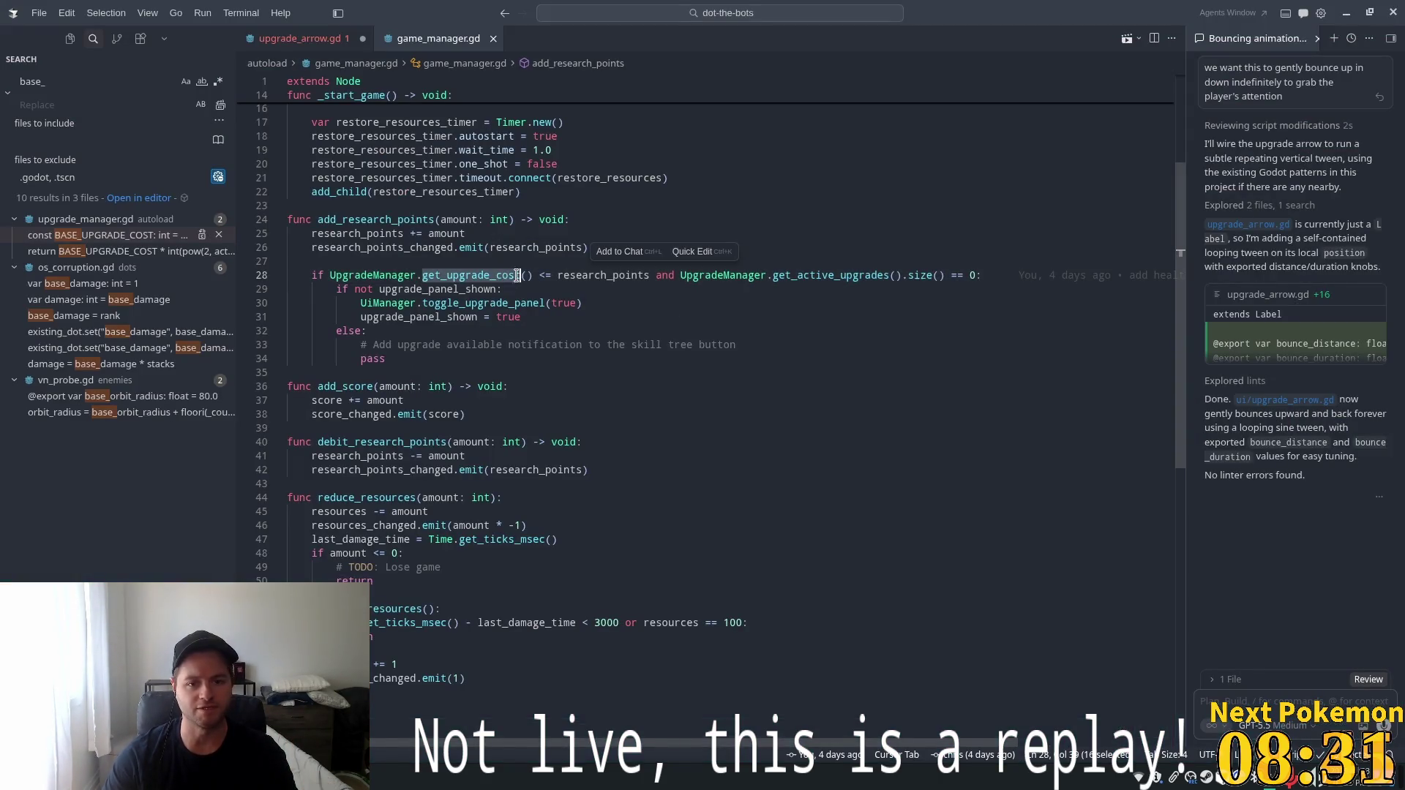
{"action": "left_click", "coordinate": [635, 278]}
{"action": "mouse_move", "coordinate": [314, 275]}
{"action": "left_mouse_down"}
{"action": "mouse_move", "coordinate": [805, 277]}
{"action": "mouse_move", "coordinate": [570, 275]}
{"action": "left_mouse_up"}
{"action": "triple_click", "coordinate": [448, 275]}
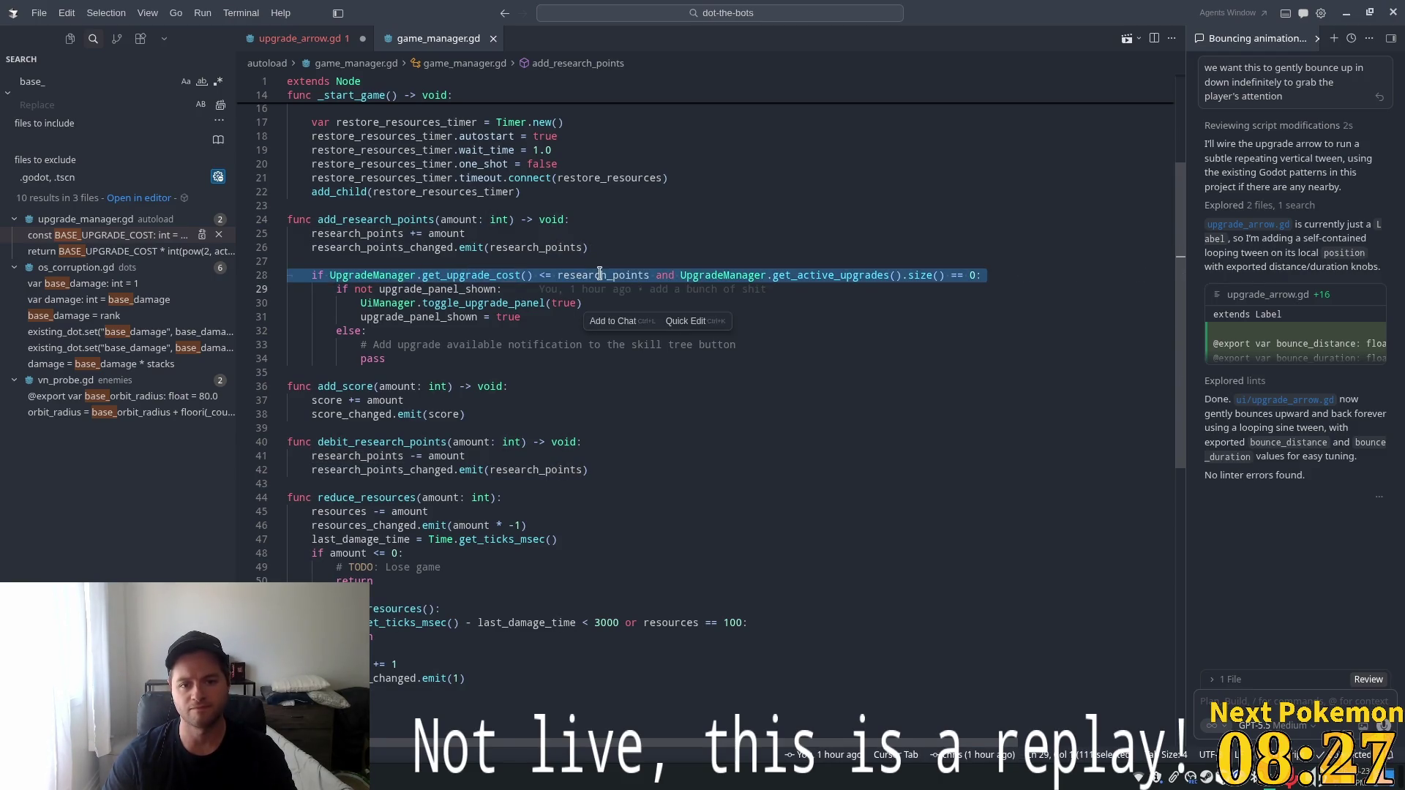
{"action": "double_click", "coordinate": [560, 275]}
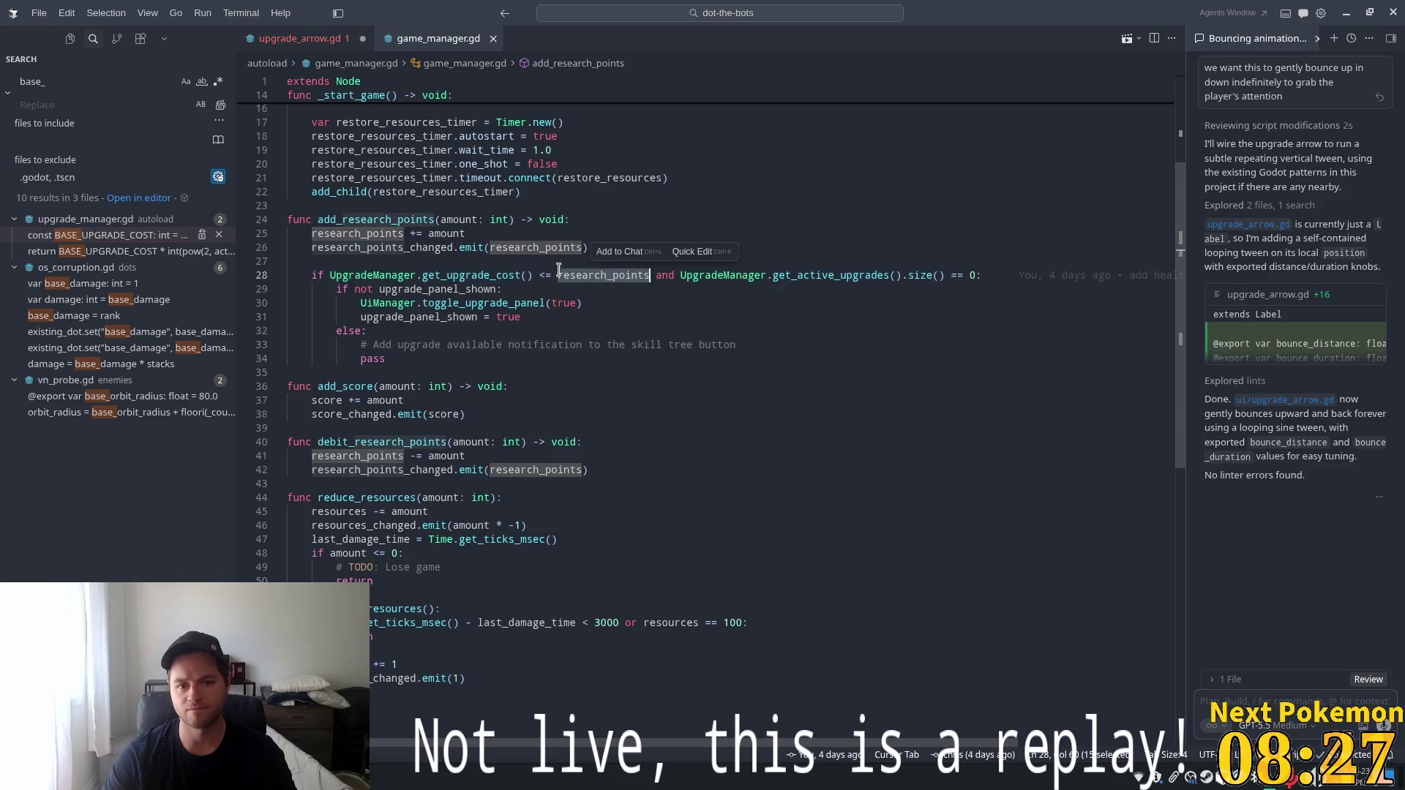
Select the full get_upgrade_cost() <= research_points comparison on line 28.
{"action": "triple_click", "coordinate": [477, 276]}
{"action": "double_click", "coordinate": [477, 276]}
{"action": "triple_click", "coordinate": [477, 276]}
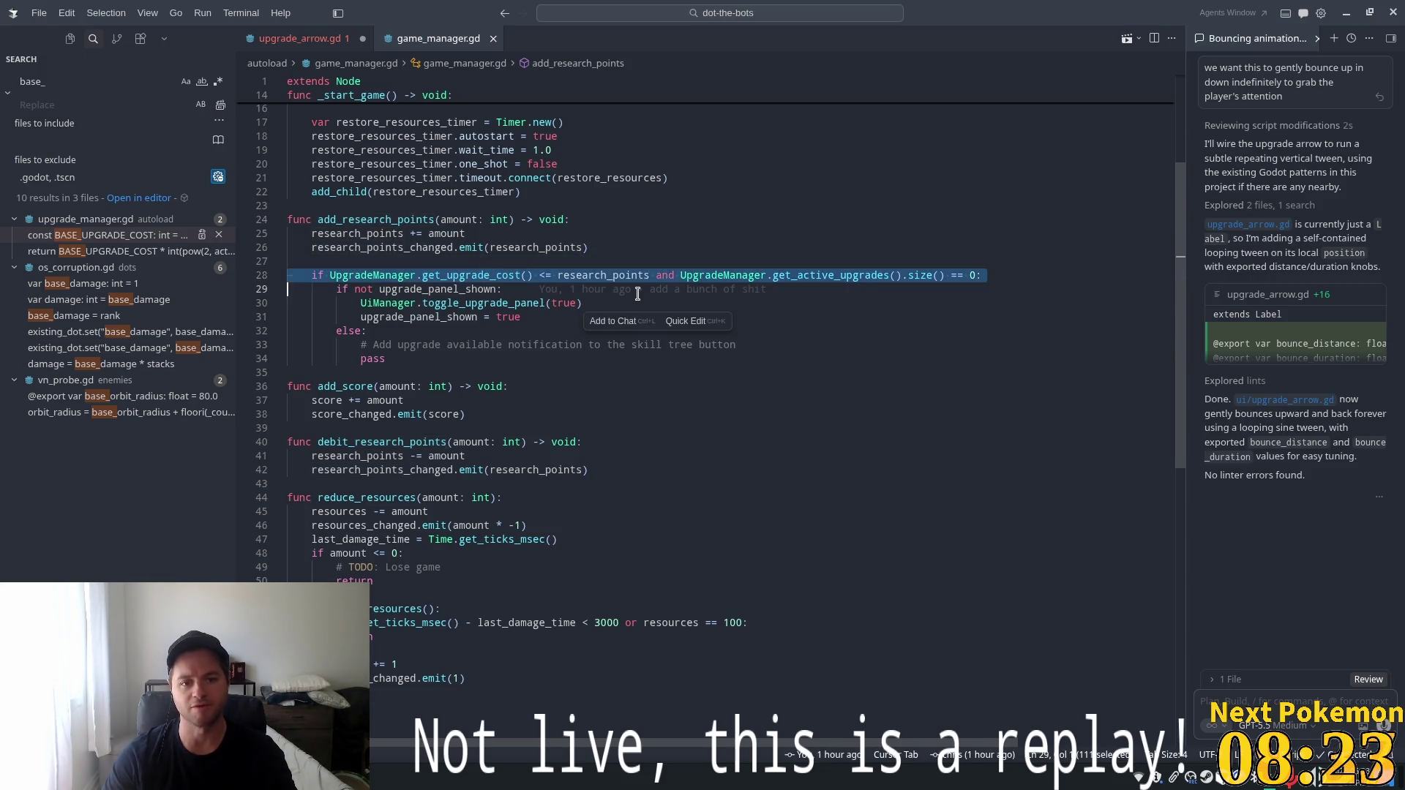
{"action": "left_click", "coordinate": [594, 275]}
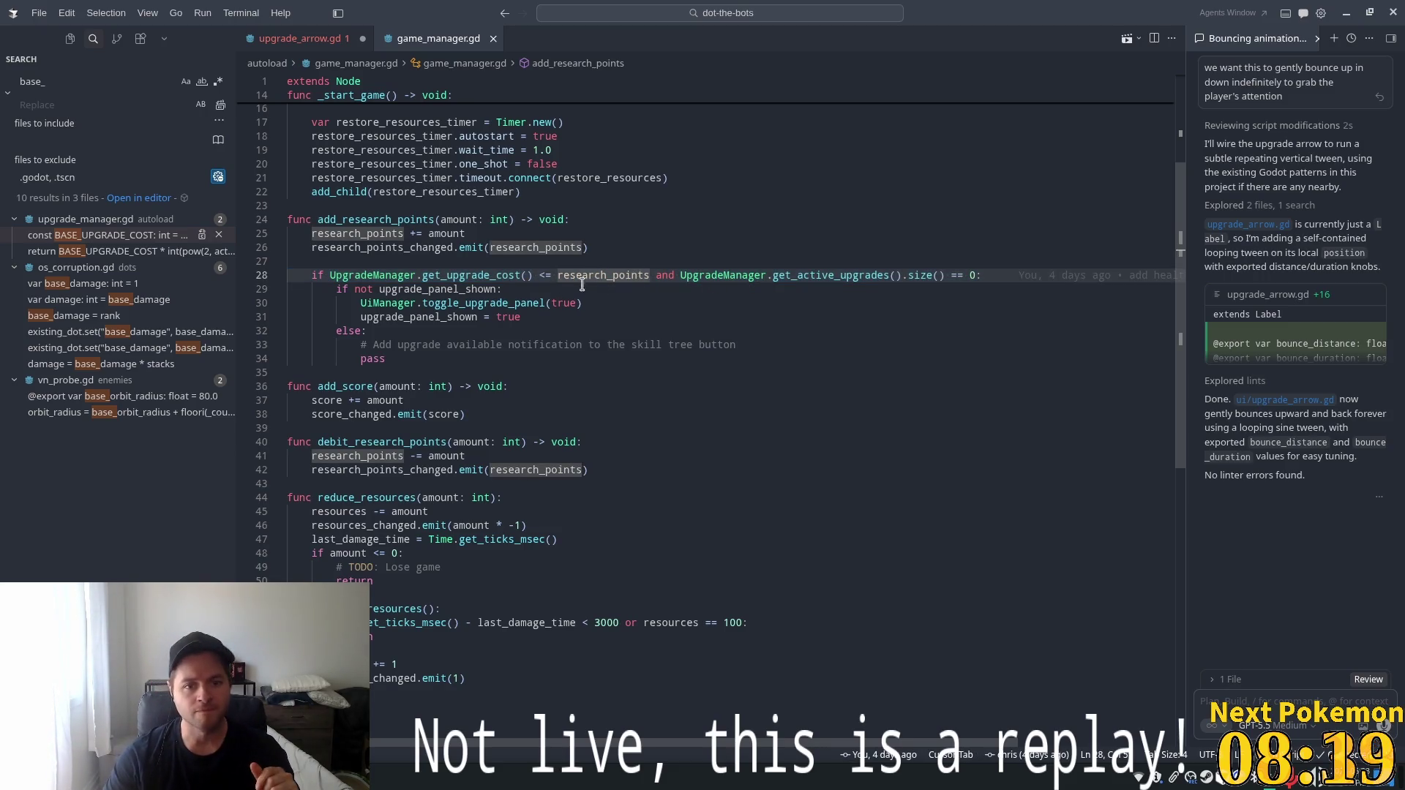
{"action": "left_click", "coordinate": [646, 275]}
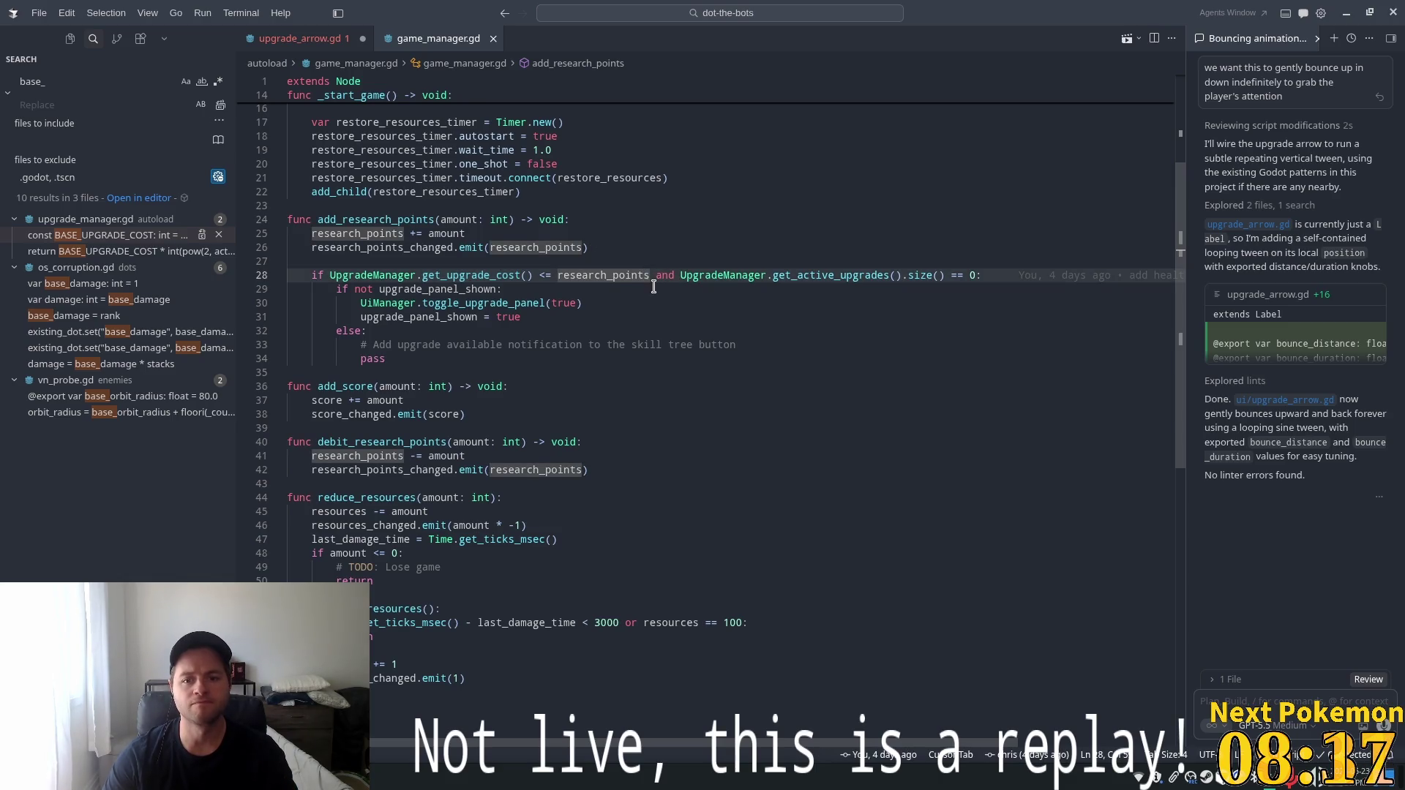
{"action": "left_click", "coordinate": [850, 276]}
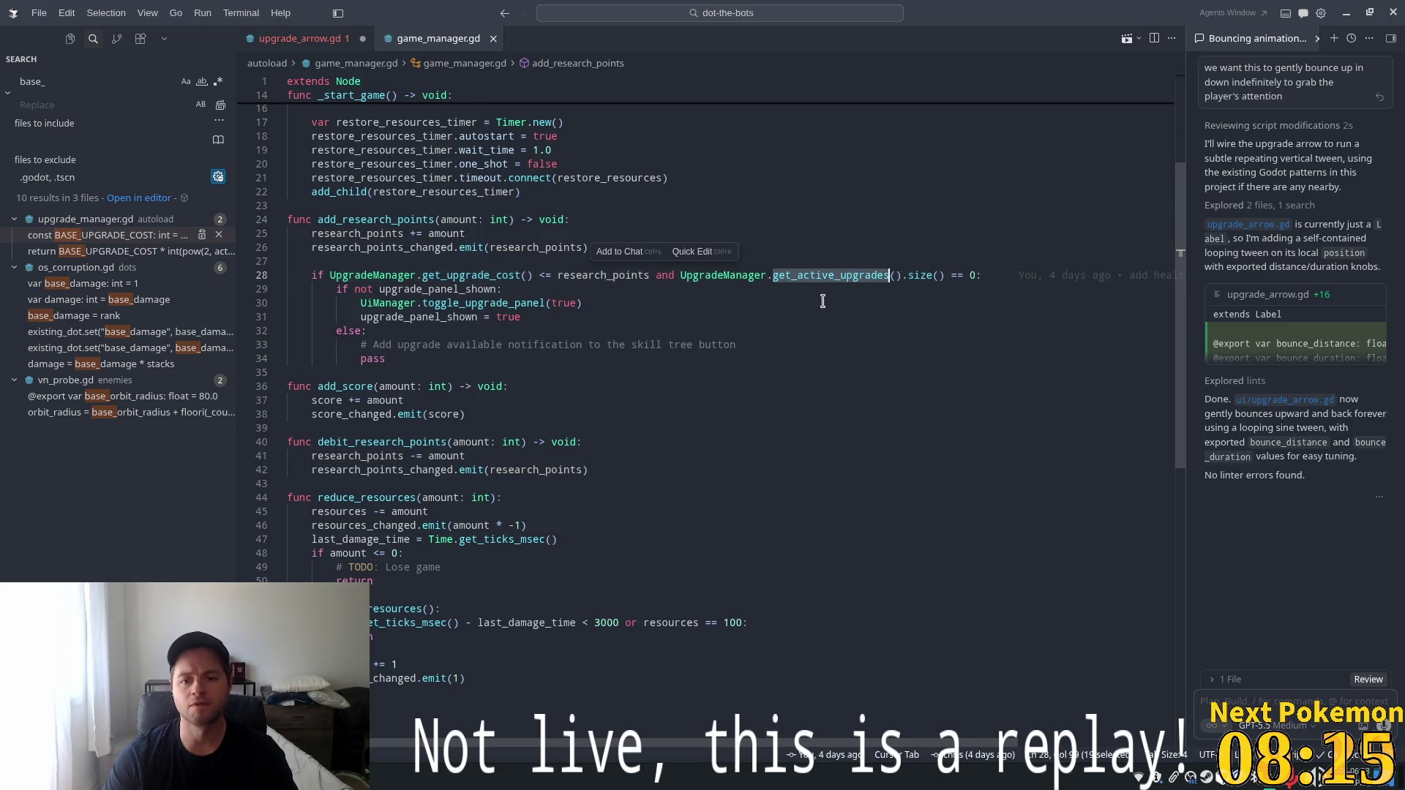
{"action": "left_click", "coordinate": [655, 275]}
{"action": "mouse_move", "coordinate": [649, 275]}
{"action": "left_mouse_down"}
{"action": "mouse_move", "coordinate": [329, 276]}
{"action": "mouse_move", "coordinate": [380, 262]}
{"action": "left_mouse_up"}
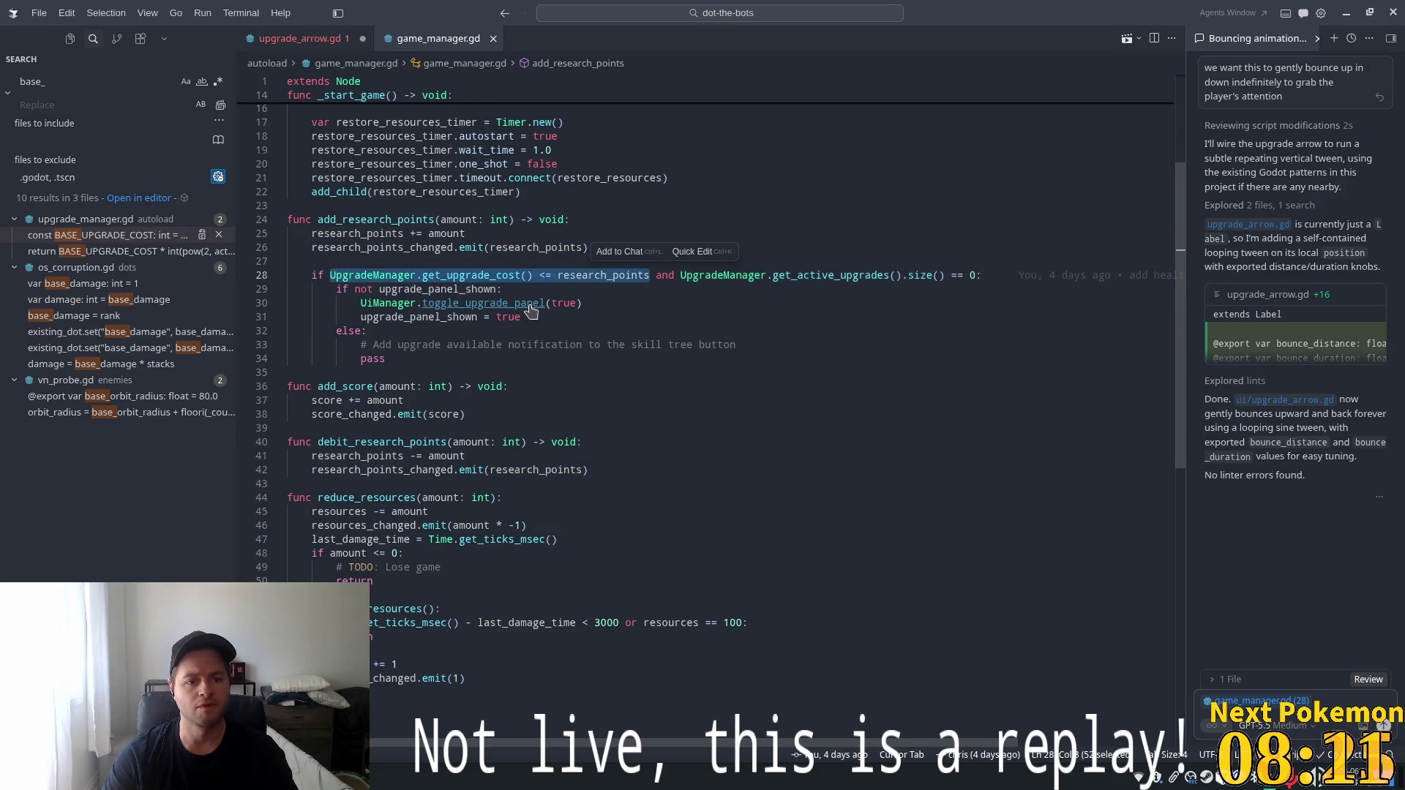
{"action": "left_click", "coordinate": [373, 276], "text": "ctrl"}
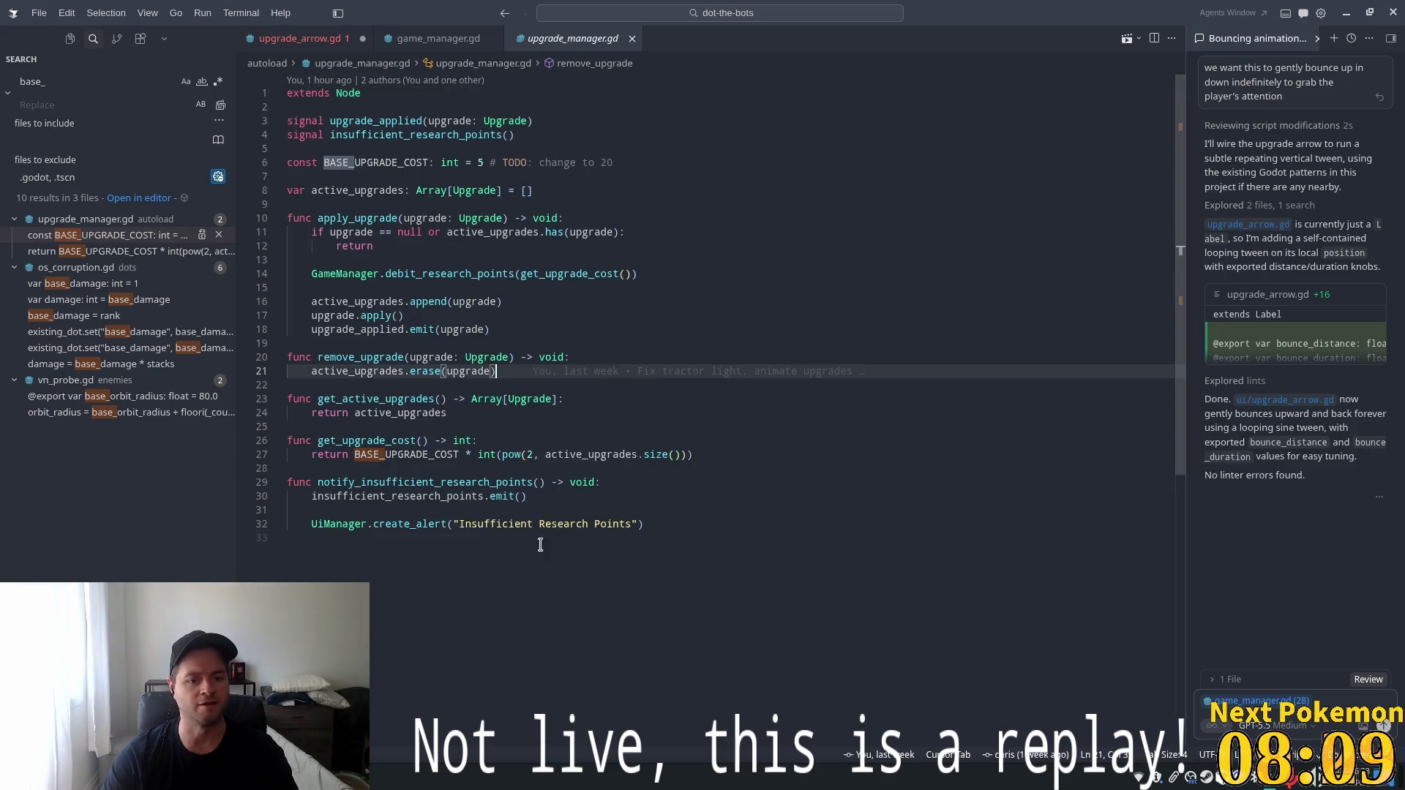
Add a has_upgrade_available() -> bool function with the suggested return line to upgrade_manager.gd.
{"action": "key", "text": "Return"}
{"action": "type", "text": "func"}
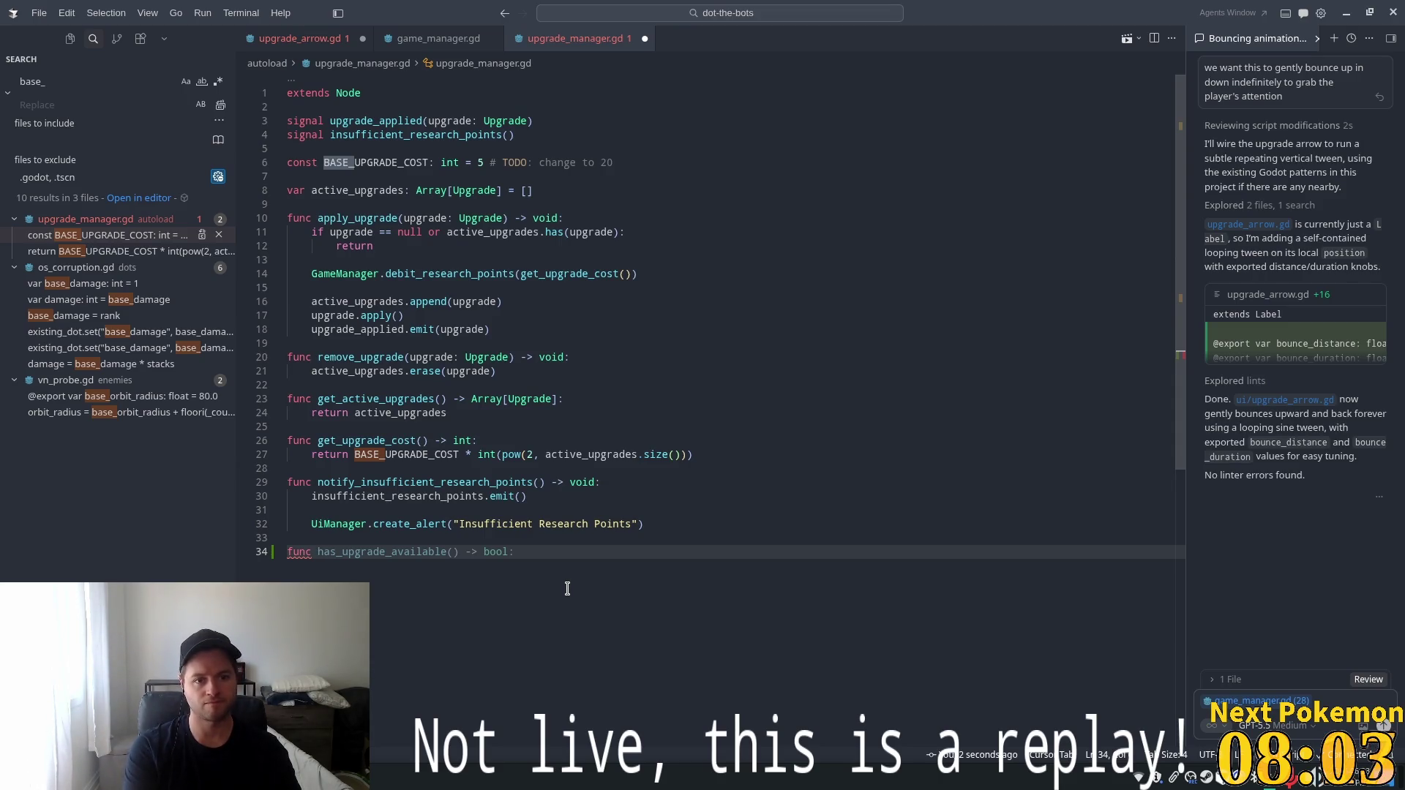
{"action": "key", "text": "Tab"}
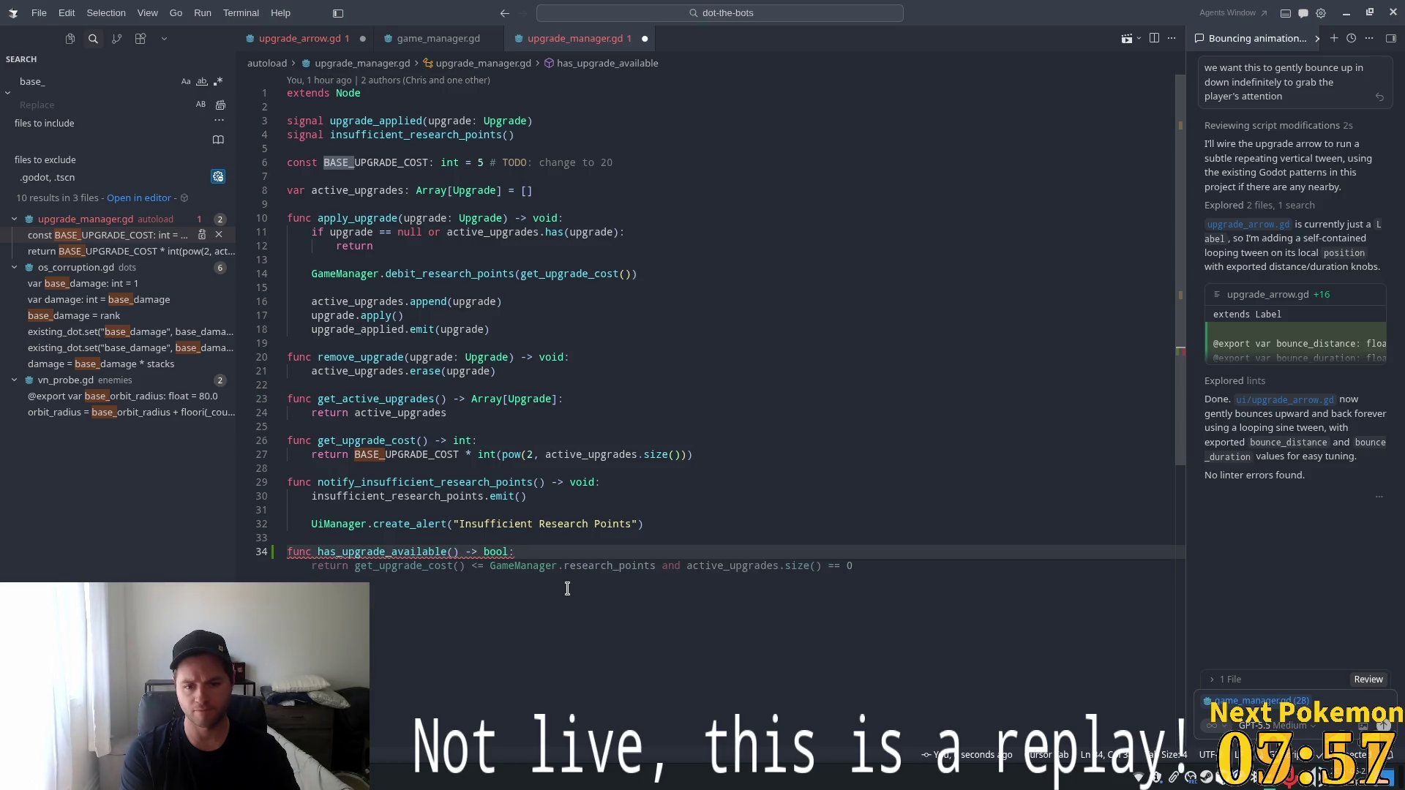
{"action": "key", "text": "Tab"}
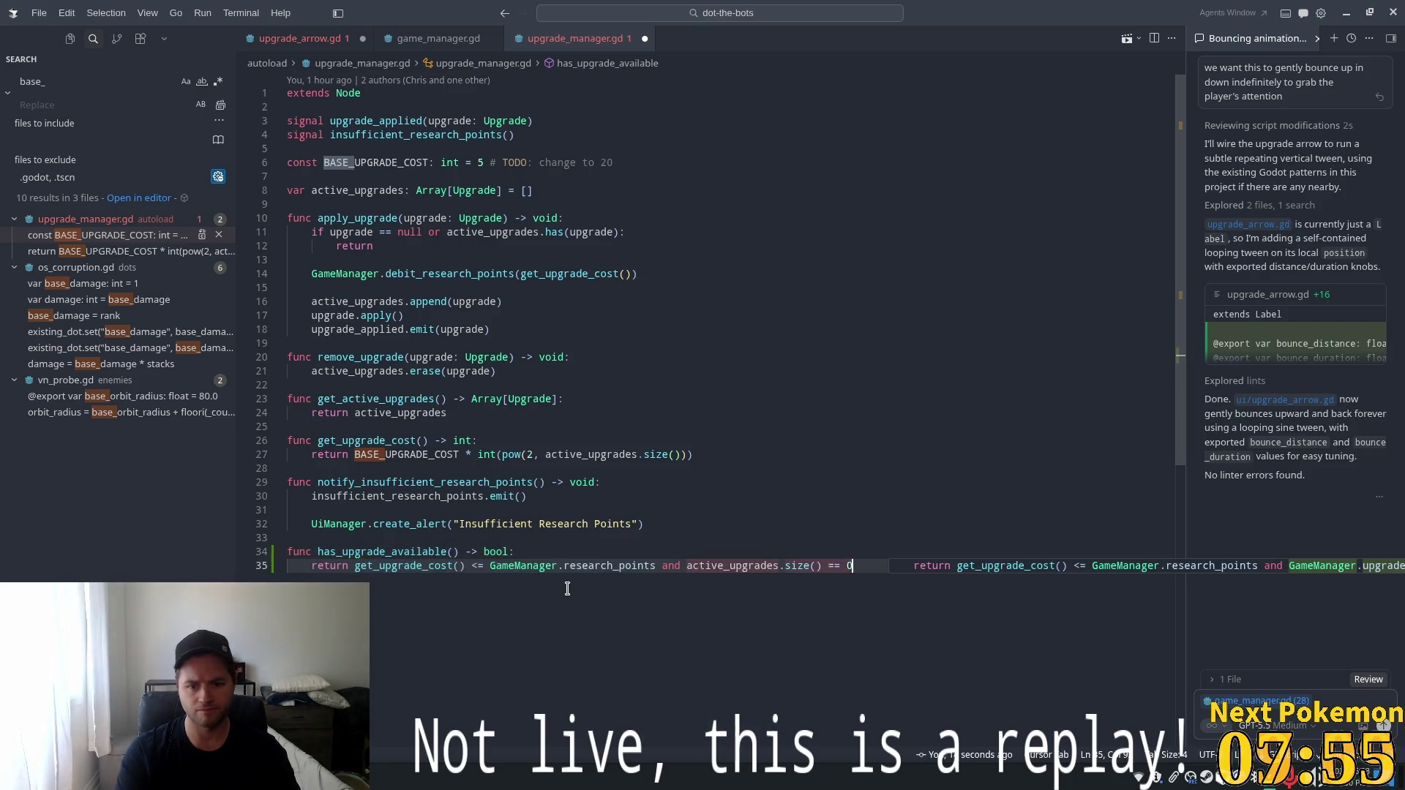
Drop the active upgrades size check so it returns get_upgrade_cost() <= GameManager.research_points.
{"action": "left_click_drag", "start_coordinate": [861, 570], "coordinate": [695, 560]}
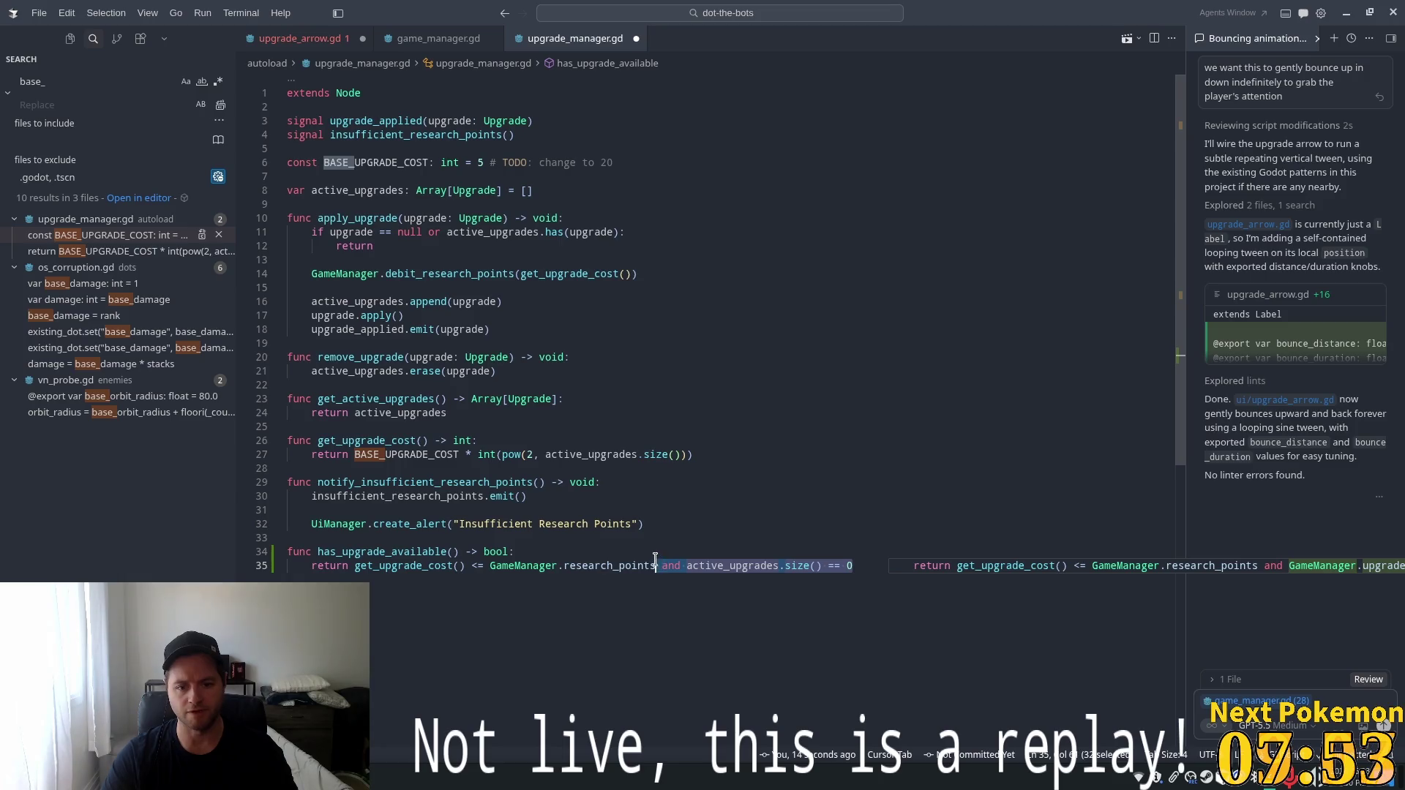
{"action": "key", "text": "BackSpace"}
{"action": "left_click", "coordinate": [706, 483]}
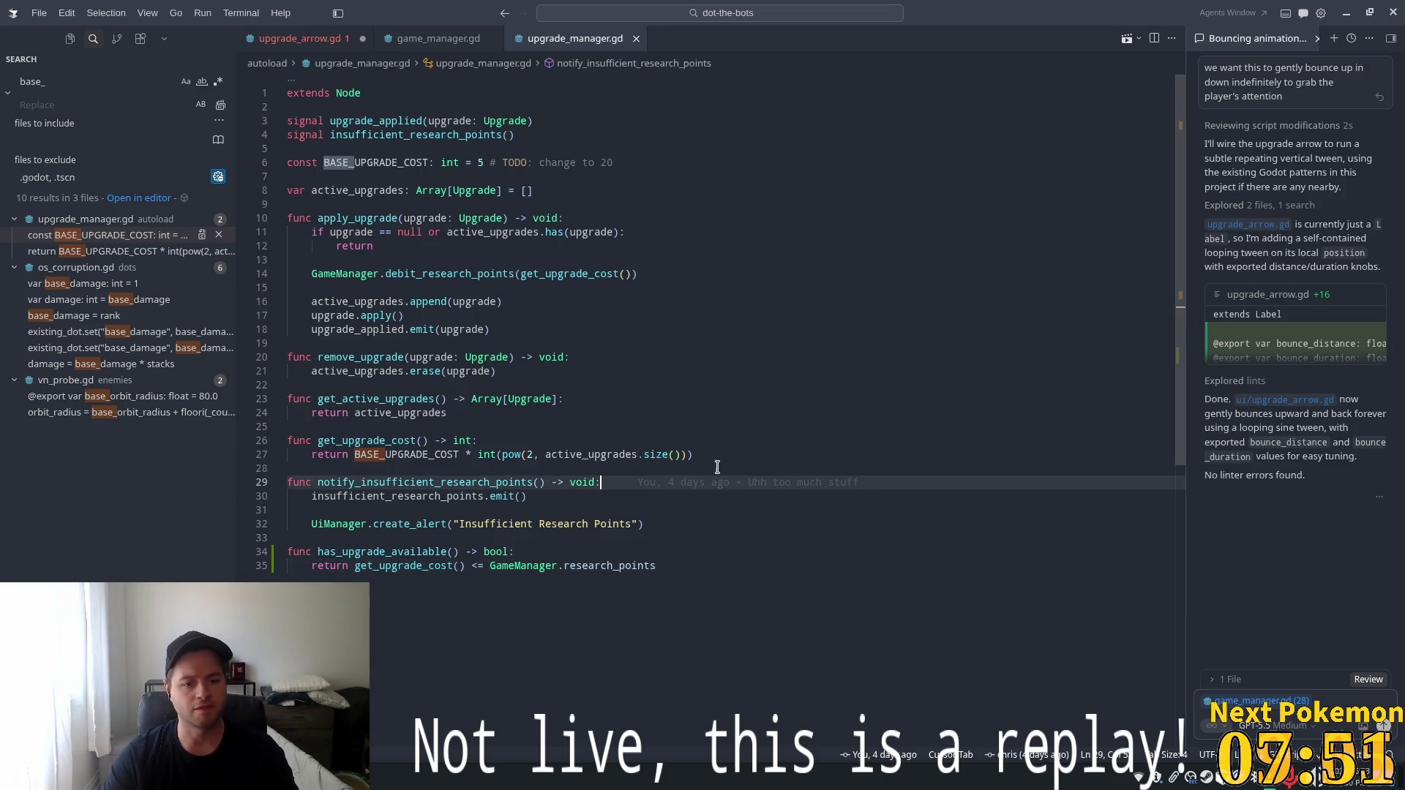
{"action": "double_click", "coordinate": [350, 549]}
{"action": "key", "text": "ctrl+c"}
{"action": "key", "text": "ctrl+Tab"}
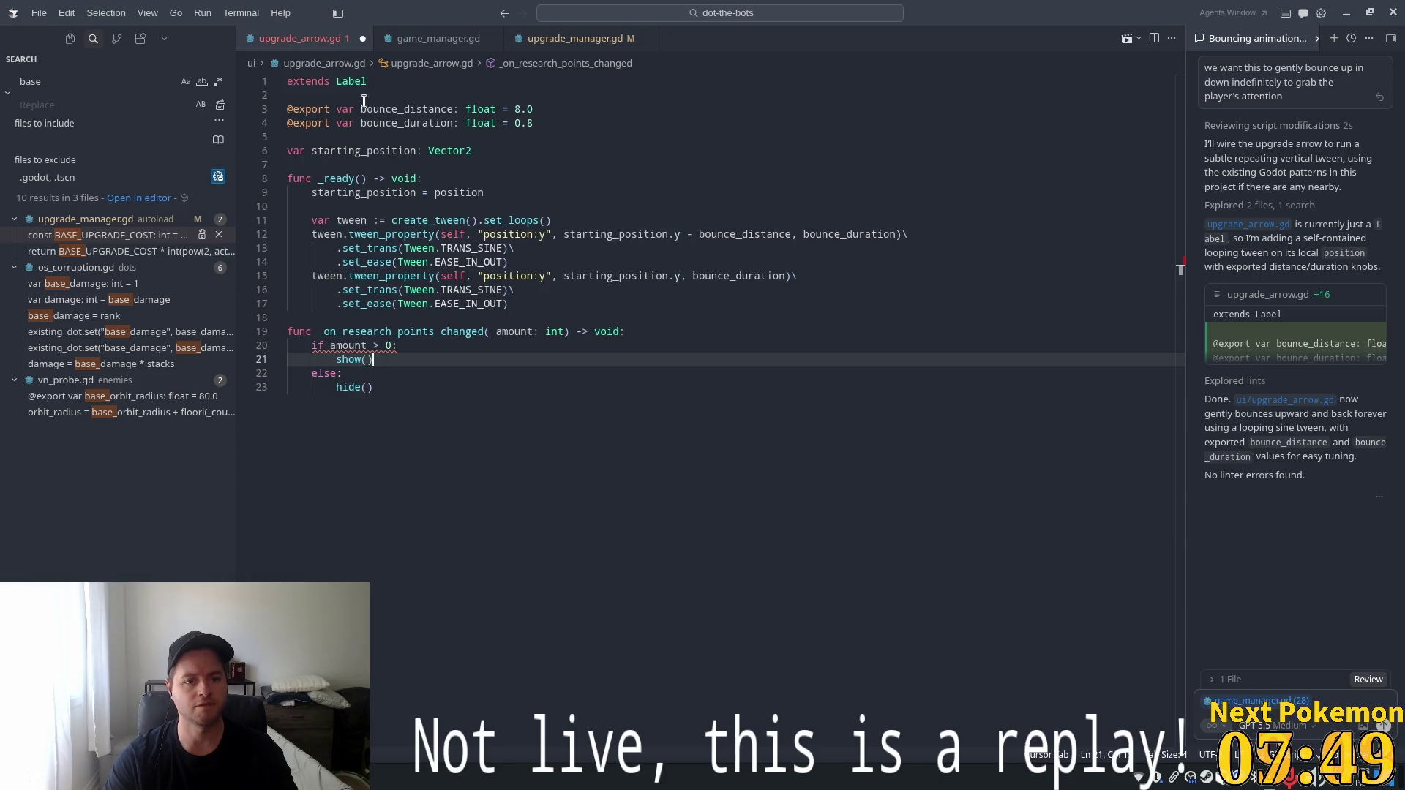
Replace the line 28 cost comparison in game_manager.gd with UpgradeManager.has_upgrade_available and save.
{"action": "left_click", "coordinate": [454, 38]}
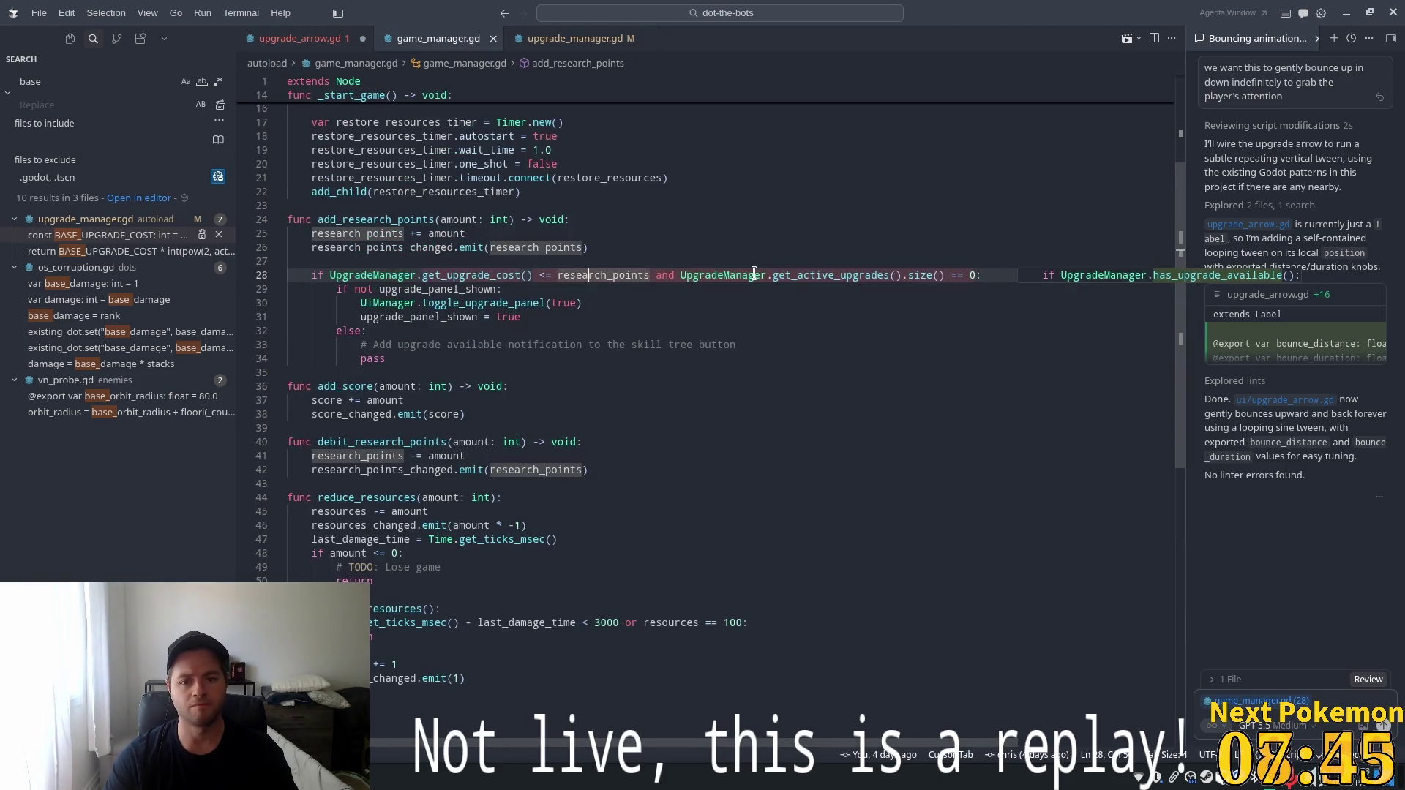
{"action": "key", "text": "Up"}
{"action": "key", "text": "Up"}
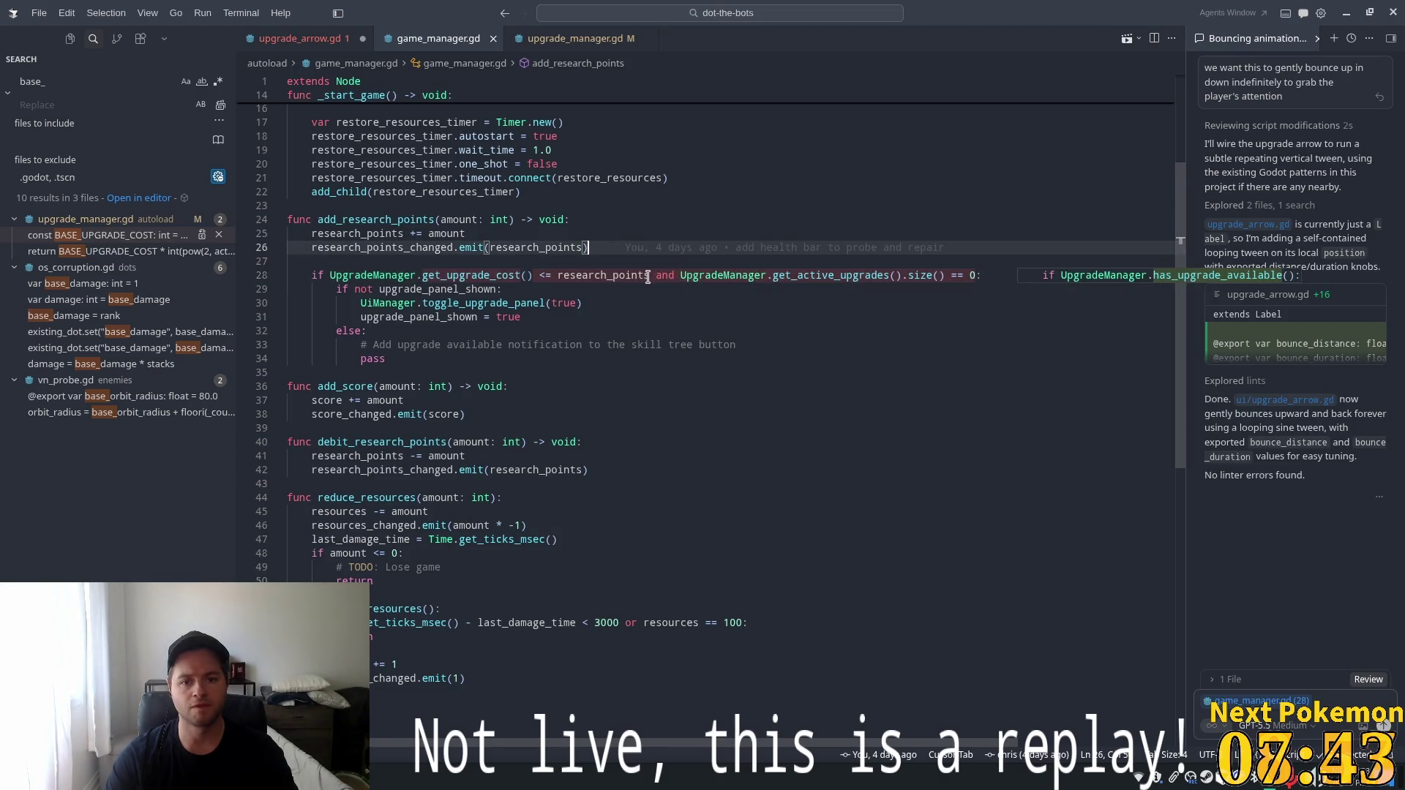
{"action": "left_click_drag", "start_coordinate": [648, 277], "coordinate": [330, 276]}
{"action": "key", "text": "ctrl+v"}
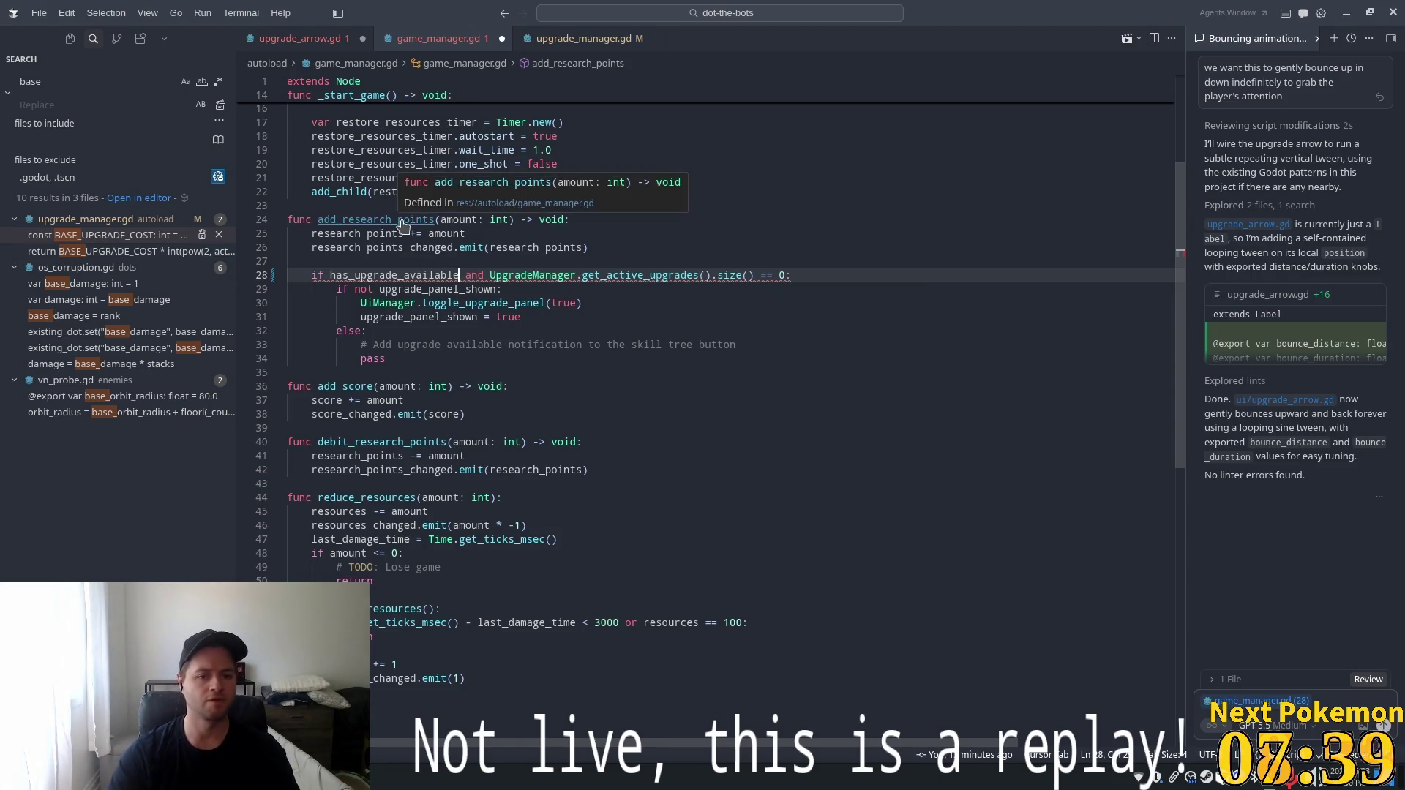
{"action": "double_click", "coordinate": [520, 275]}
{"action": "key", "text": "ctrl+c"}
{"action": "left_click", "coordinate": [330, 275]}
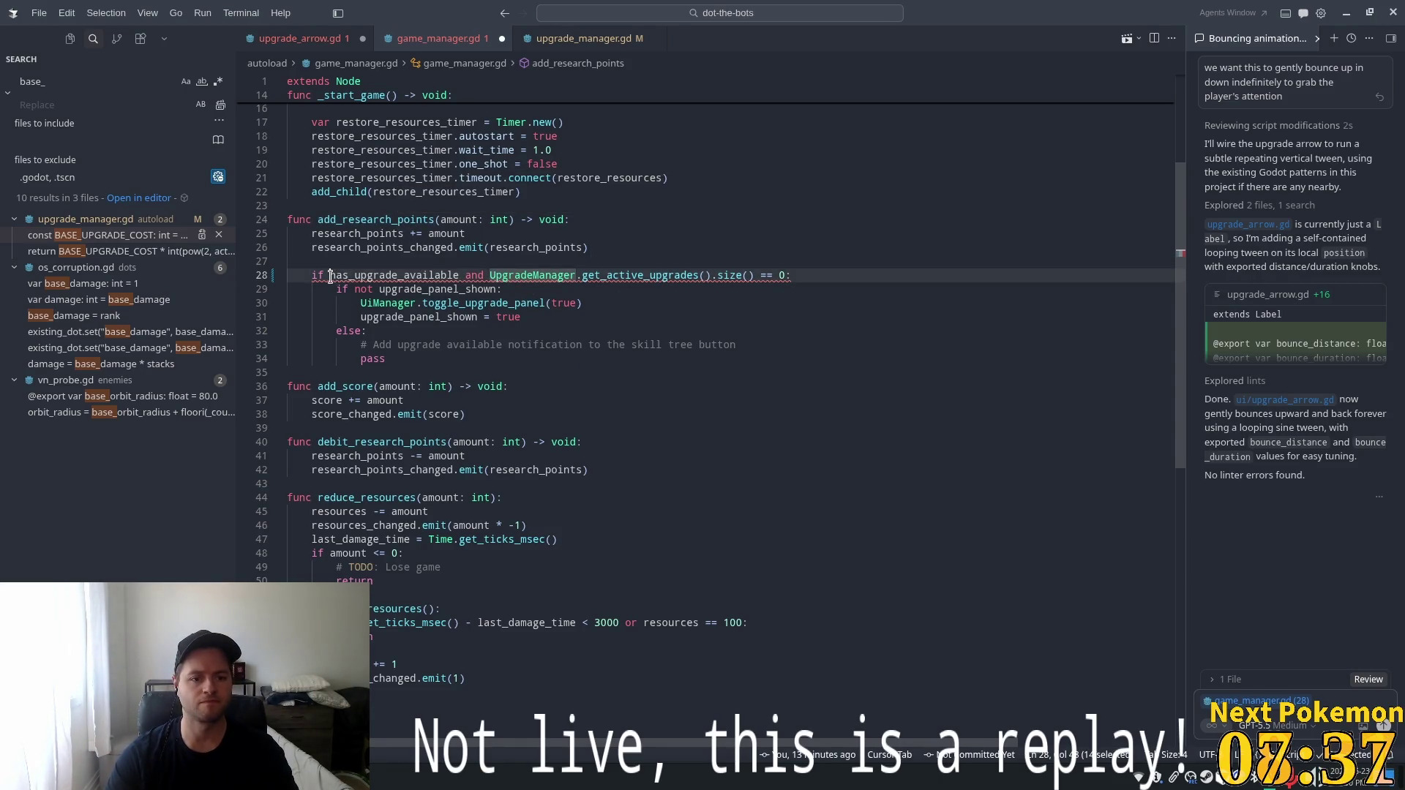
{"action": "key", "text": "ctrl+v"}
{"action": "type", "text": "."}
{"action": "key", "text": "ctrl+s"}
{"action": "left_click", "coordinate": [553, 219]}
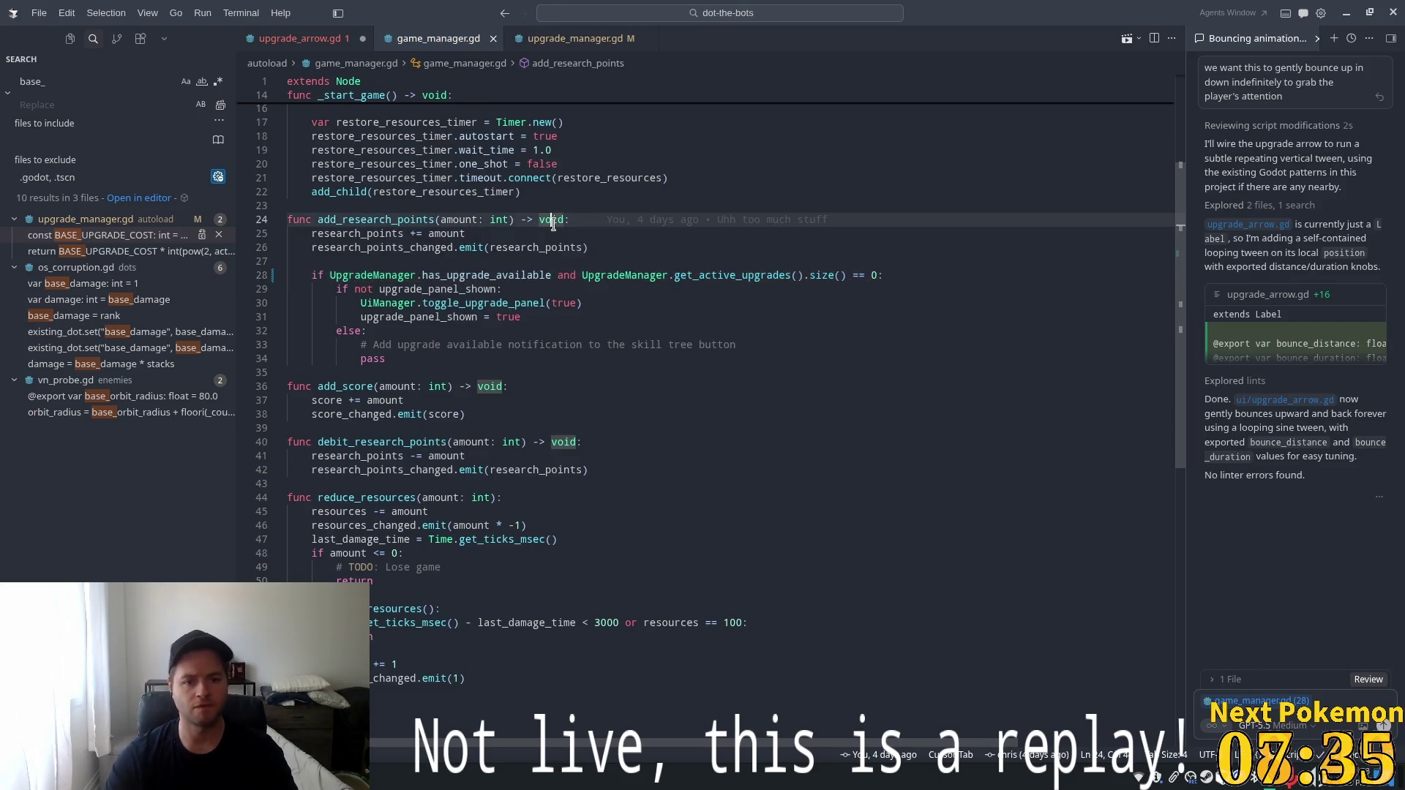
In upgrade_arrow.gd, connect research_points_changed in _ready and gate the arrow on has_upgrade_available.
{"action": "left_click", "coordinate": [322, 39]}
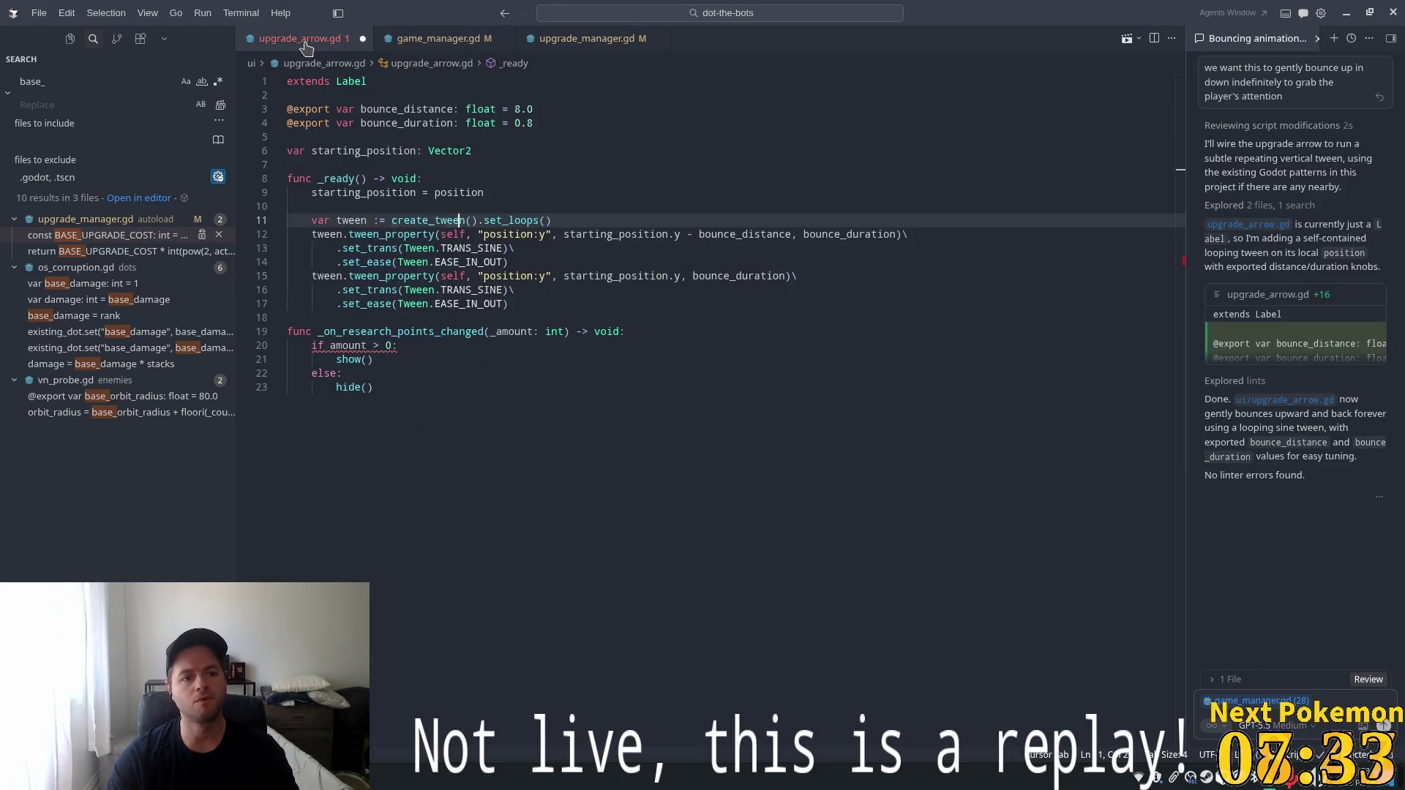
{"action": "left_click", "coordinate": [537, 276]}
{"action": "double_click", "coordinate": [418, 331]}
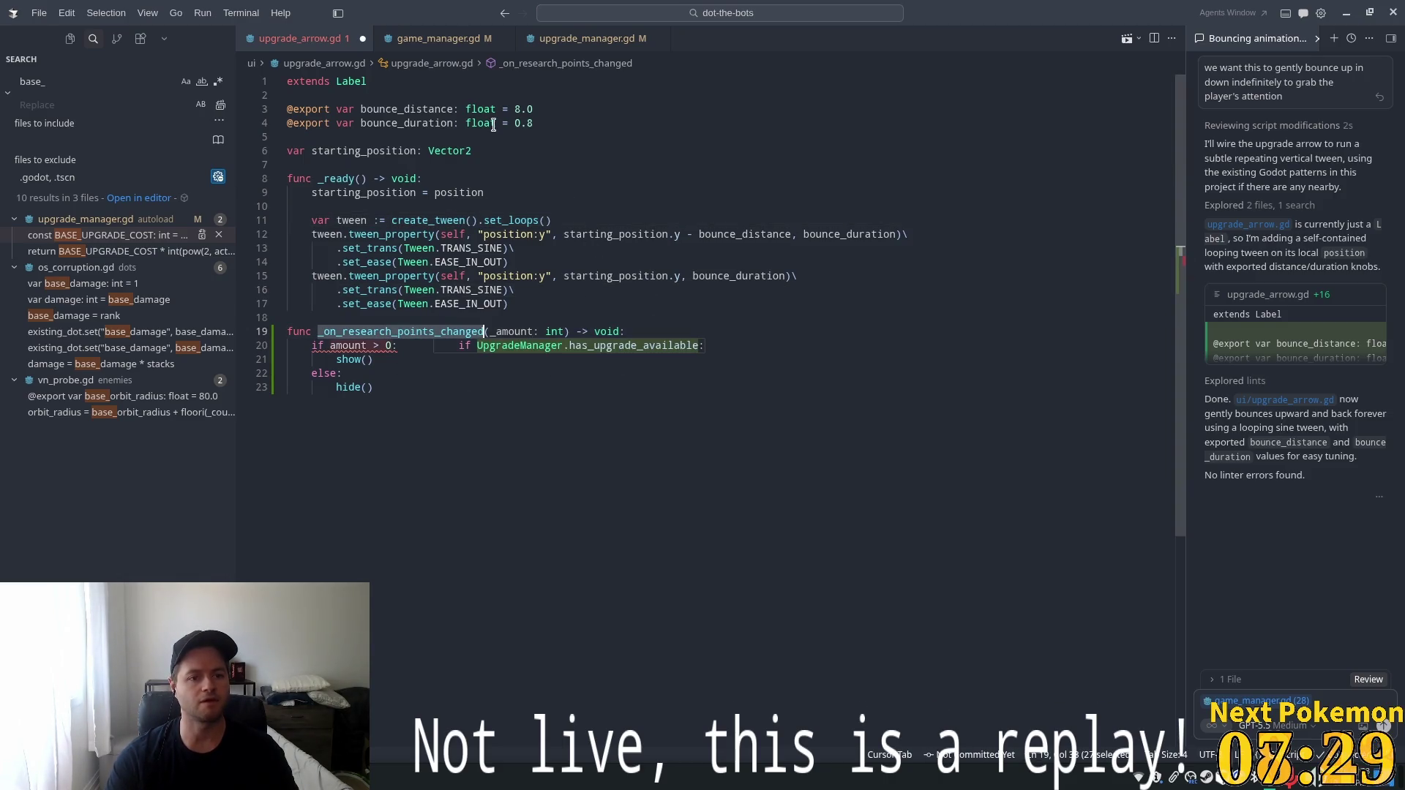
{"action": "key", "text": "Tab"}
{"action": "key", "text": "Tab"}
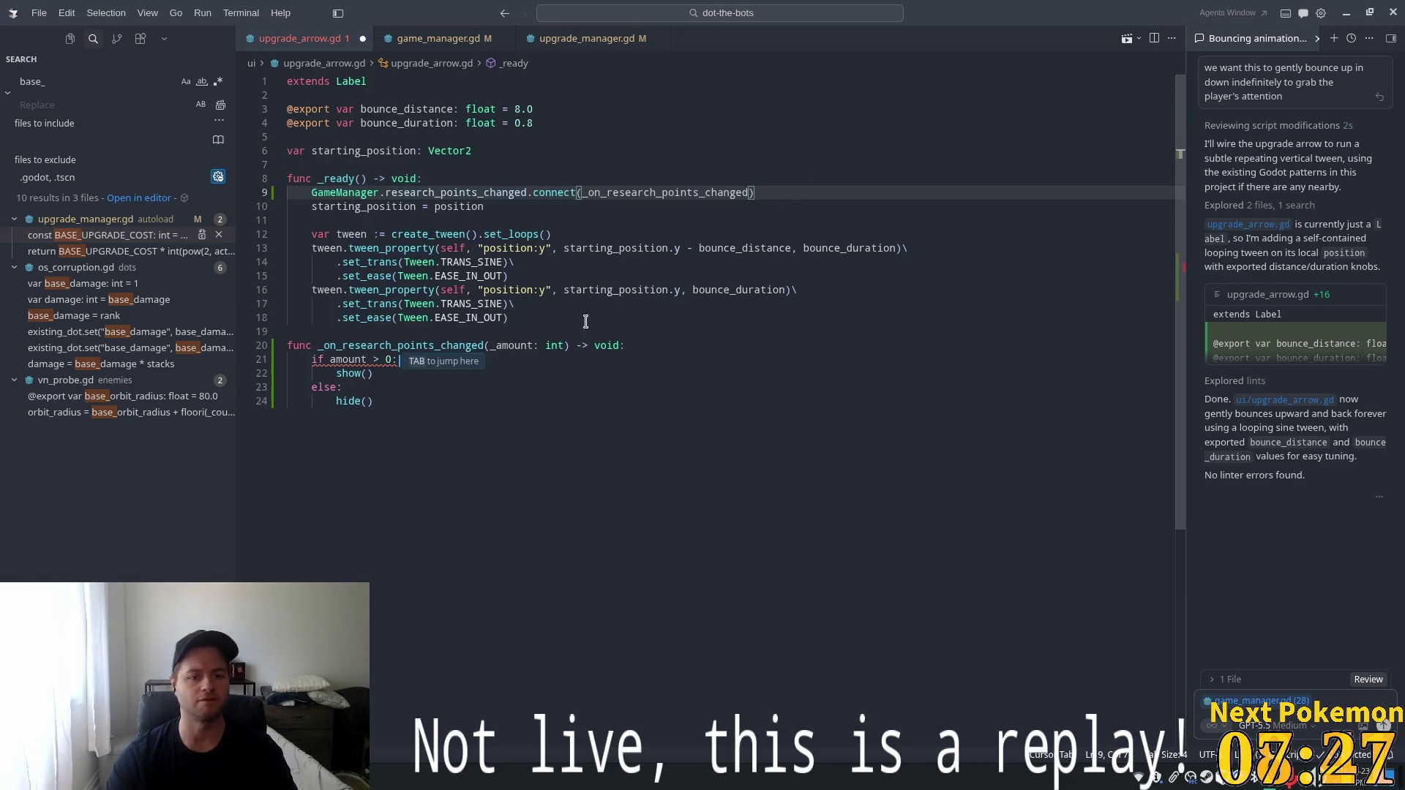
{"action": "left_click", "coordinate": [392, 359]}
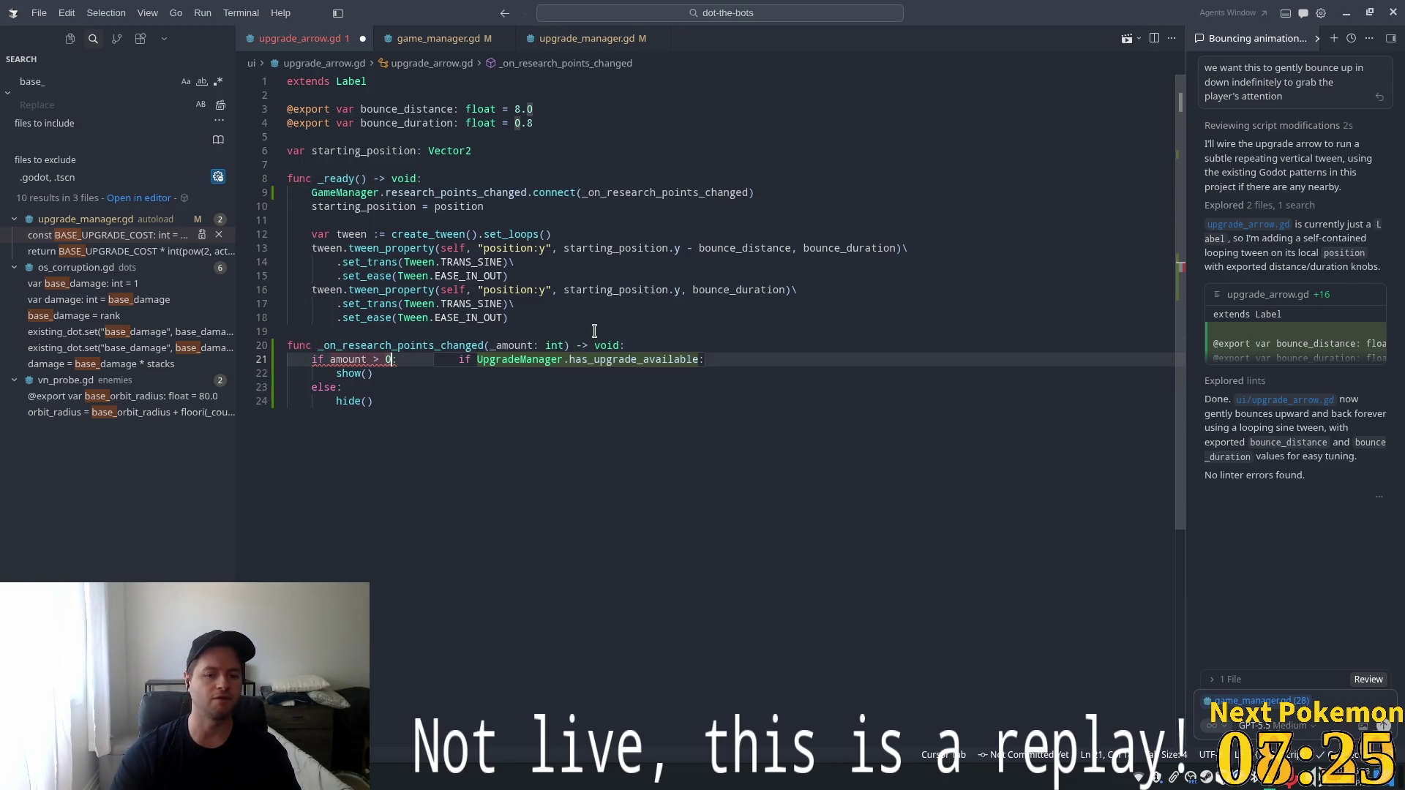
{"action": "key", "text": "Tab"}
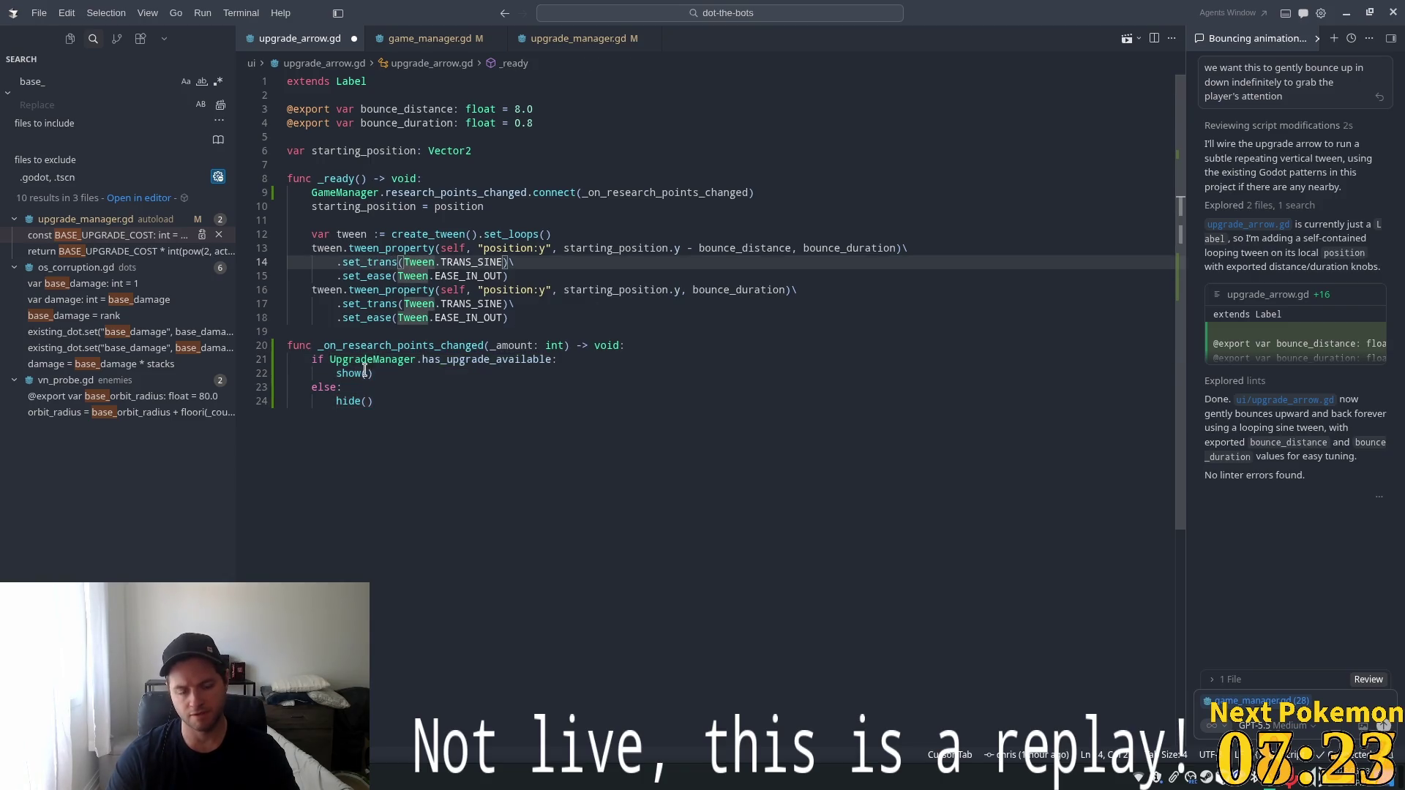
{"action": "left_click", "coordinate": [481, 403]}
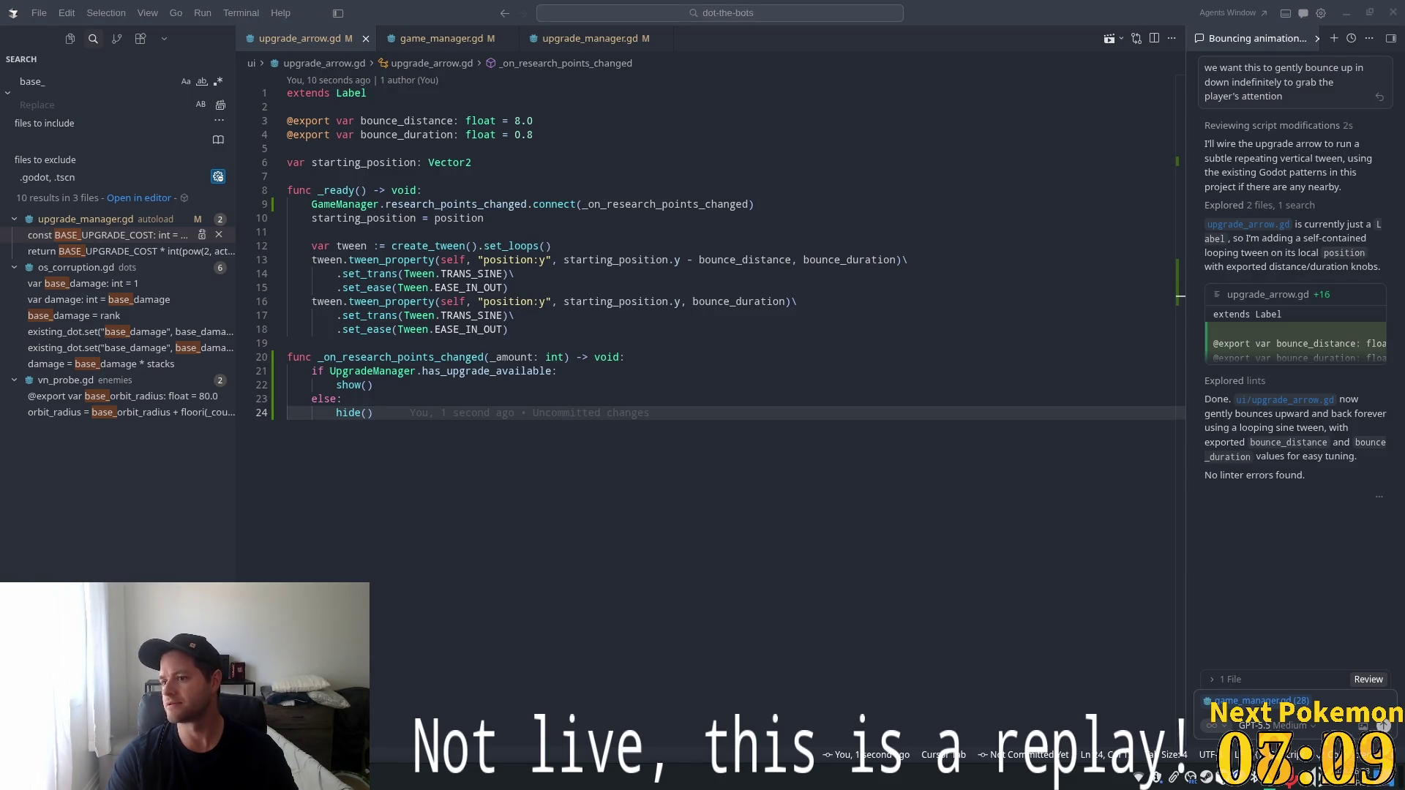
{"action": "key", "text": "alt+Tab"}
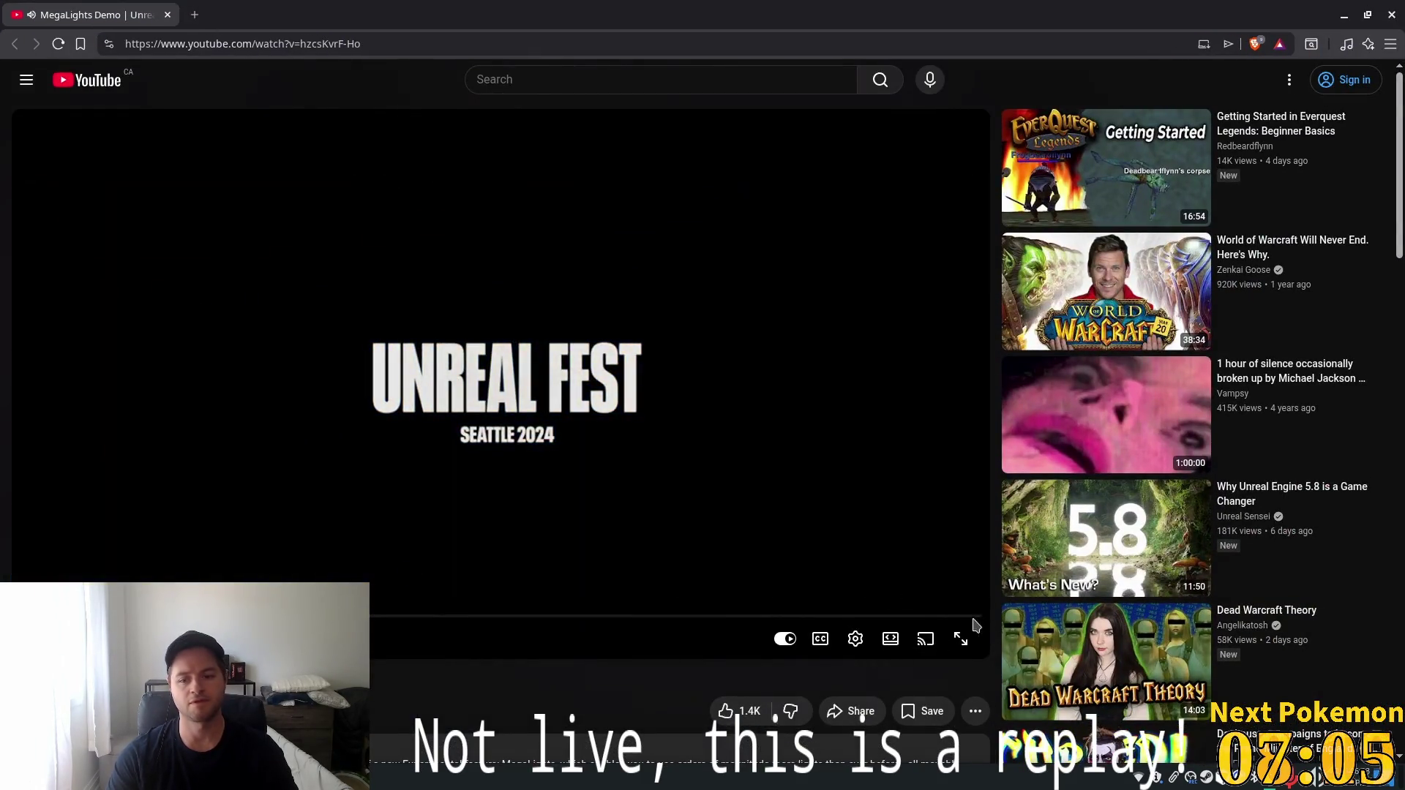
Play the MegaLights Demo fullscreen with quality set to 1080p60.
{"action": "left_click", "coordinate": [978, 641]}
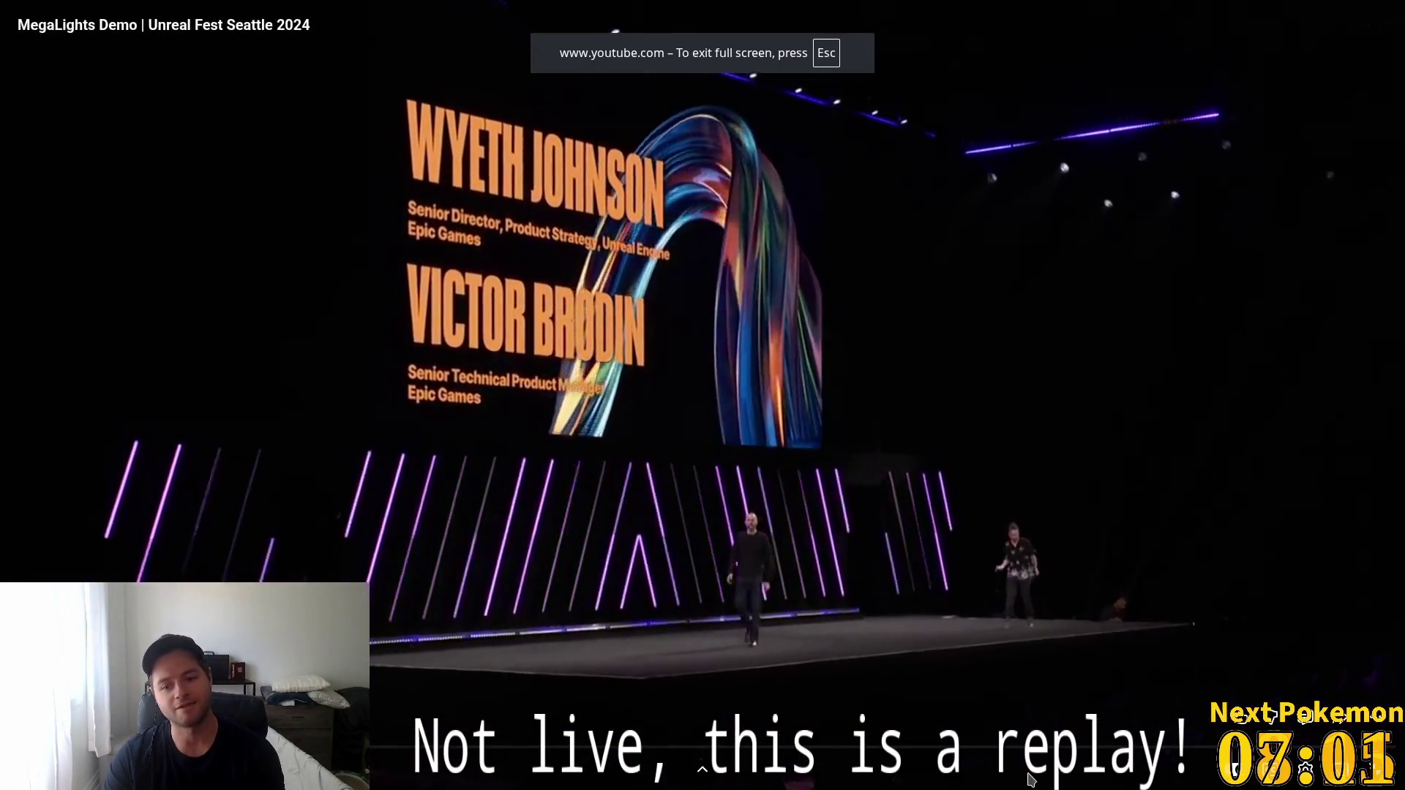
{"action": "left_click", "coordinate": [1305, 766]}
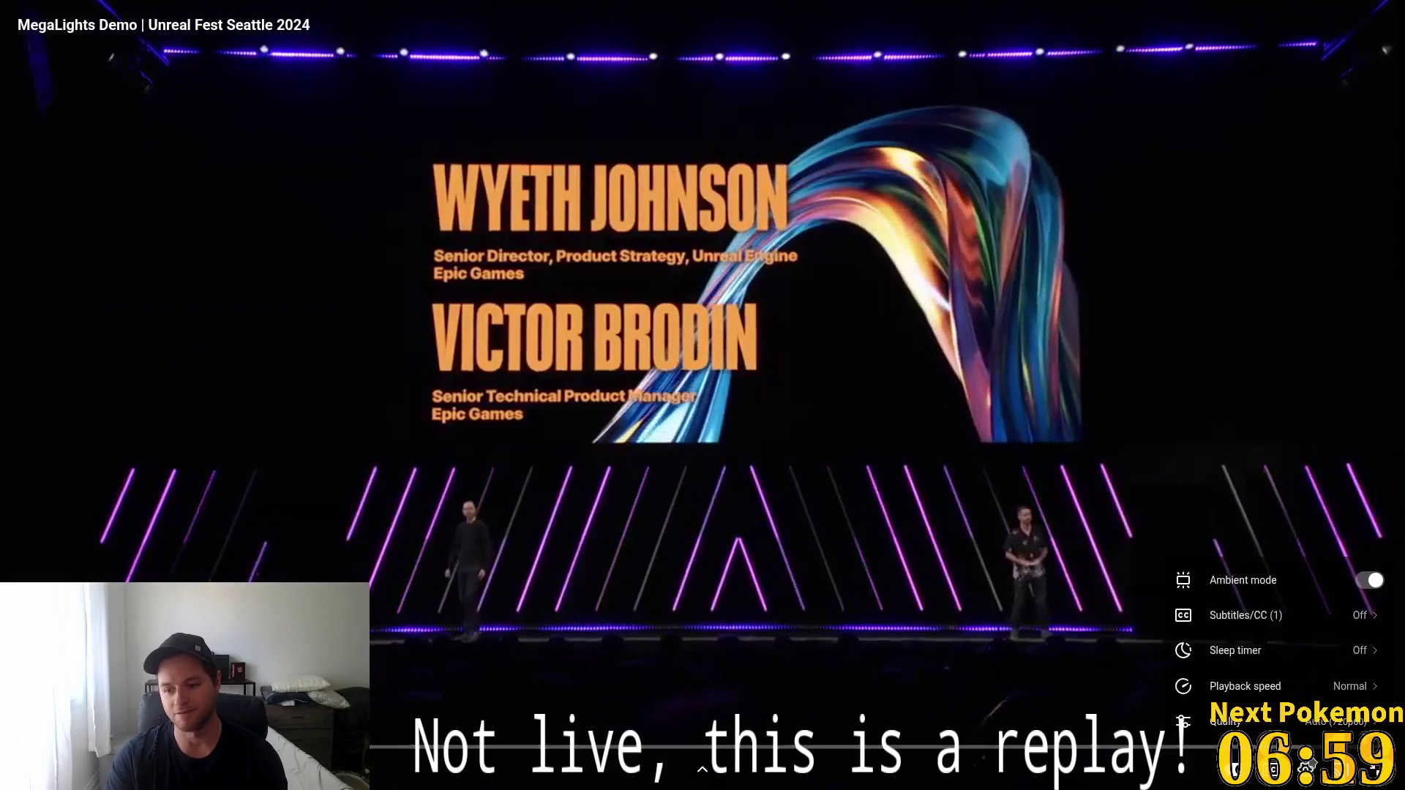
{"action": "left_click", "coordinate": [1244, 722]}
{"action": "left_click", "coordinate": [1248, 582]}
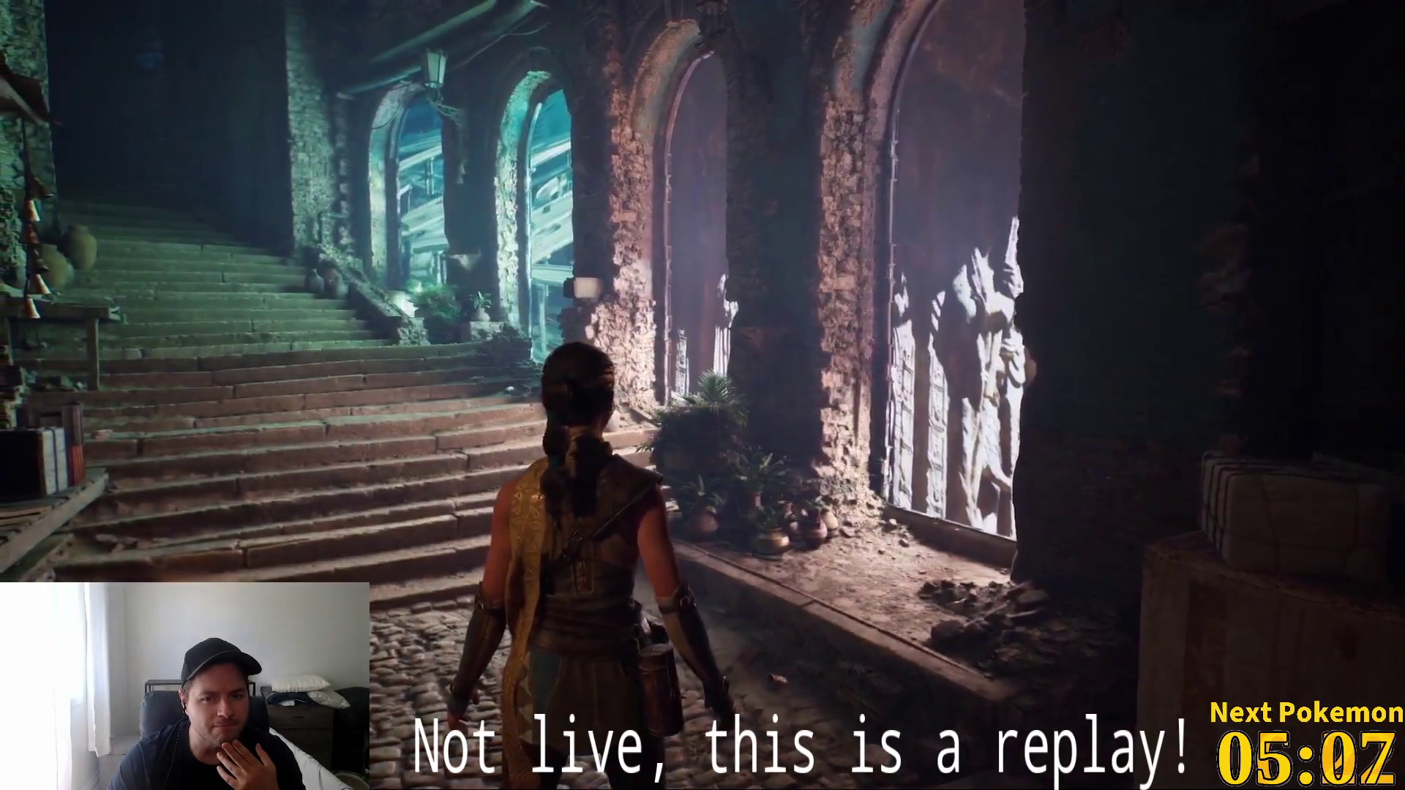
{"action": "mouse_move", "coordinate": [634, 410]}
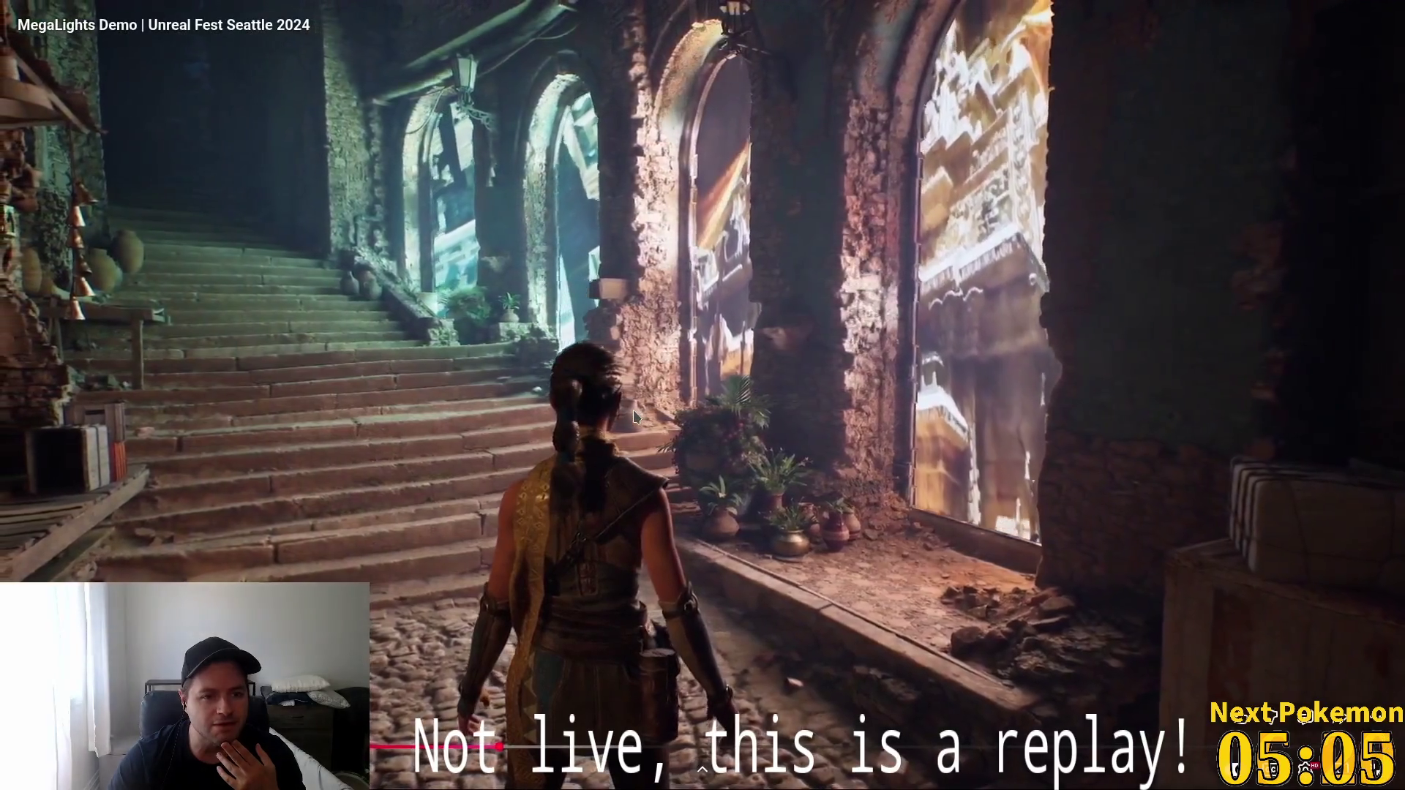
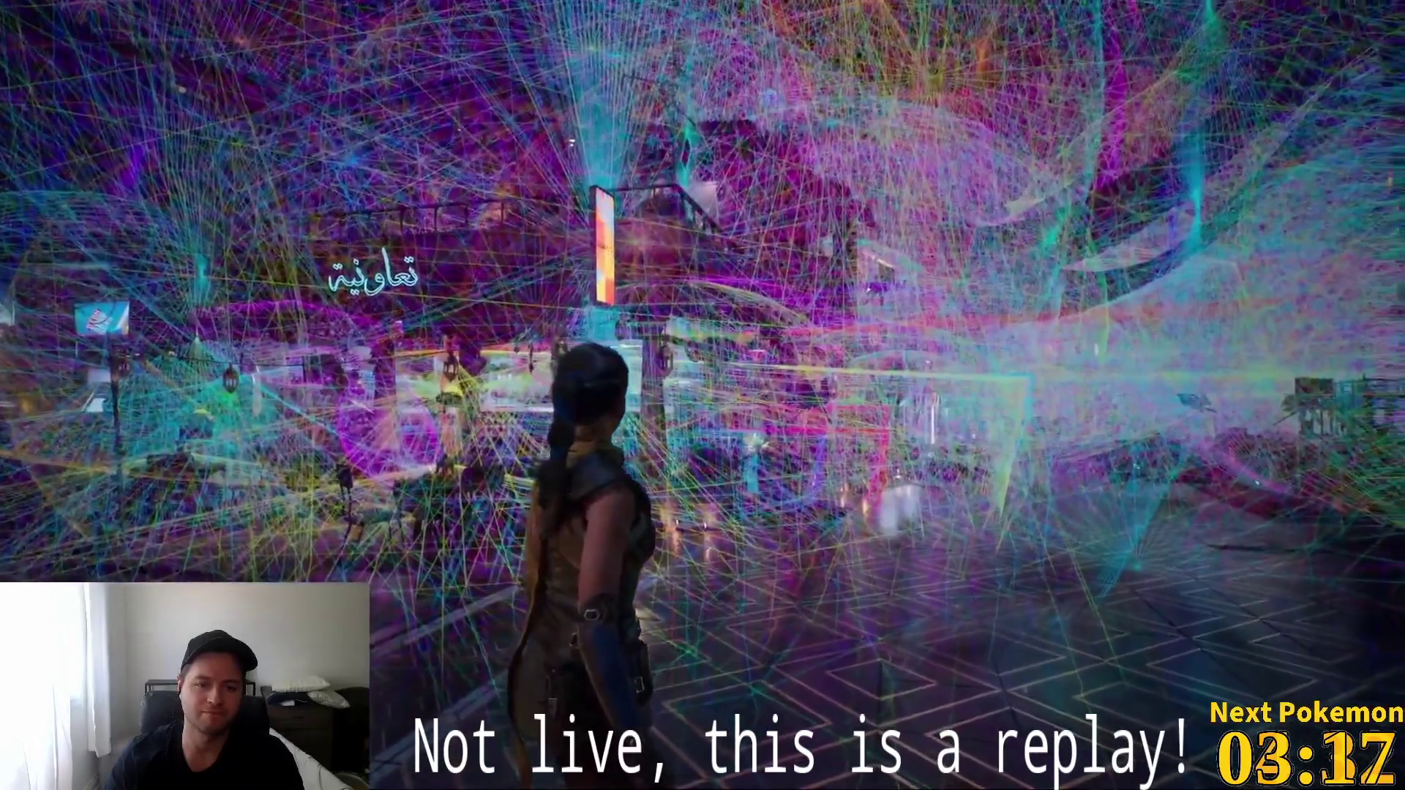
Skip the MegaLights demo forward to about 3:50 and keep it playing on the glowing lattice chamber.
{"action": "mouse_move", "coordinate": [1087, 435]}
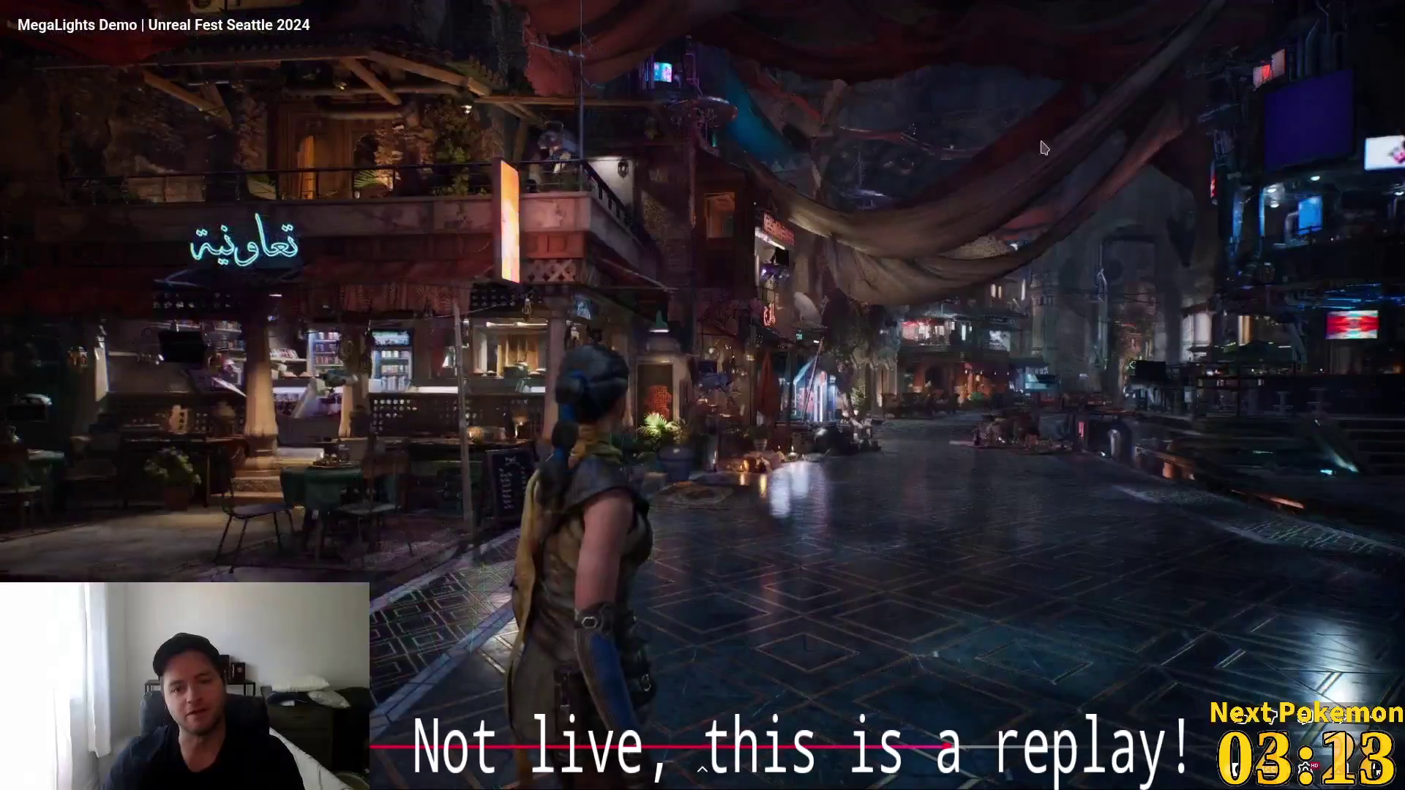
{"action": "left_click_drag", "start_coordinate": [932, 748], "coordinate": [933, 747]}
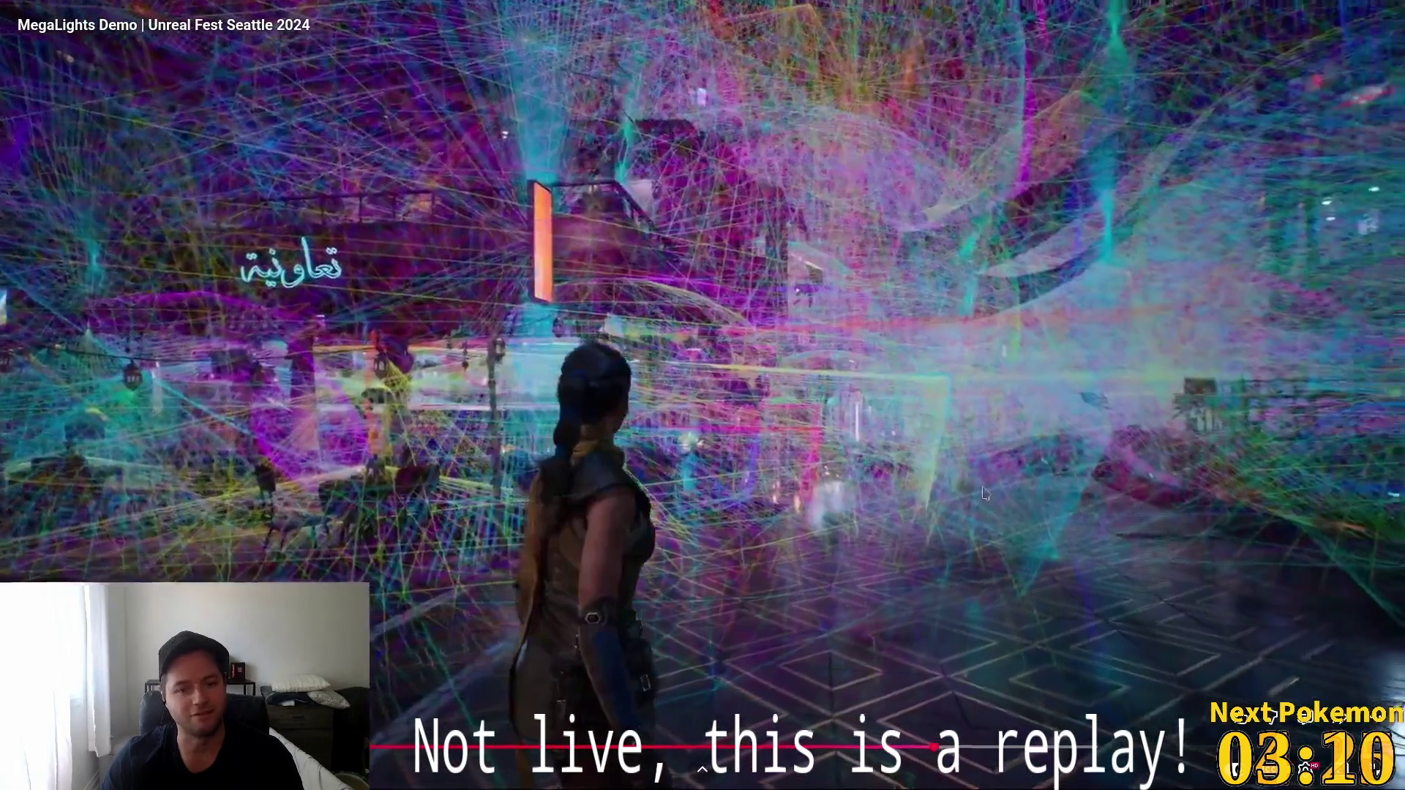
{"action": "left_click", "coordinate": [1054, 650]}
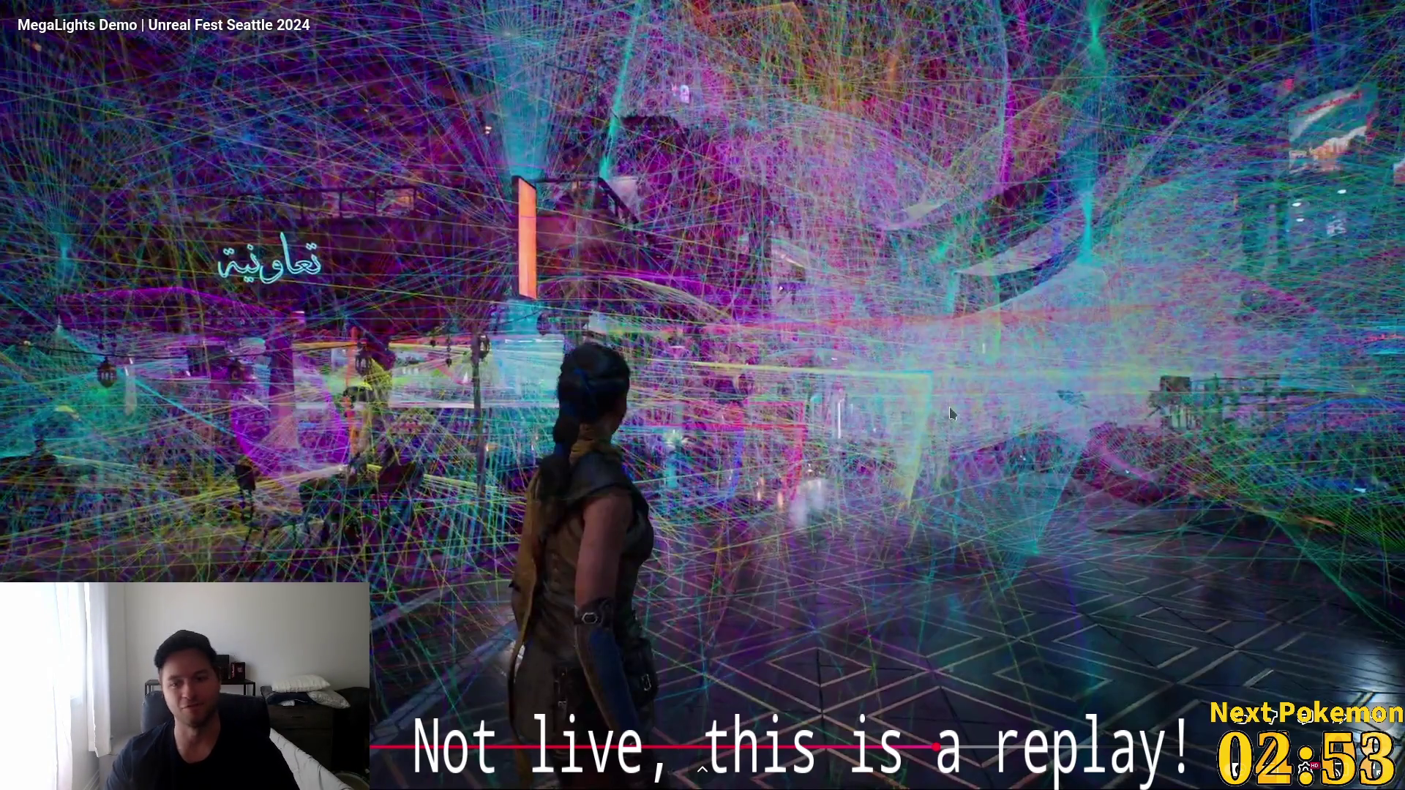
{"action": "left_click", "coordinate": [920, 399]}
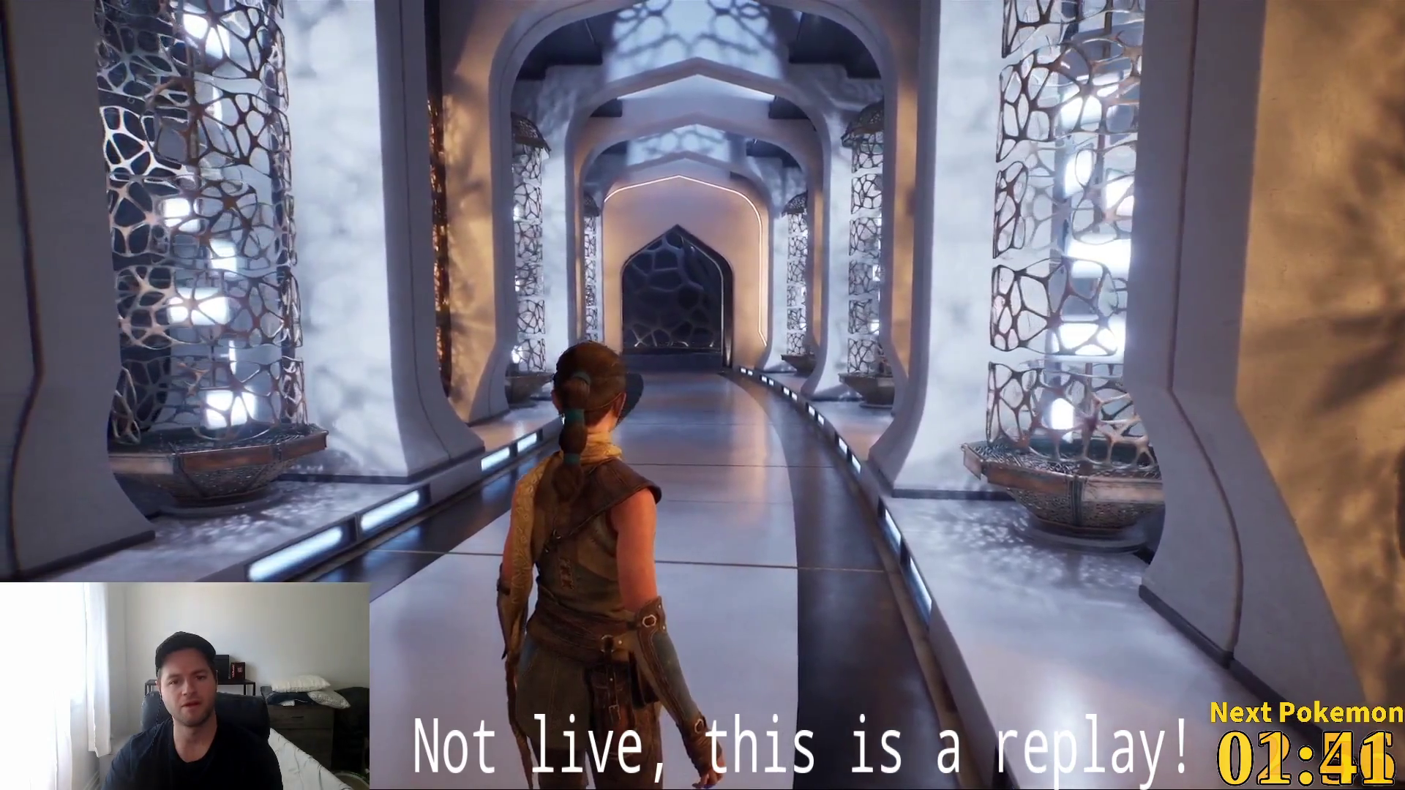
{"action": "mouse_move", "coordinate": [1261, 528]}
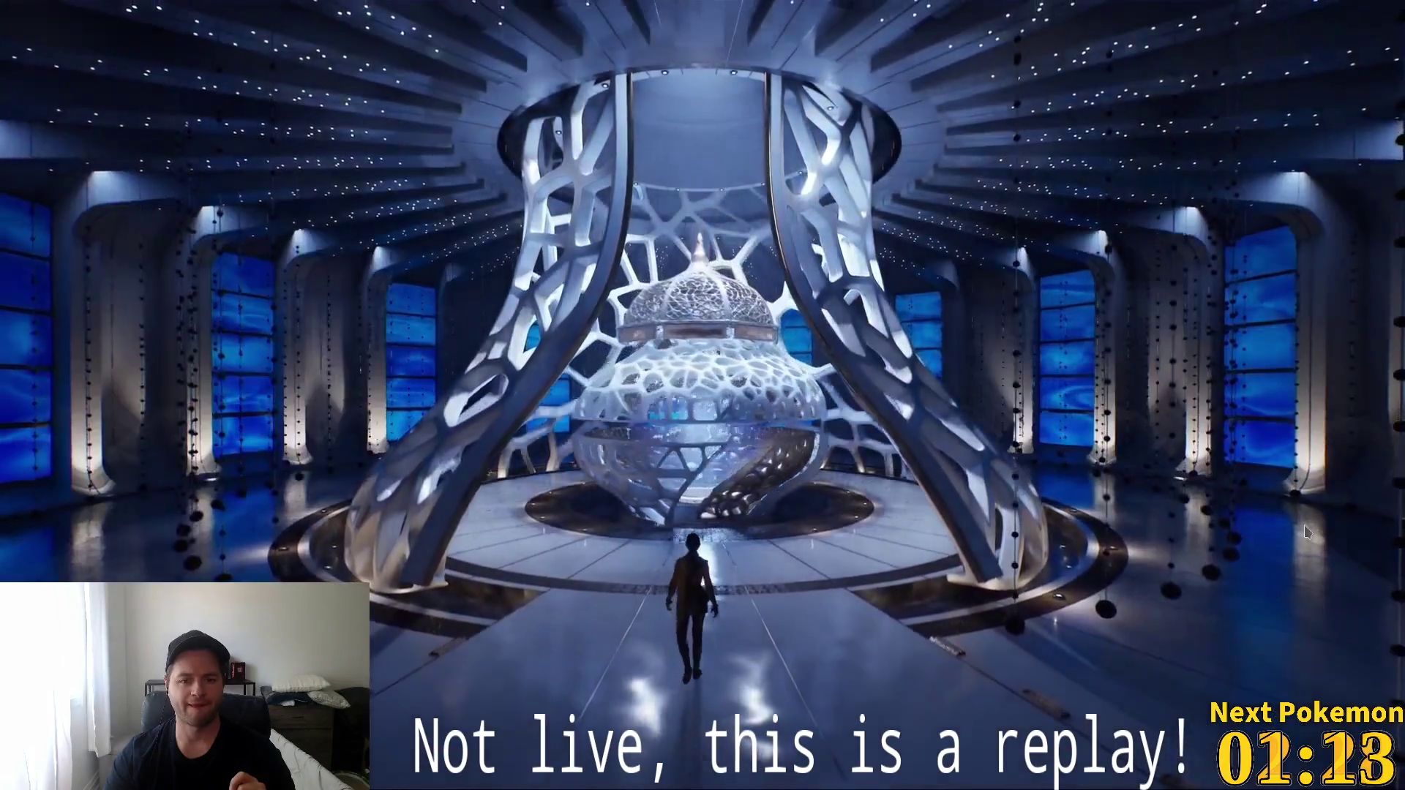
{"action": "mouse_move", "coordinate": [821, 411]}
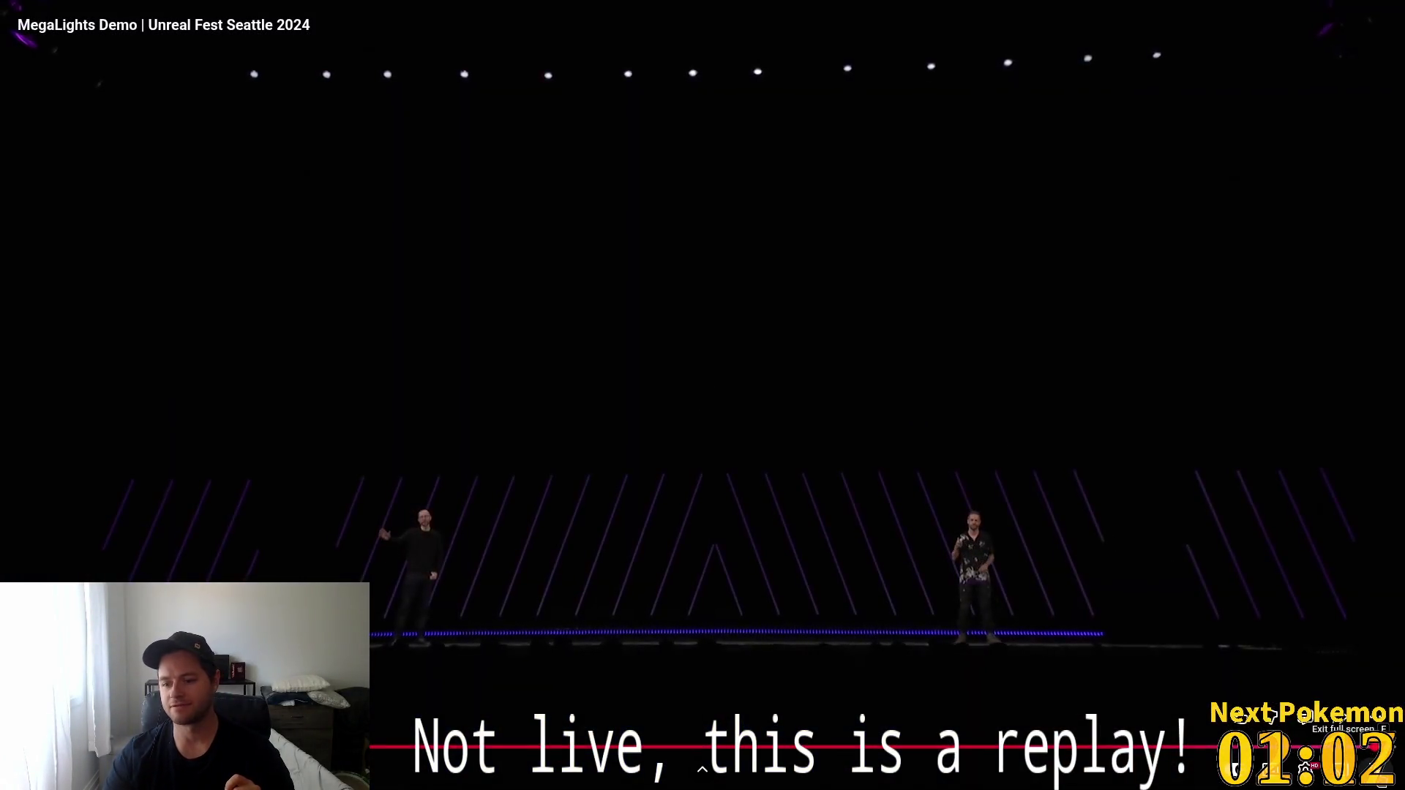
Seek back to the rendered scene, pause, exit fullscreen and close the YouTube tab.
{"action": "mouse_move", "coordinate": [1310, 765]}
{"action": "left_mouse_down"}
{"action": "mouse_move", "coordinate": [384, 754]}
{"action": "mouse_move", "coordinate": [458, 754]}
{"action": "left_mouse_up"}
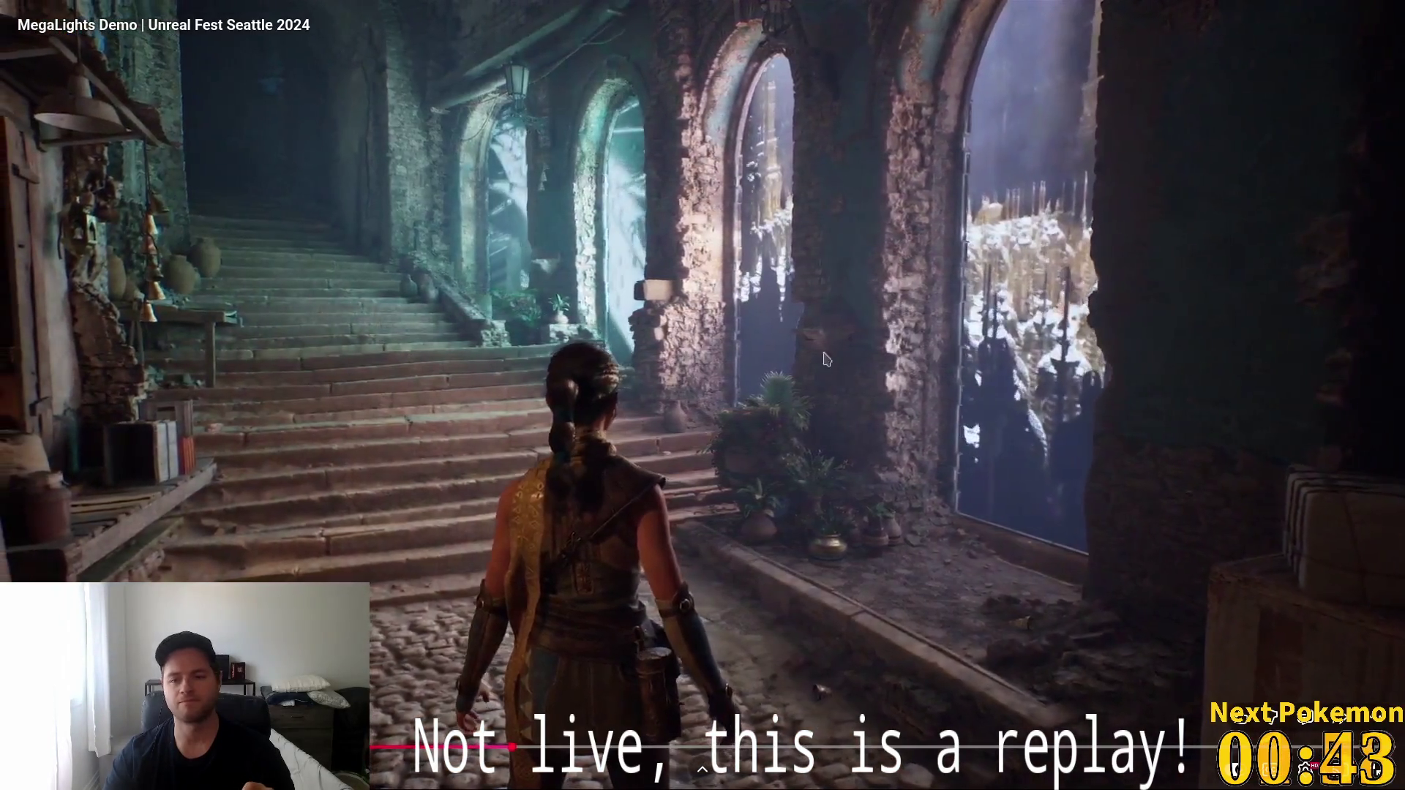
{"action": "key", "text": "space"}
{"action": "key", "text": "Escape"}
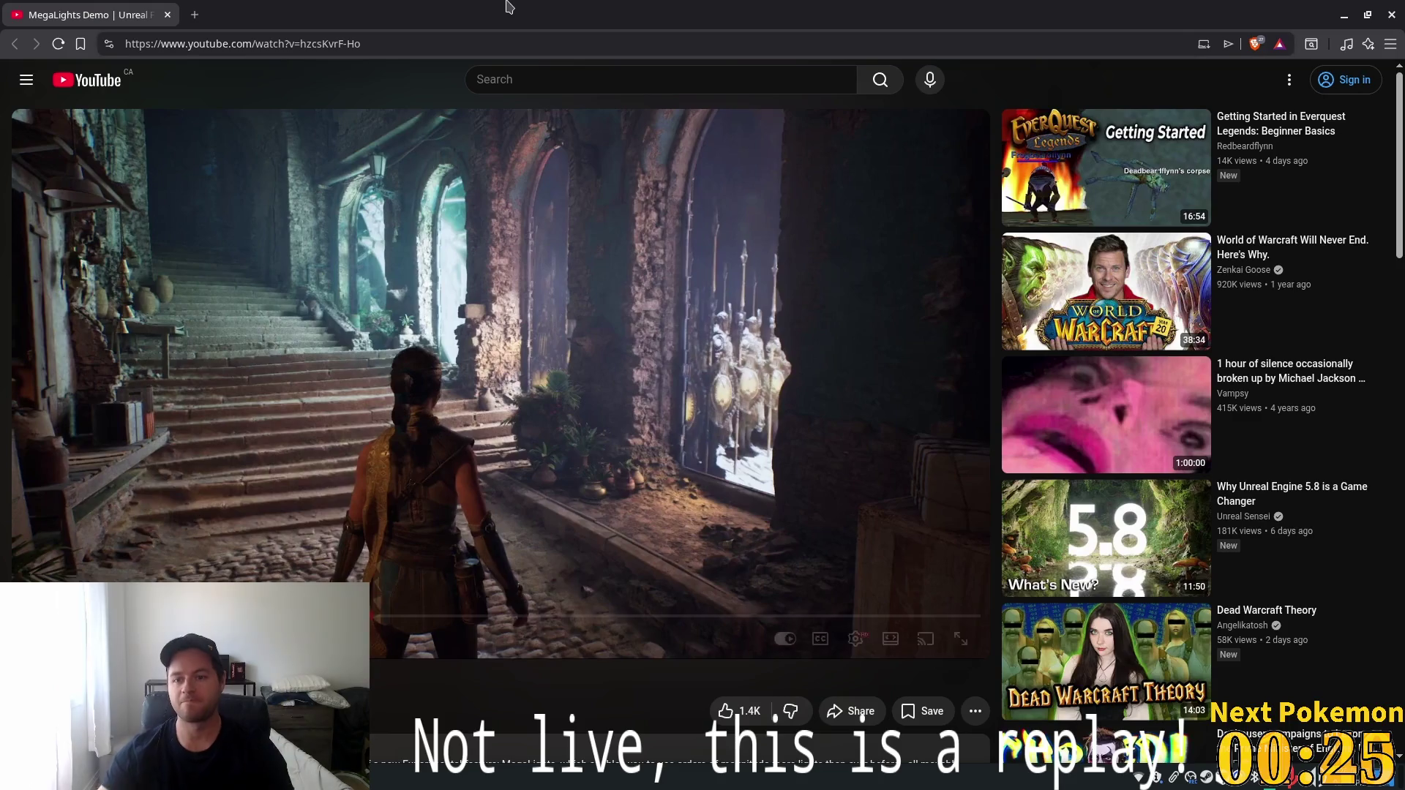
{"action": "mouse_move", "coordinate": [1322, 254]}
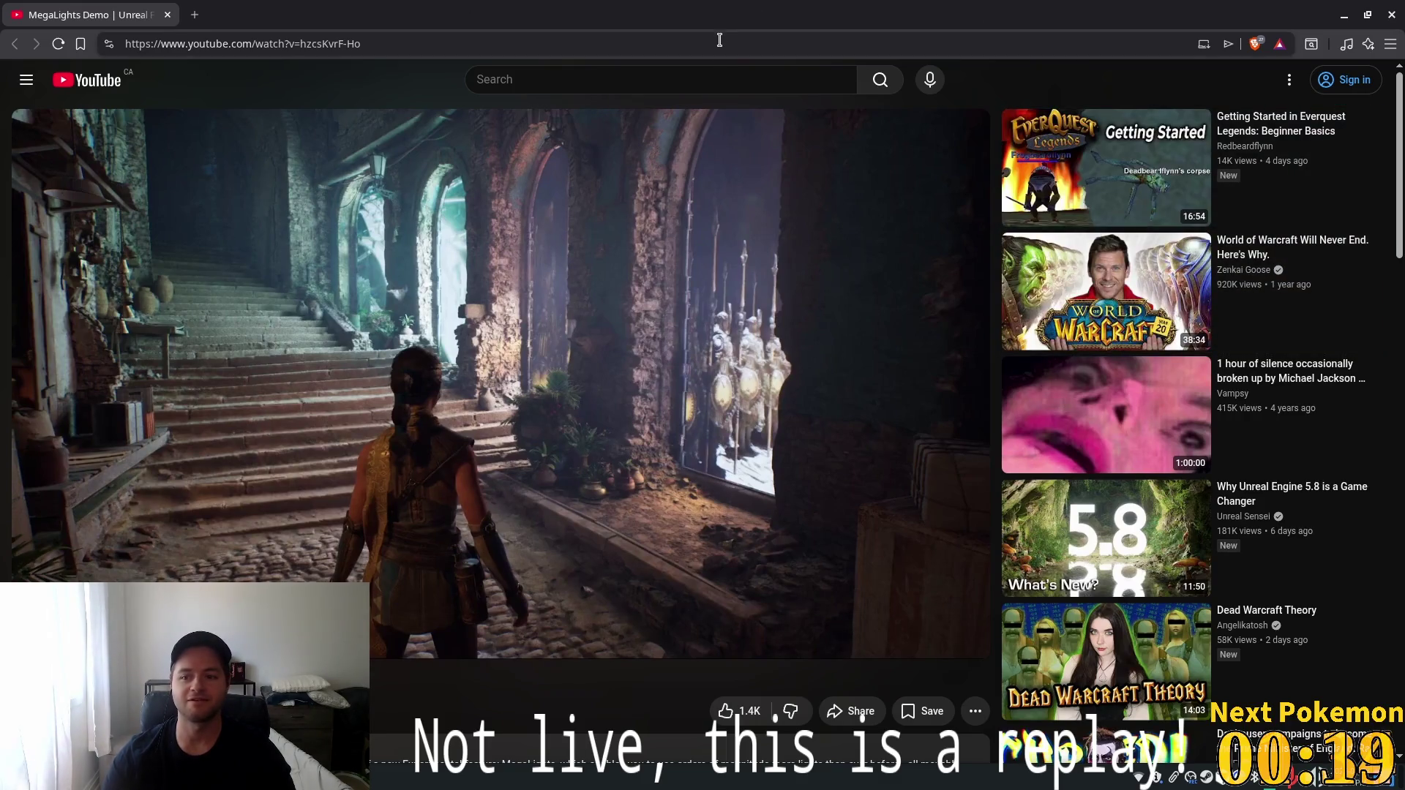
{"action": "left_click", "coordinate": [168, 15]}
{"action": "left_click", "coordinate": [639, 348]}
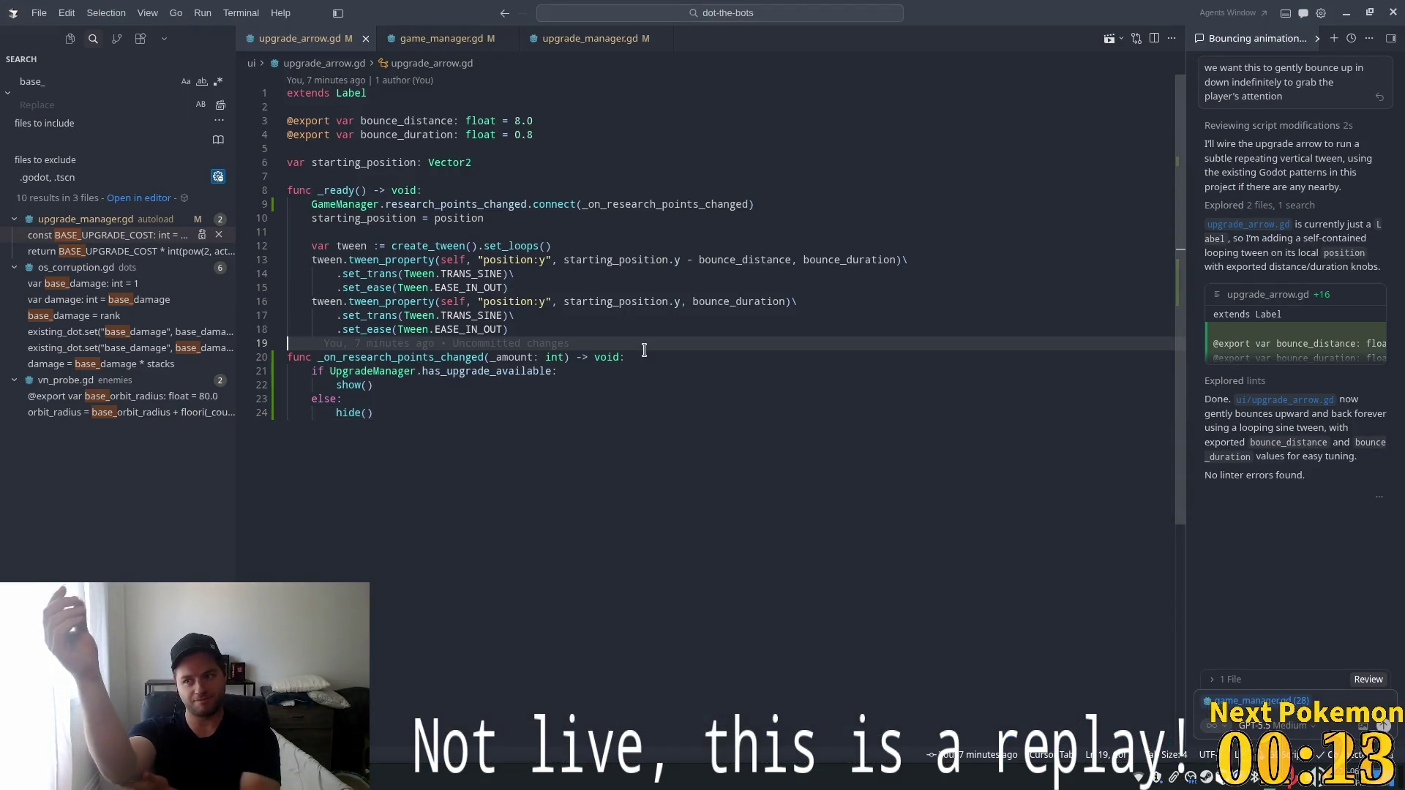
Look over the bounce tween and show() lines in upgrade_arrow.gd, then run DoT The Bots with F5.
{"action": "left_click", "coordinate": [557, 260]}
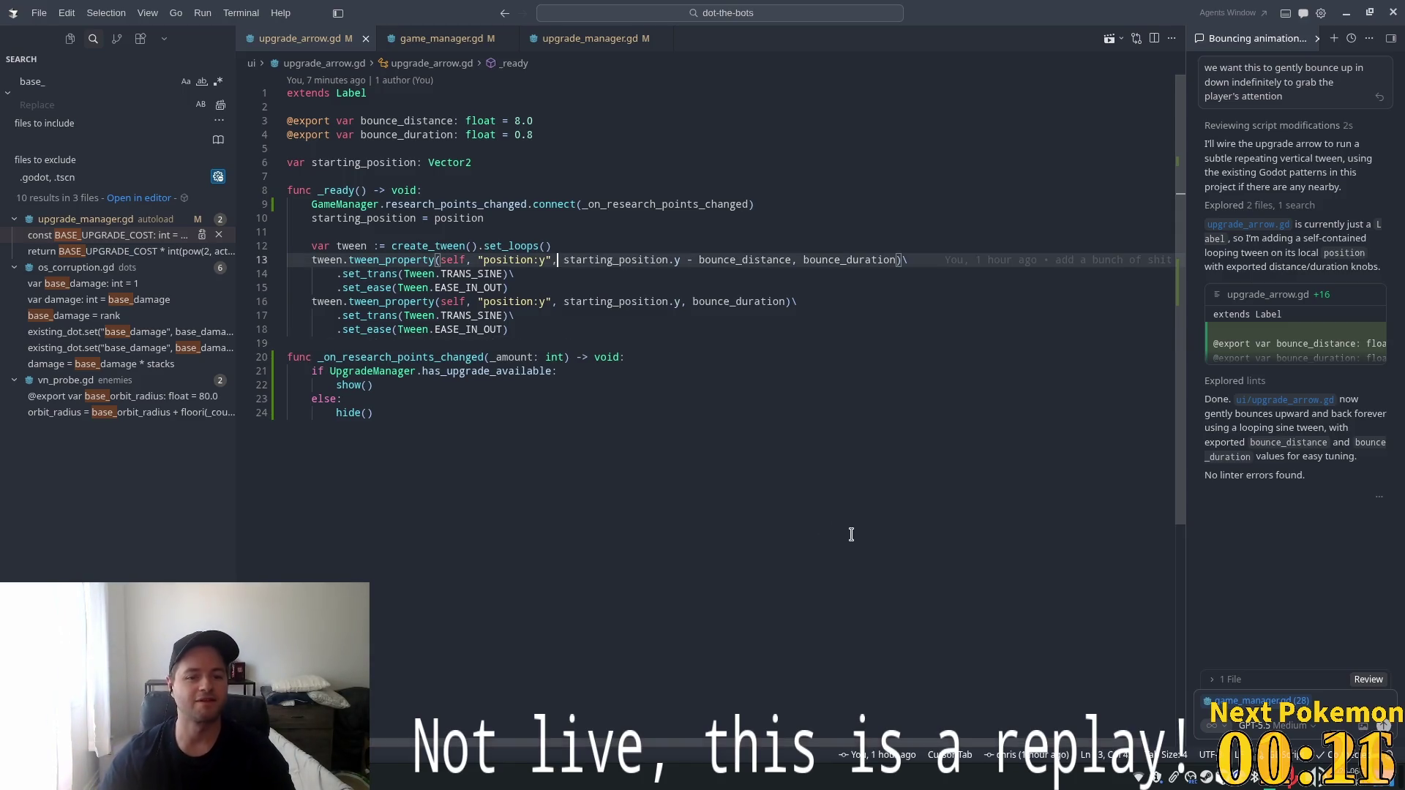
{"action": "left_click", "coordinate": [404, 384]}
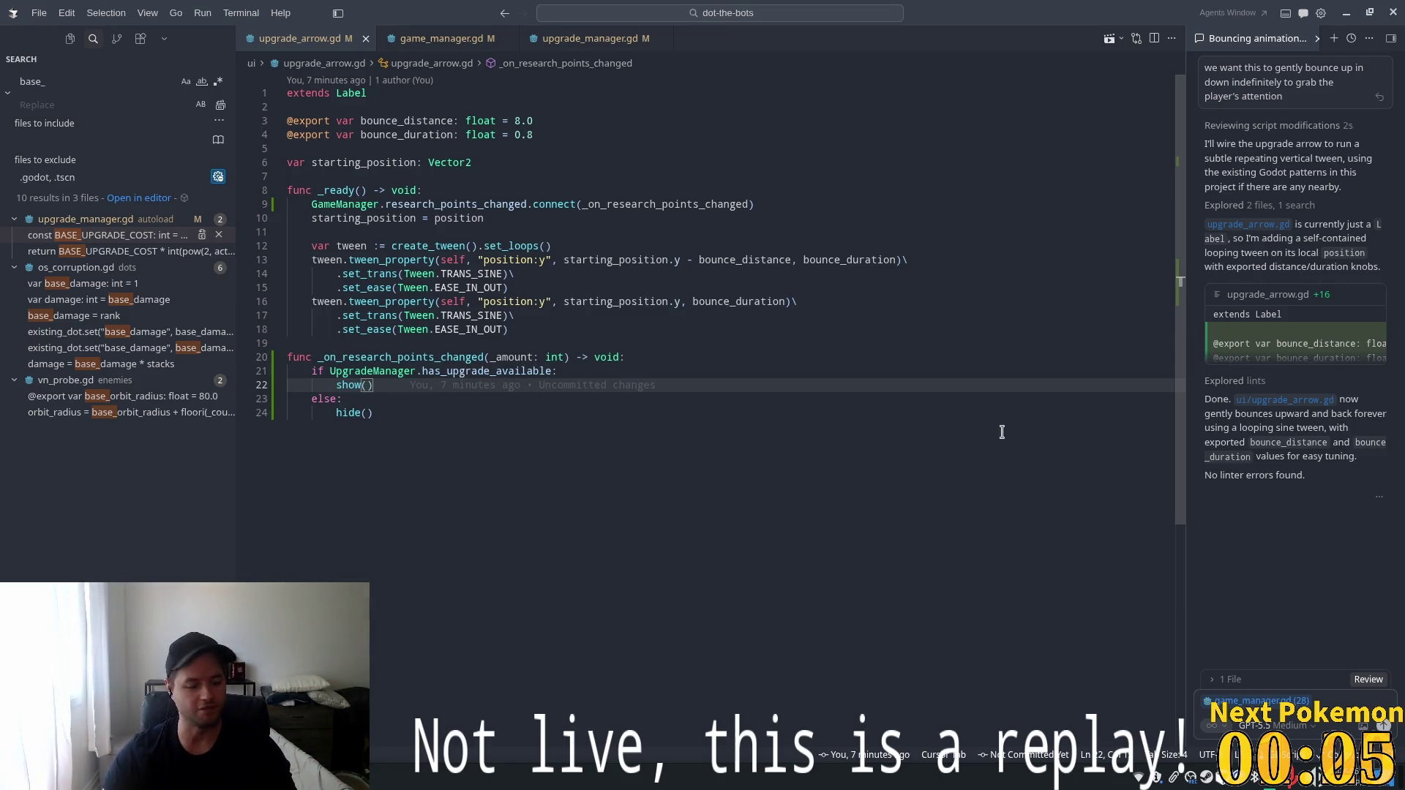
{"action": "key", "text": "alt+Tab"}
{"action": "key", "text": "F5"}
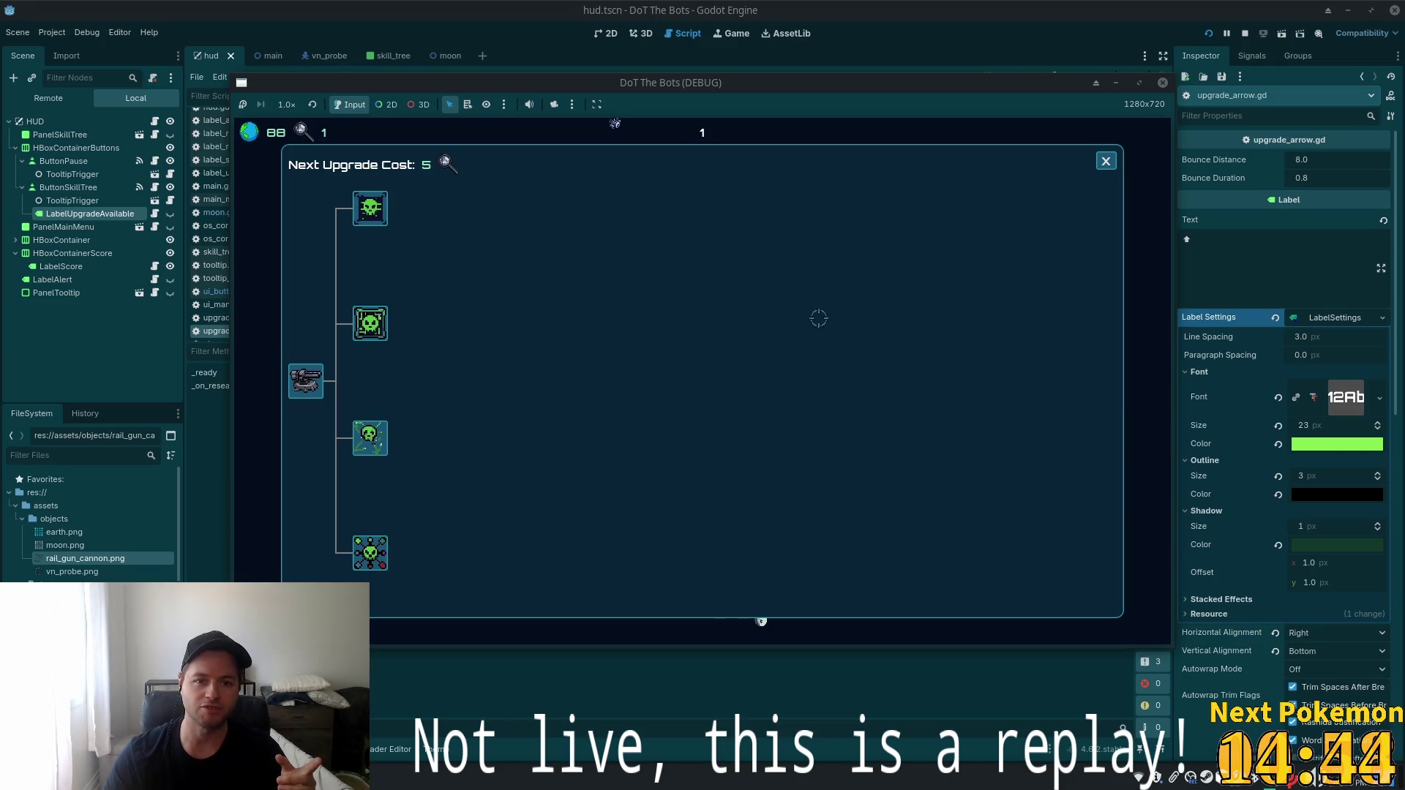
Close the skill tree, quit the DoT The Bots test run from the pause menu, and return to Cursor.
{"action": "left_click", "coordinate": [1106, 161]}
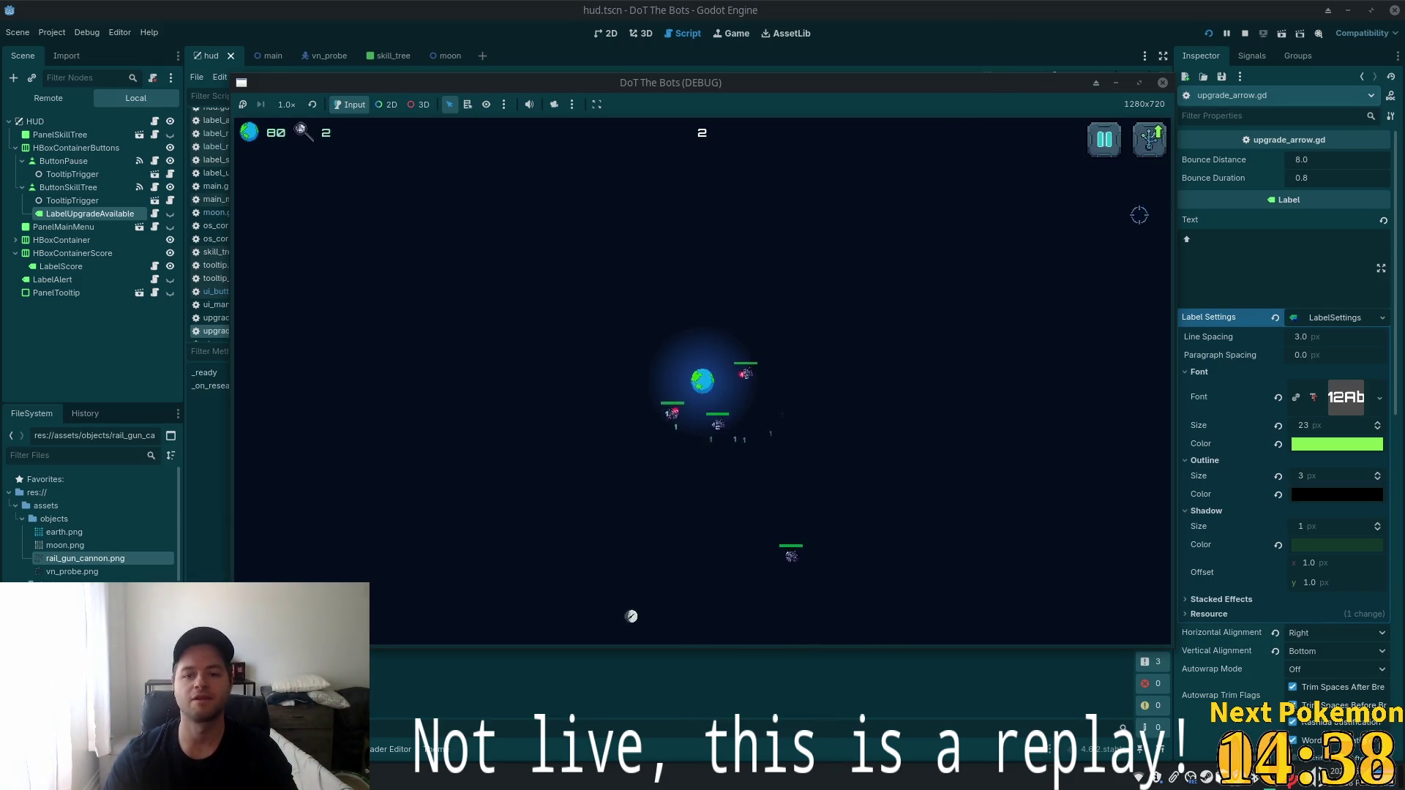
{"action": "left_click", "coordinate": [1104, 139]}
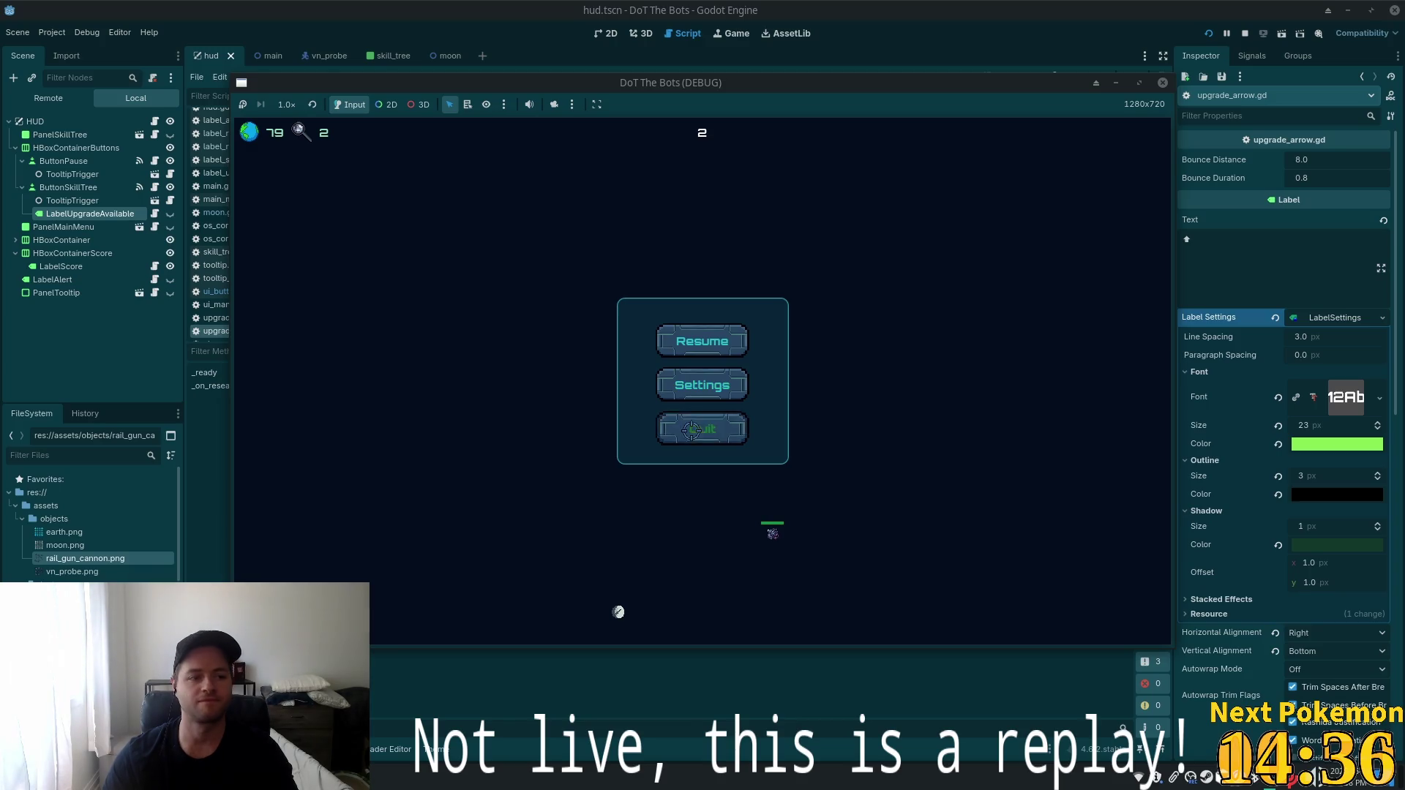
{"action": "left_click", "coordinate": [692, 431]}
{"action": "key", "text": "alt+Tab"}
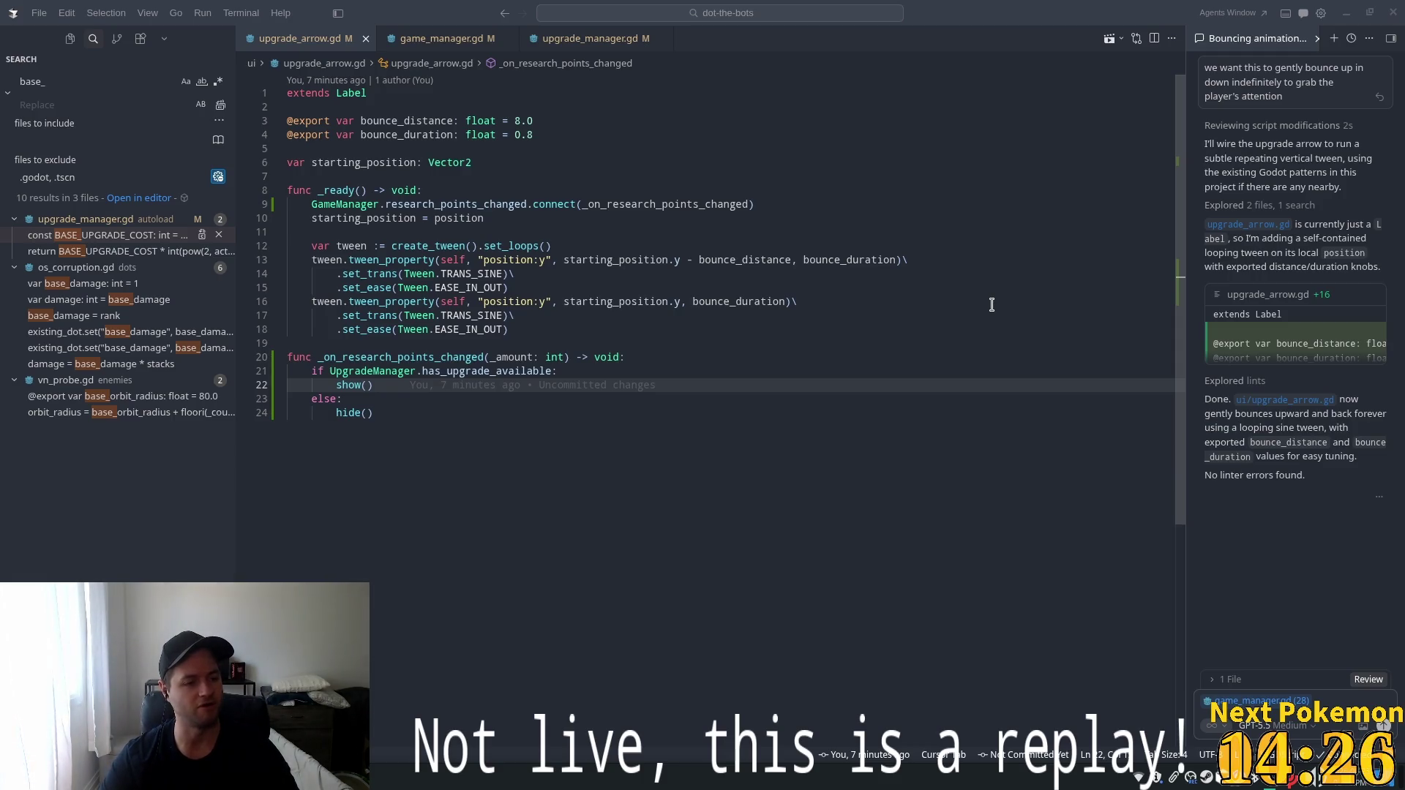
Go to the has_upgrade_available definition in upgrade_manager.gd and insert a blank line above its return.
{"action": "left_click", "coordinate": [608, 357]}
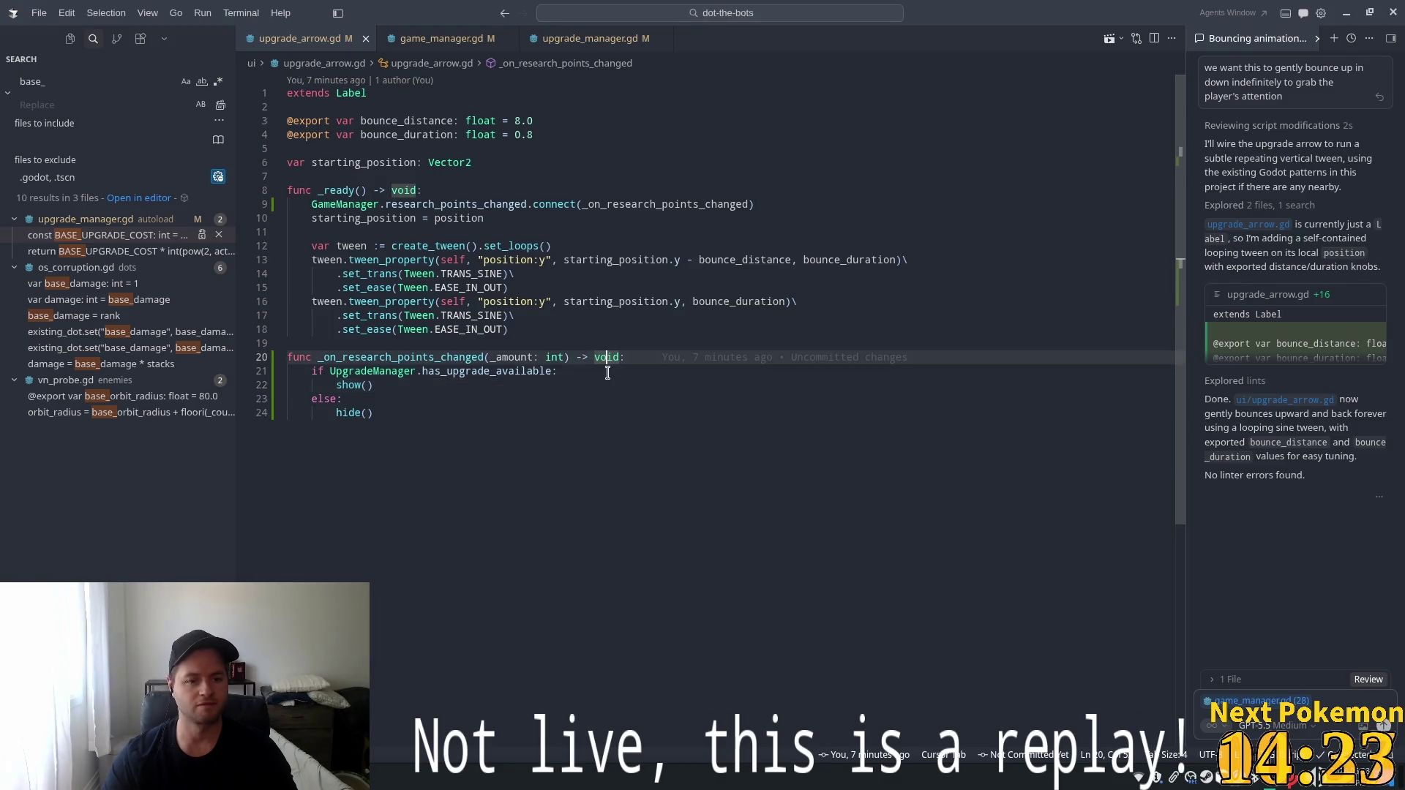
{"action": "double_click", "coordinate": [483, 371]}
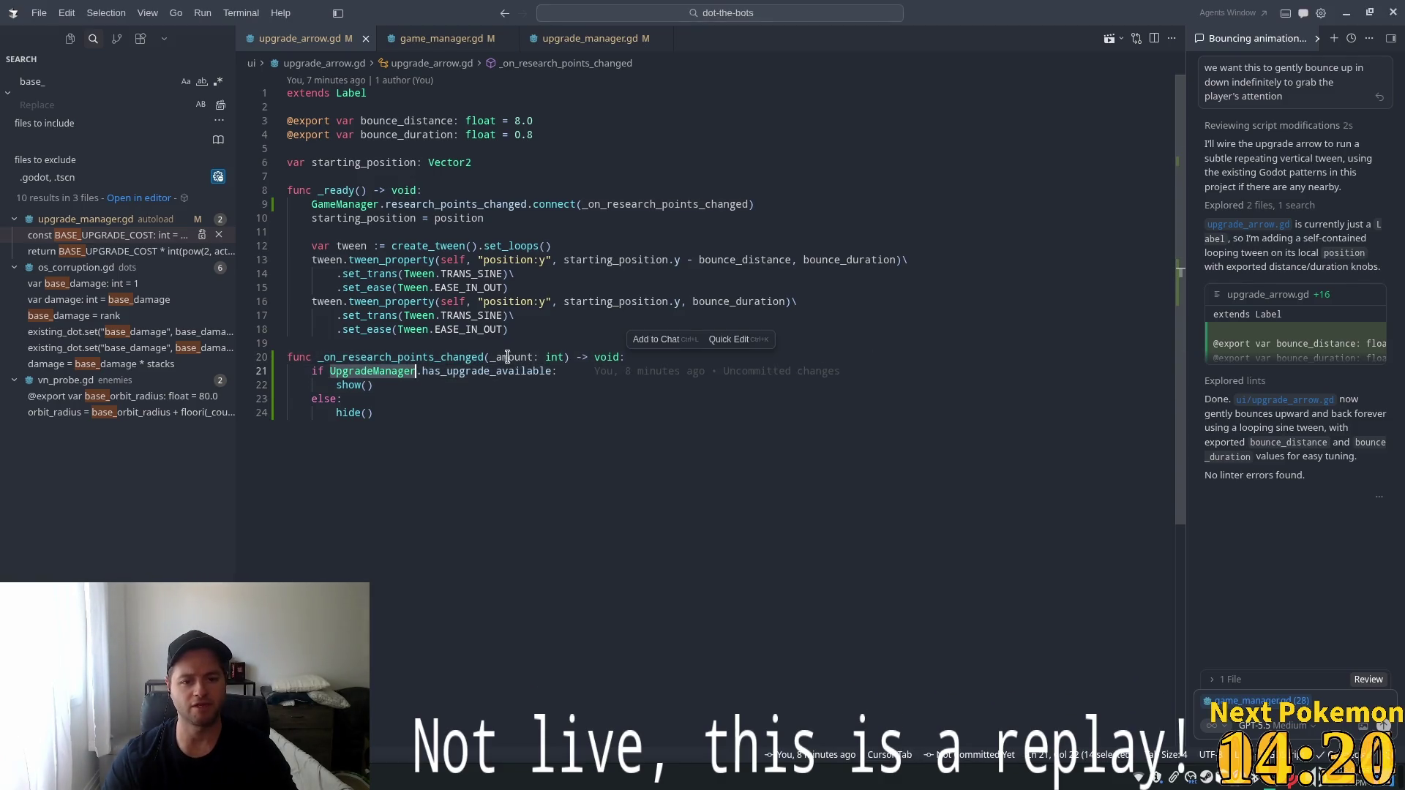
{"action": "key", "text": "F12"}
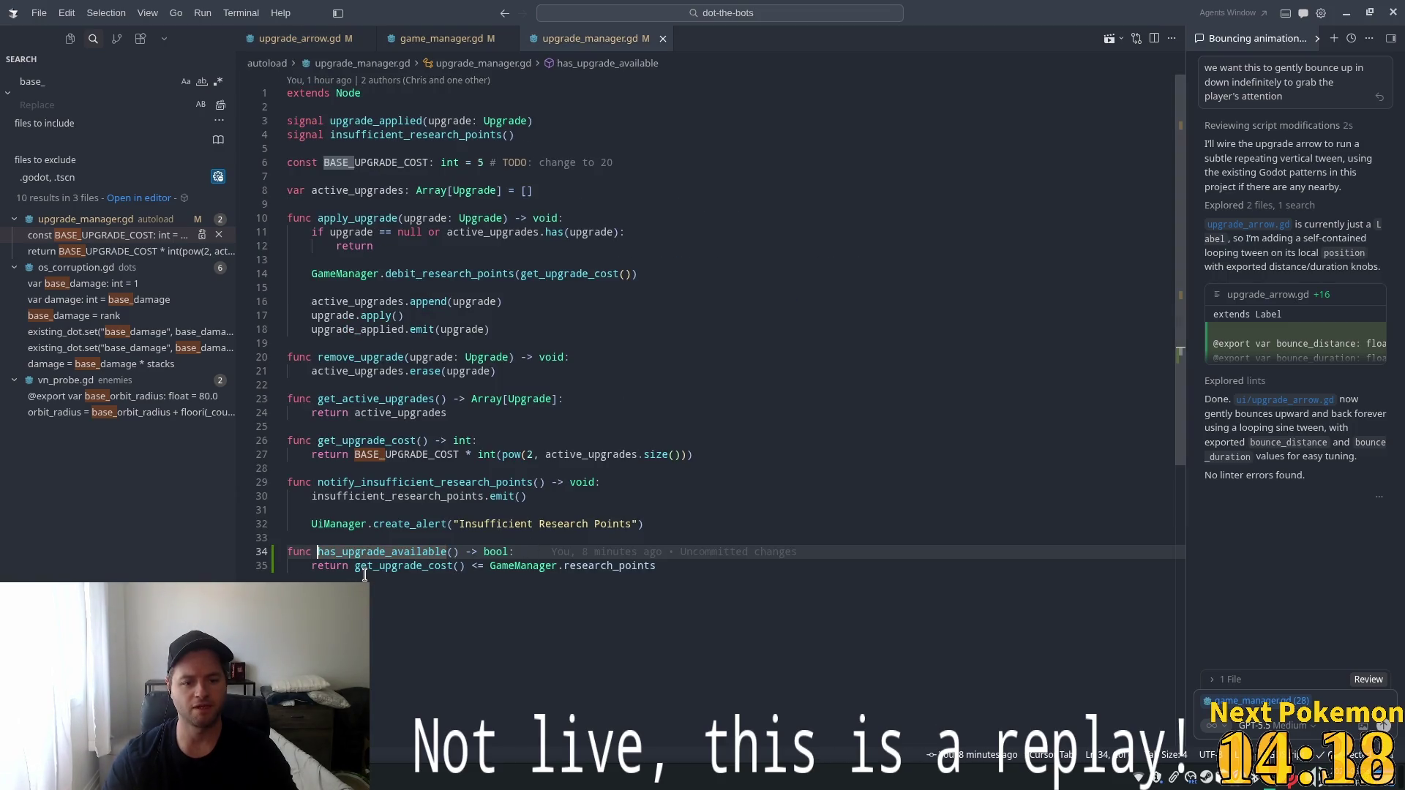
{"action": "triple_click", "coordinate": [366, 567]}
{"action": "left_click", "coordinate": [410, 496]}
{"action": "double_click", "coordinate": [412, 566]}
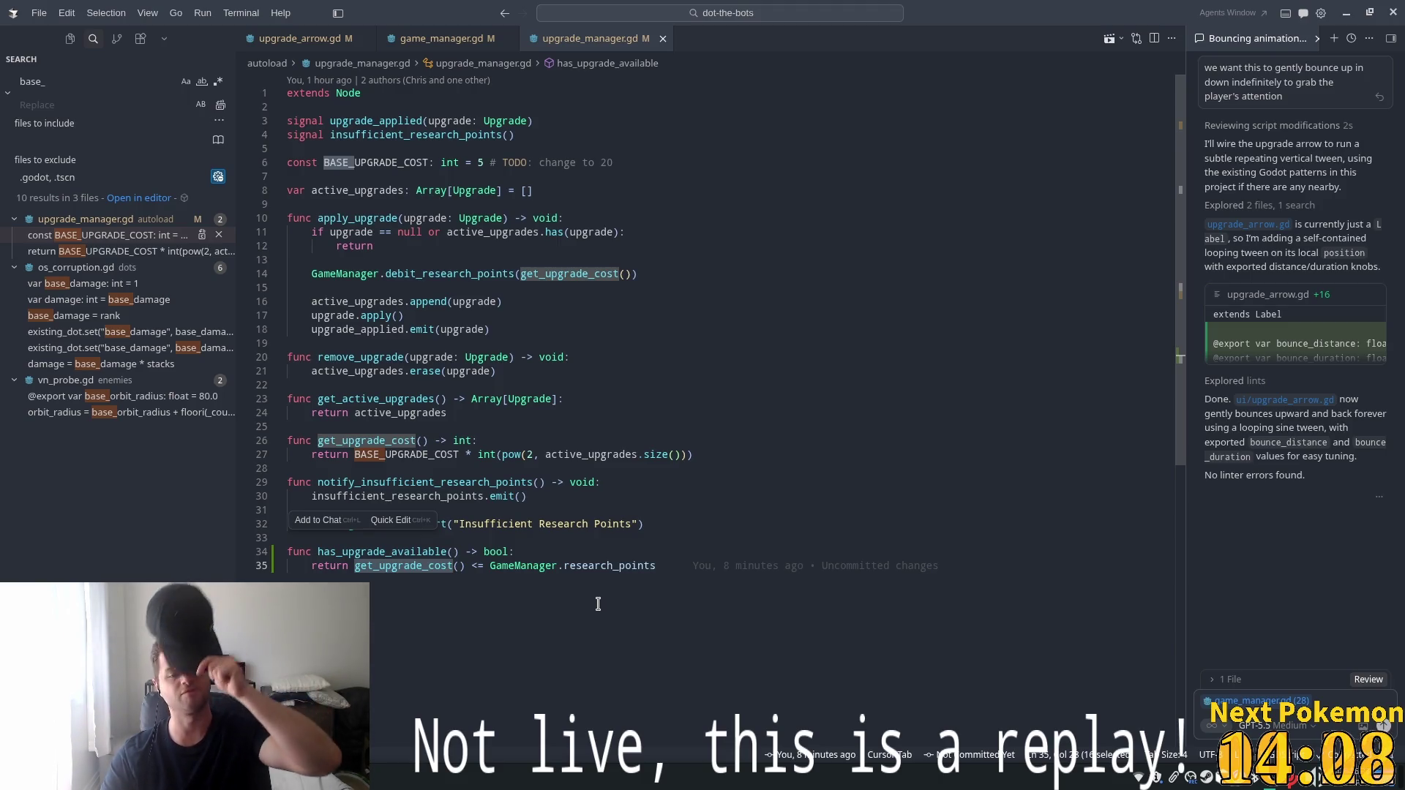
{"action": "left_click", "coordinate": [582, 552]}
{"action": "key", "text": "Return"}
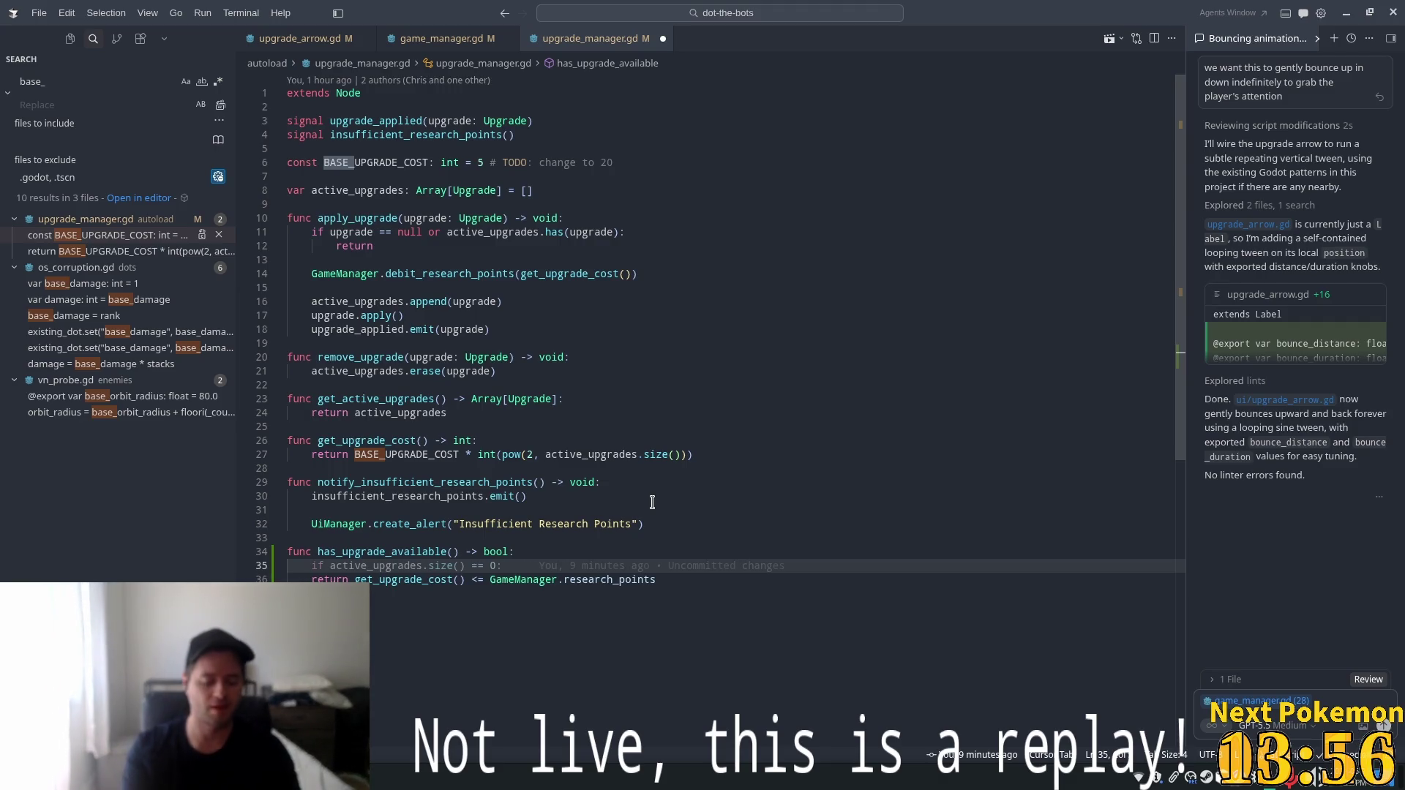
Add a print of "upgrade cost", get_upgrade_cost() and research_points at the top of has_upgrade_available.
{"action": "type", "text": "print"}
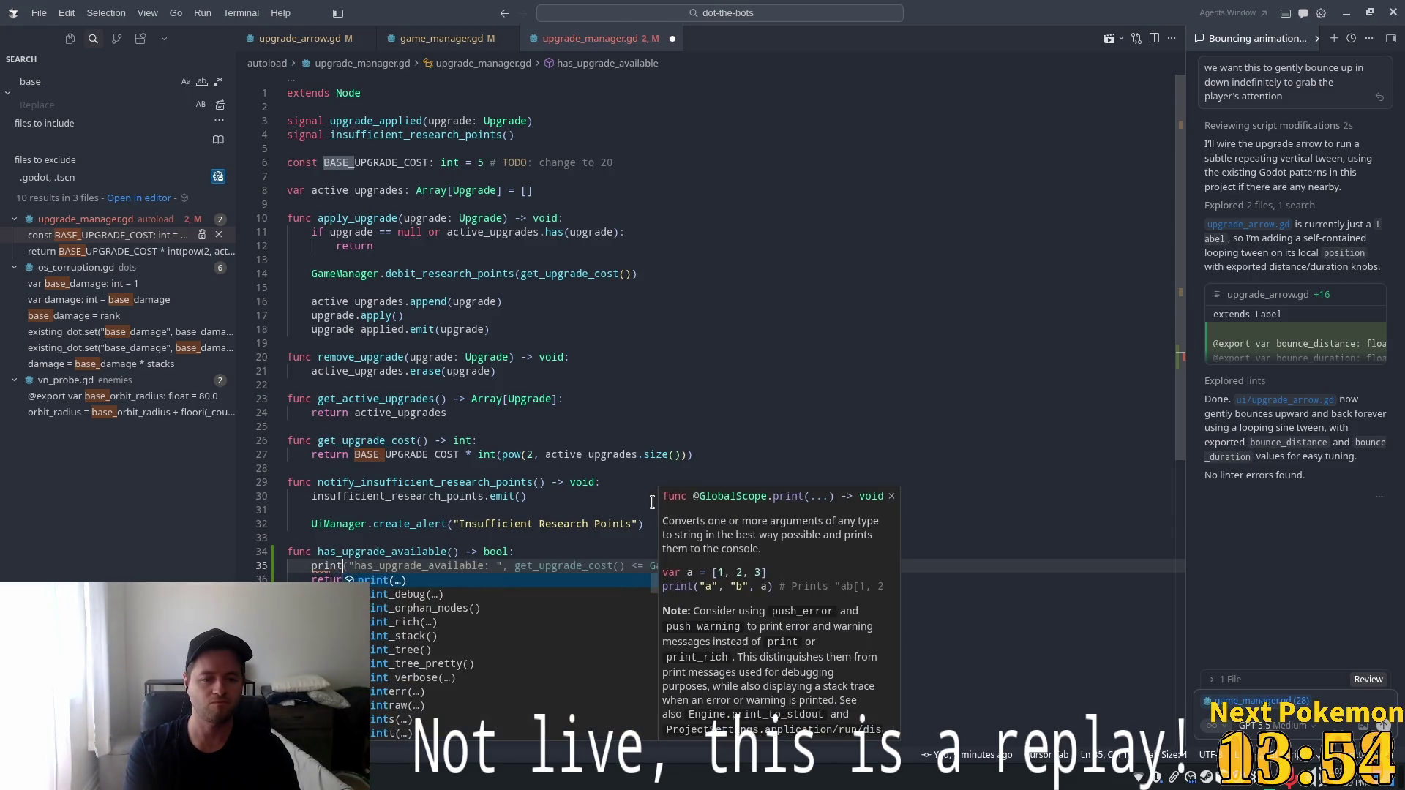
{"action": "type", "text": "("}
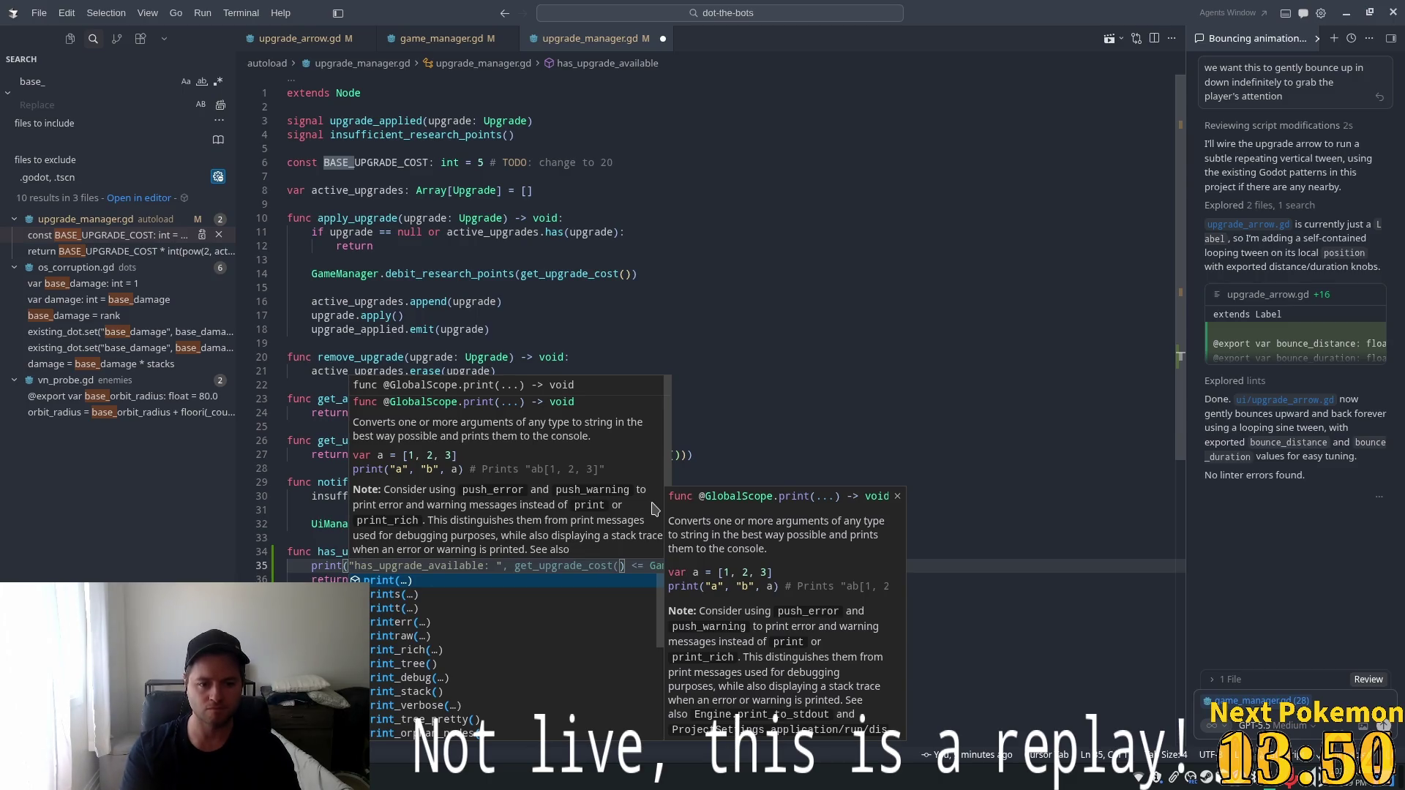
{"action": "type", "text": "\""}
{"action": "type", "text": "upgr"}
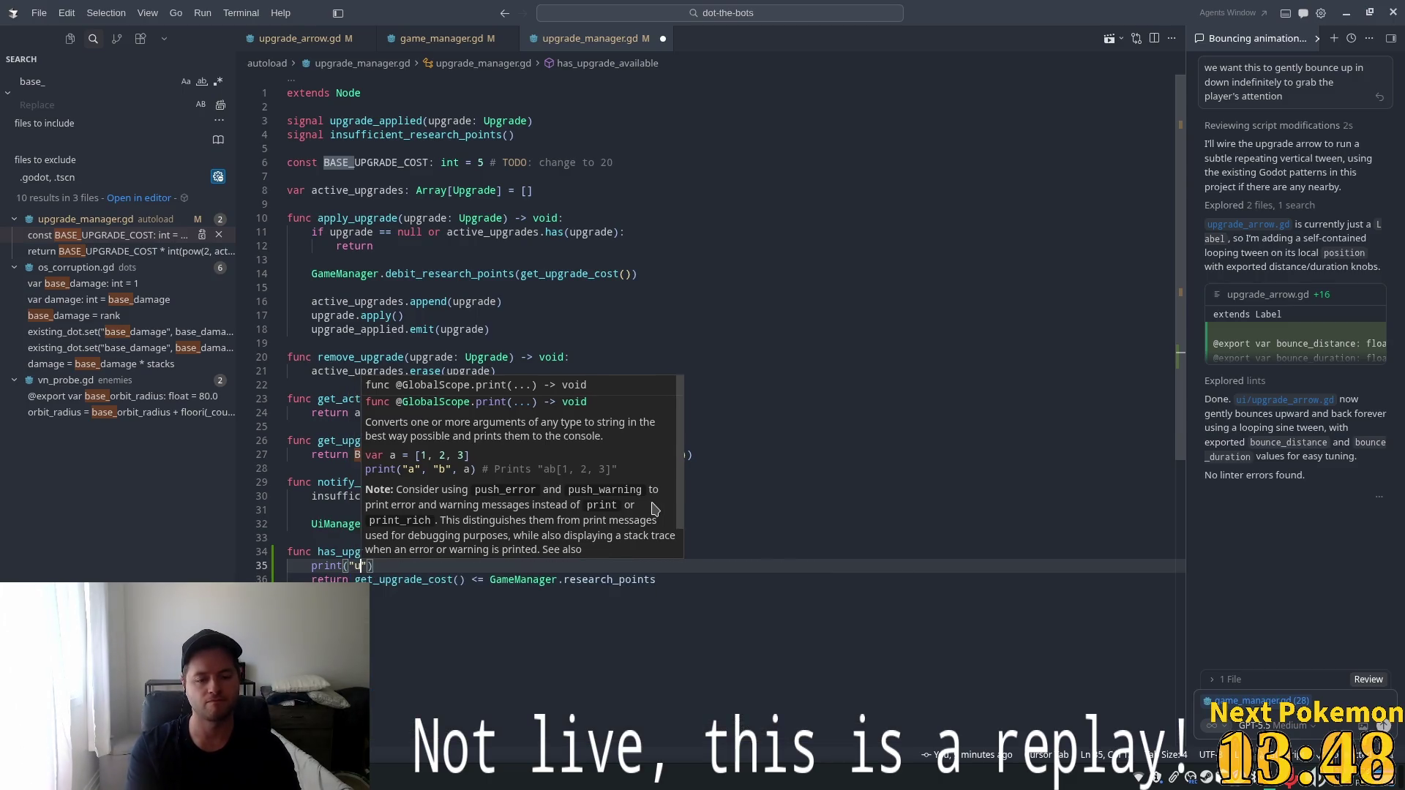
{"action": "type", "text": "de"}
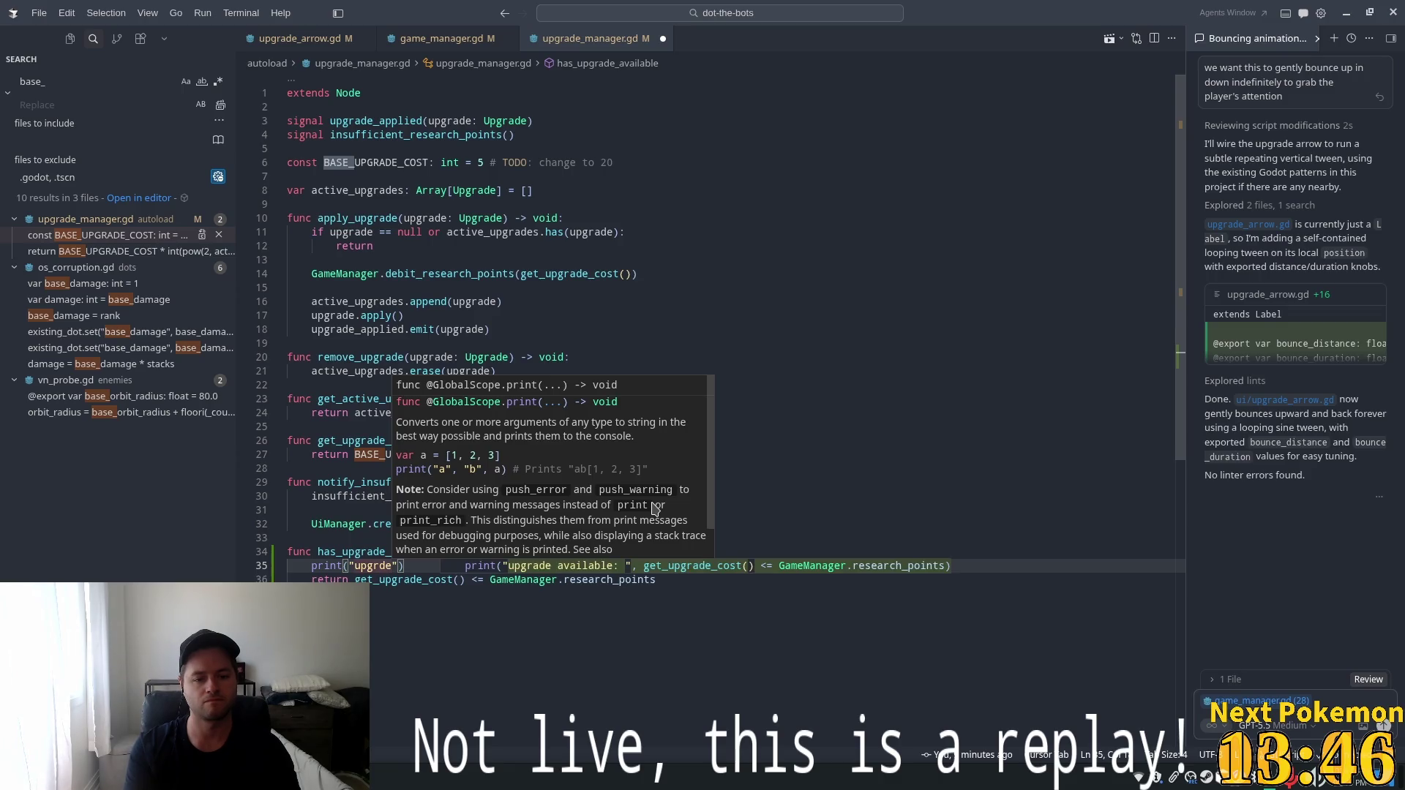
{"action": "key", "text": "BackSpace"}
{"action": "key", "text": "BackSpace"}
{"action": "type", "text": "ade cost"}
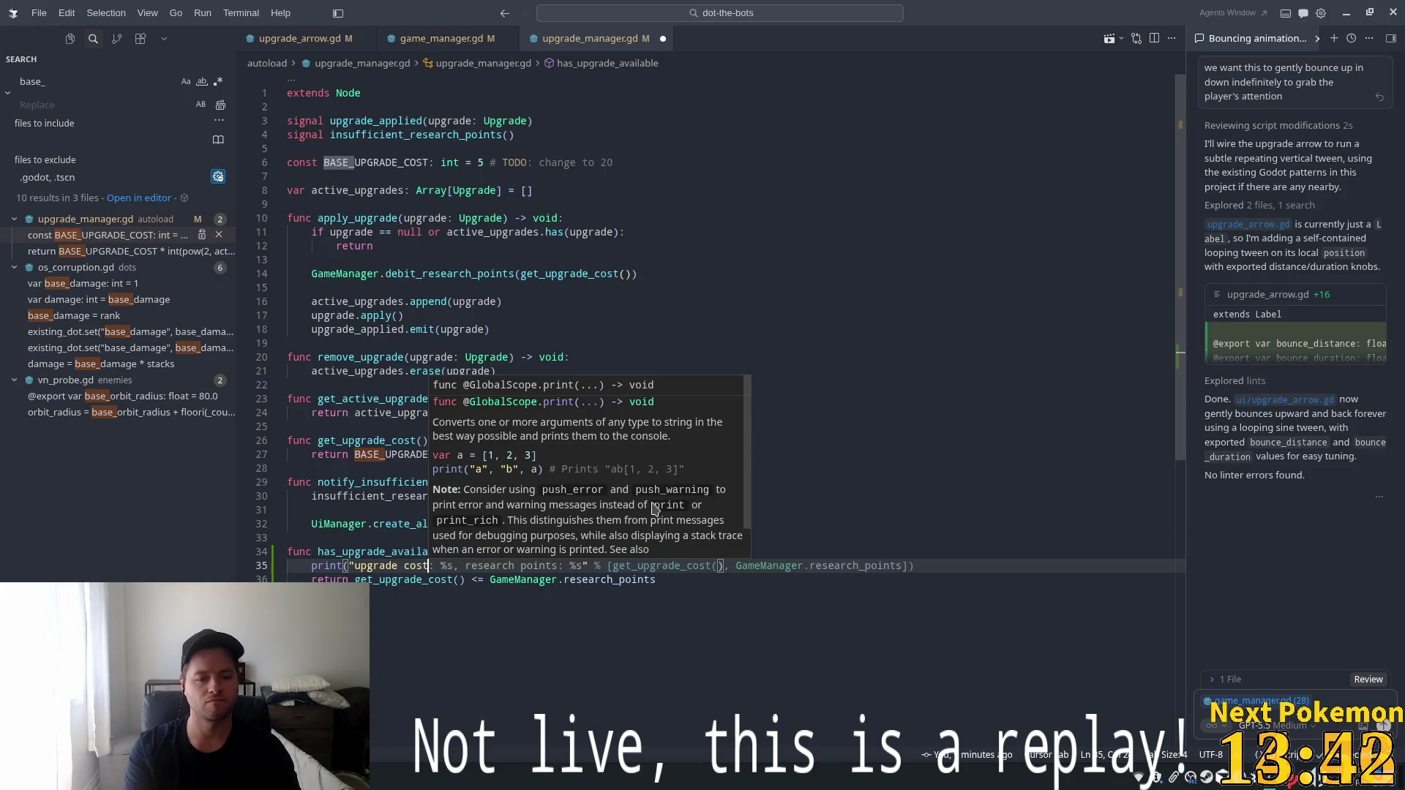
{"action": "key", "text": "Tab"}
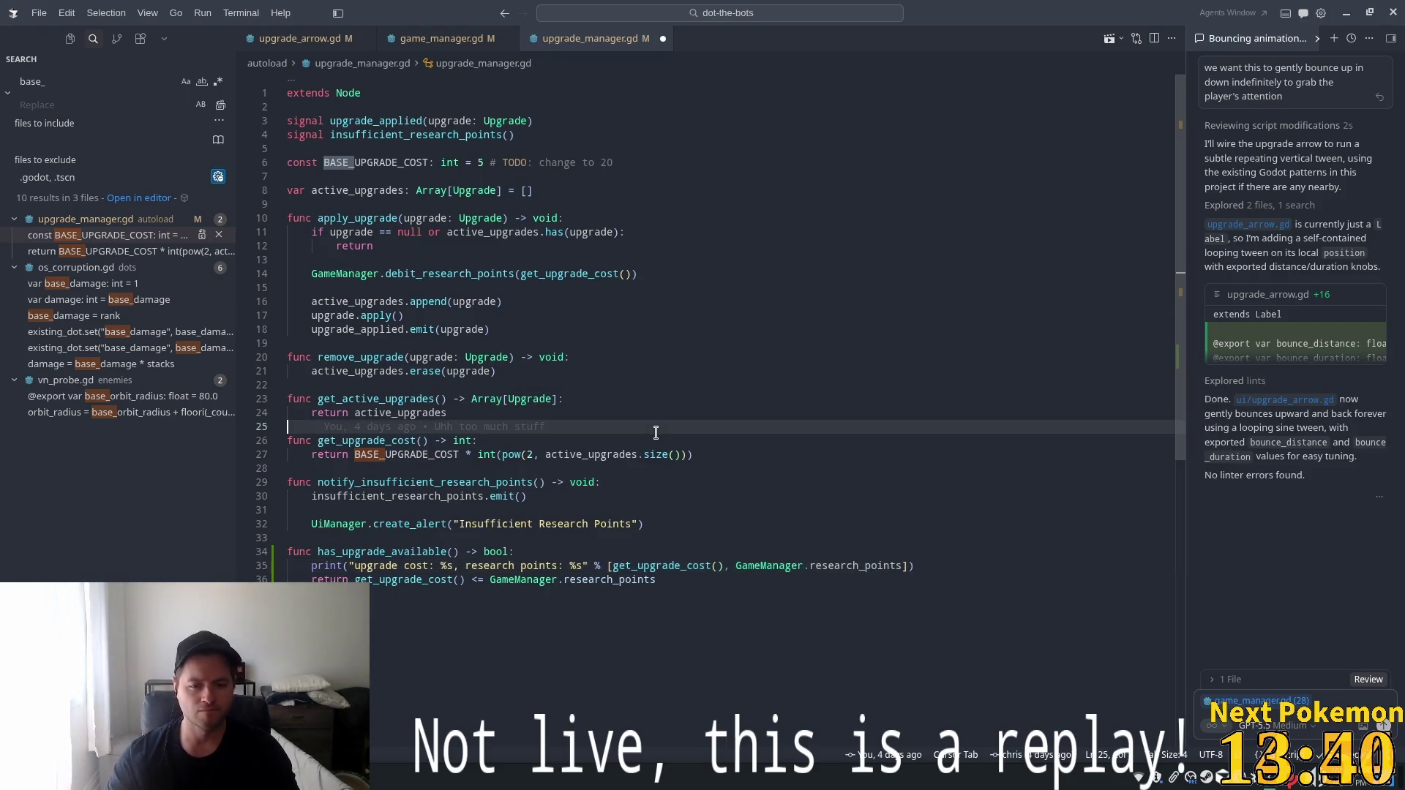
{"action": "key", "text": "alt+Tab"}
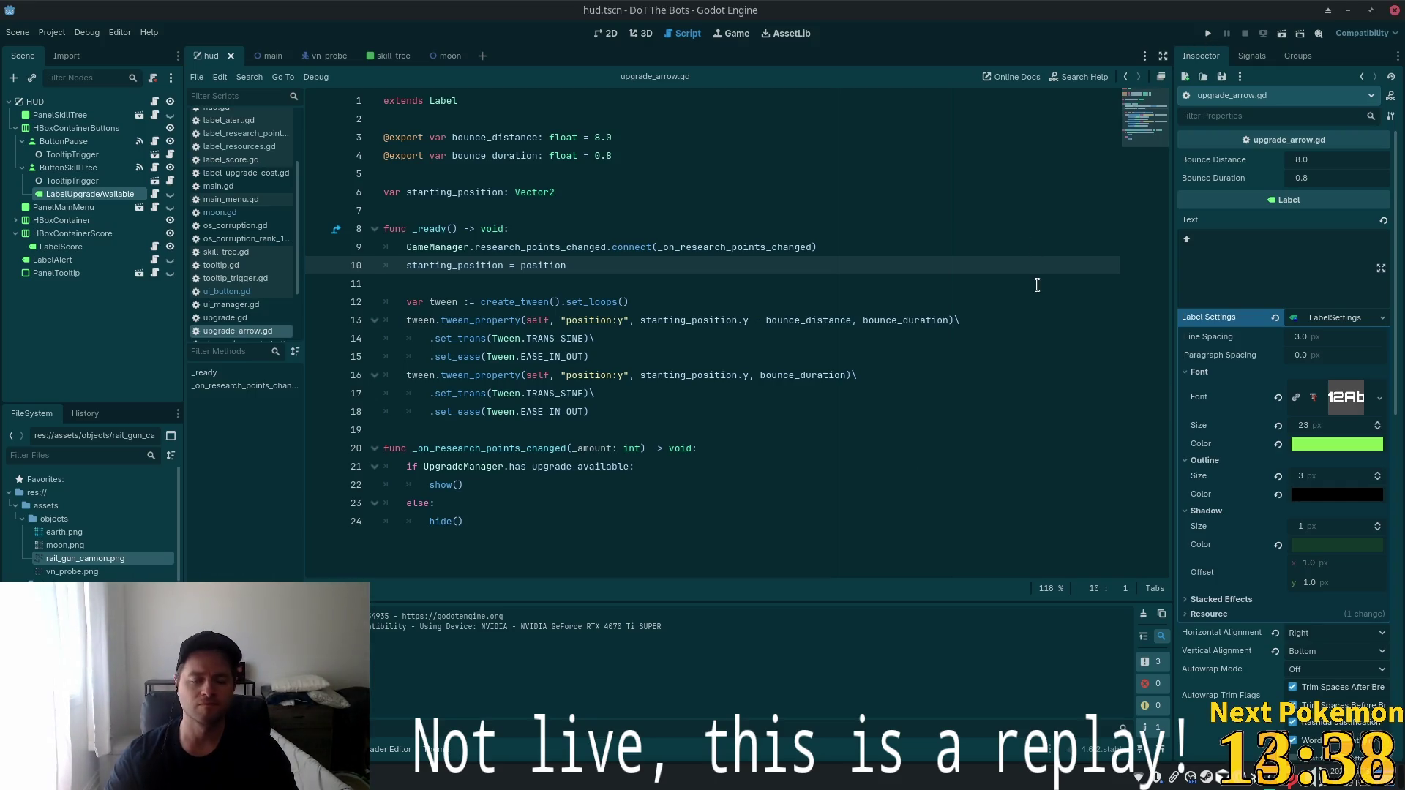
Test-run the game from Godot, move its debug window aside, then switch back to Cursor.
{"action": "left_click", "coordinate": [1209, 37]}
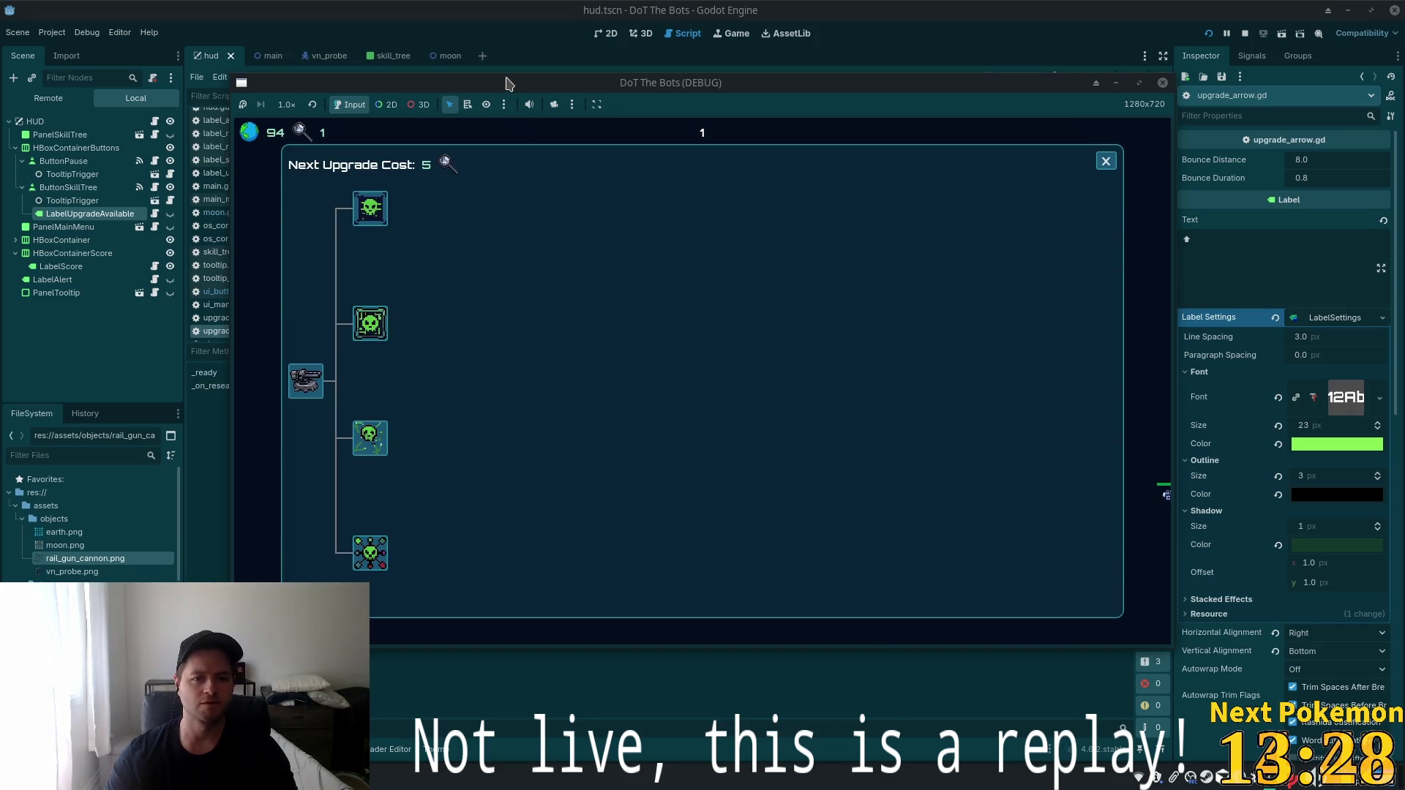
{"action": "mouse_move", "coordinate": [508, 82]}
{"action": "left_mouse_down"}
{"action": "mouse_move", "coordinate": [837, 62]}
{"action": "mouse_move", "coordinate": [641, 58]}
{"action": "left_mouse_up"}
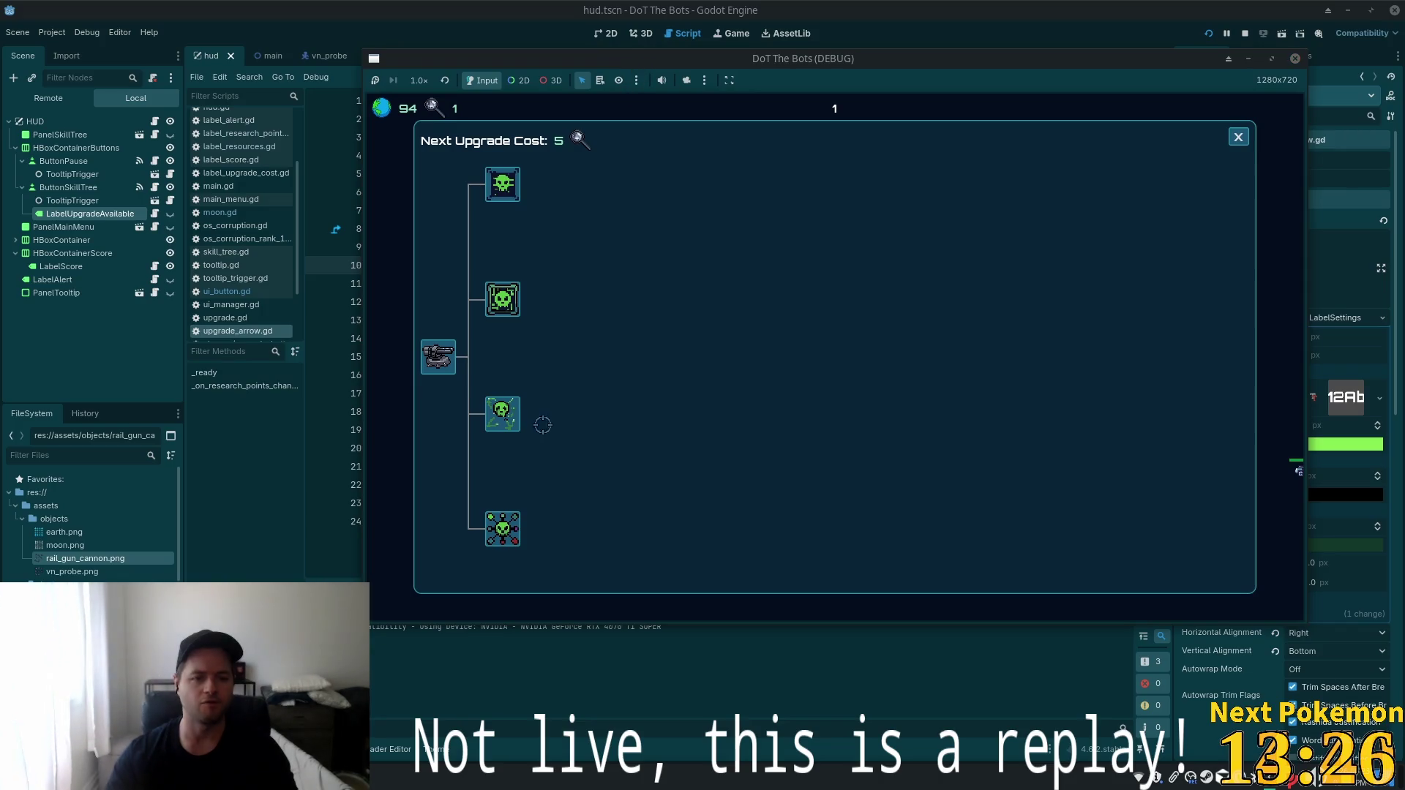
{"action": "key", "text": "alt+Tab"}
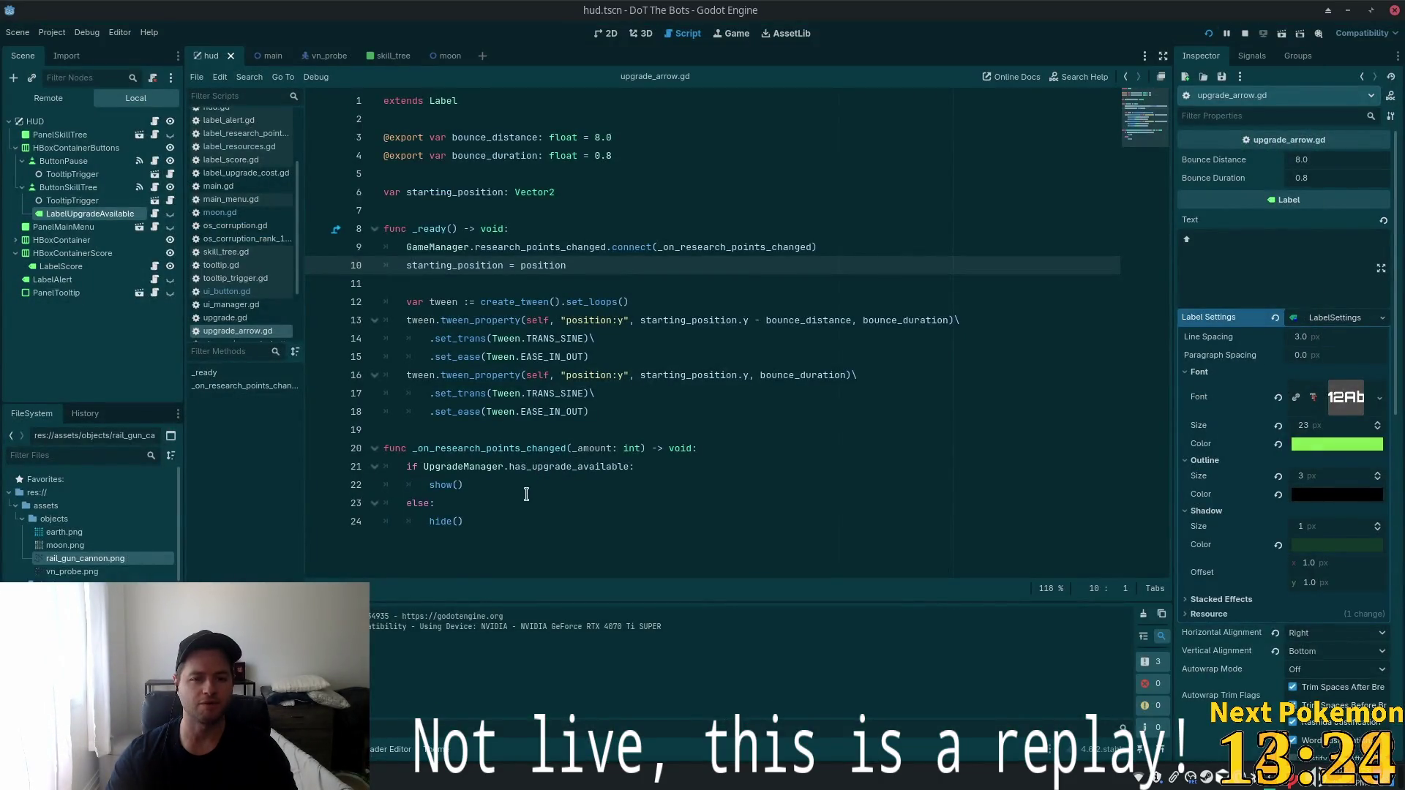
{"action": "key", "text": "alt+Tab"}
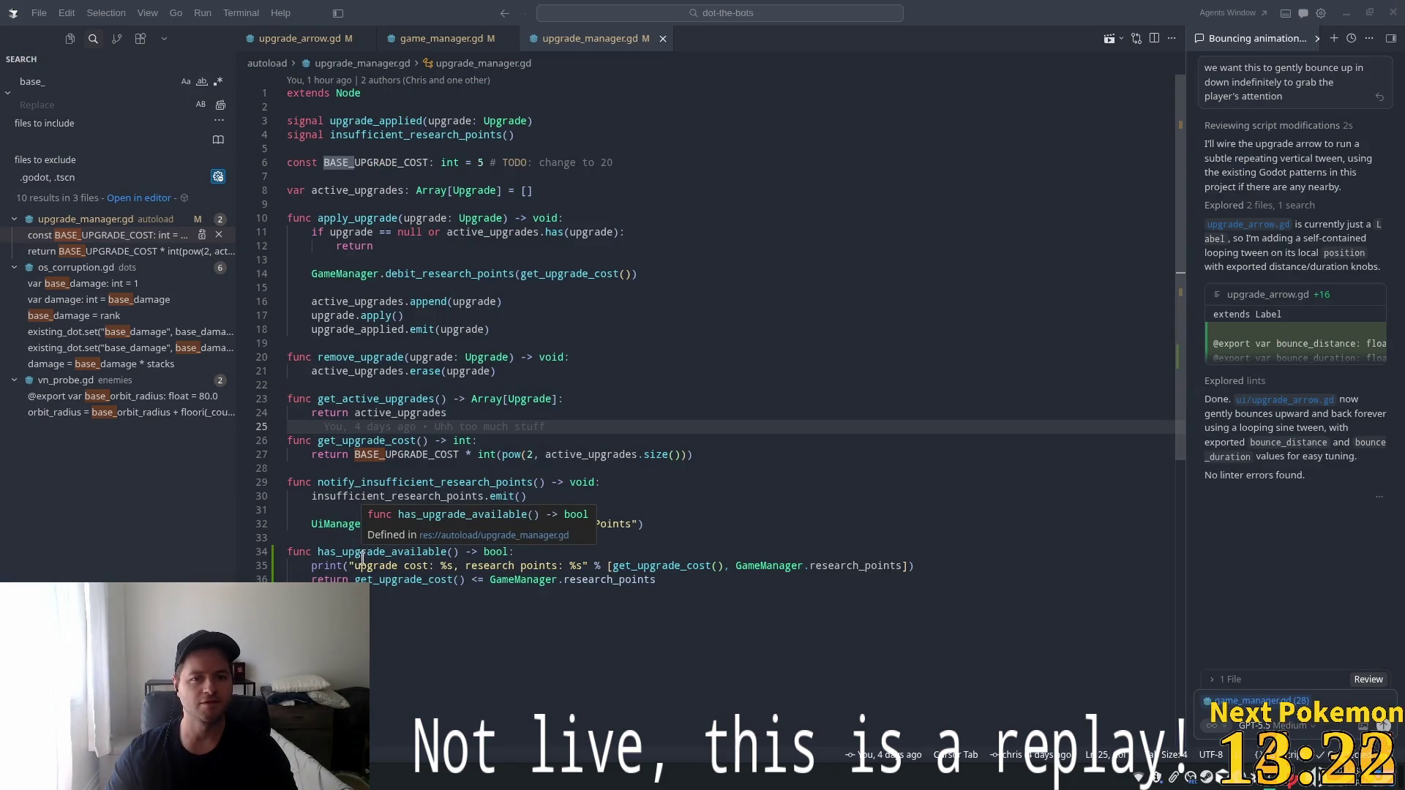
Search the project for has_upgrade_available and add the missing () to its call in game_manager.gd.
{"action": "double_click", "coordinate": [350, 558]}
{"action": "key", "text": "ctrl+c"}
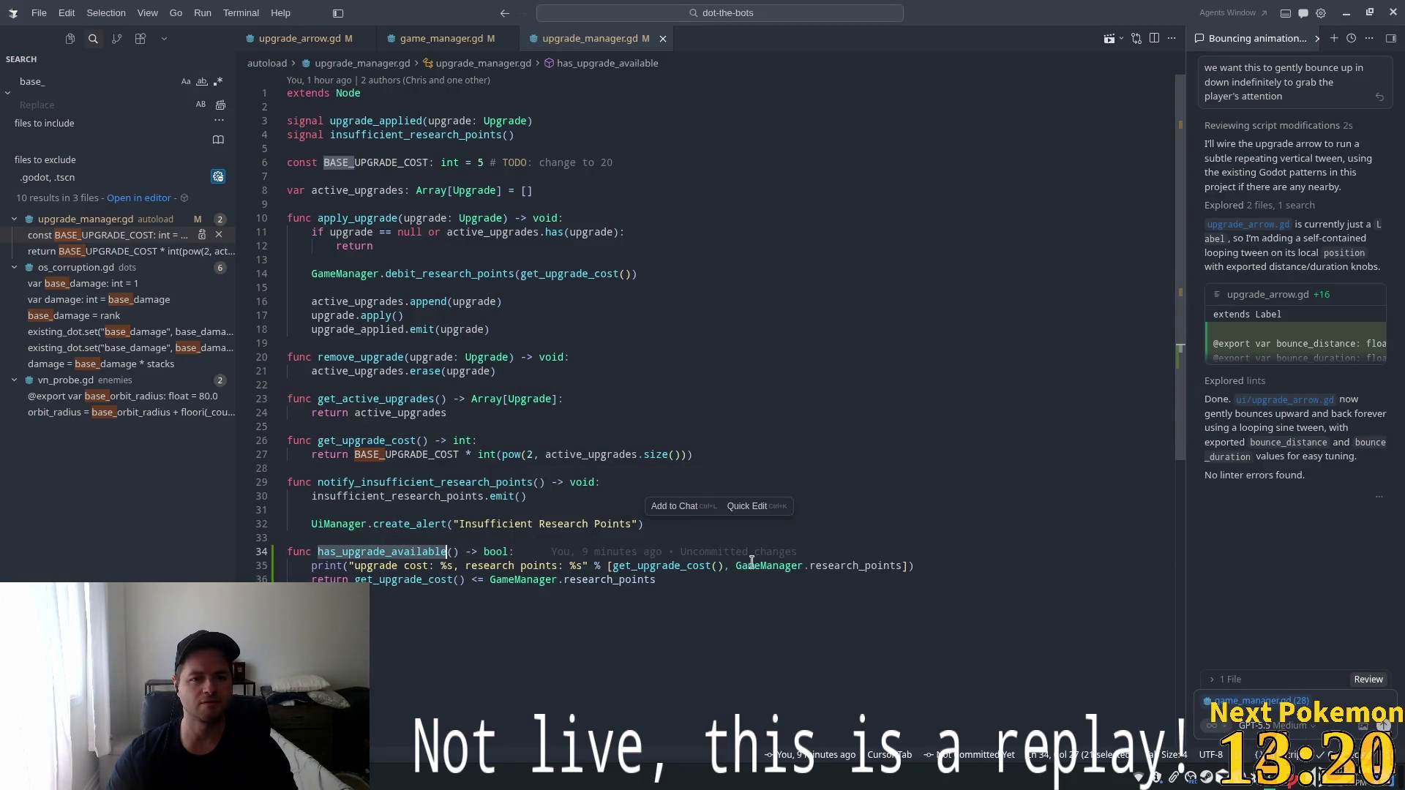
{"action": "left_click", "coordinate": [82, 100]}
{"action": "key", "text": "ctrl+v"}
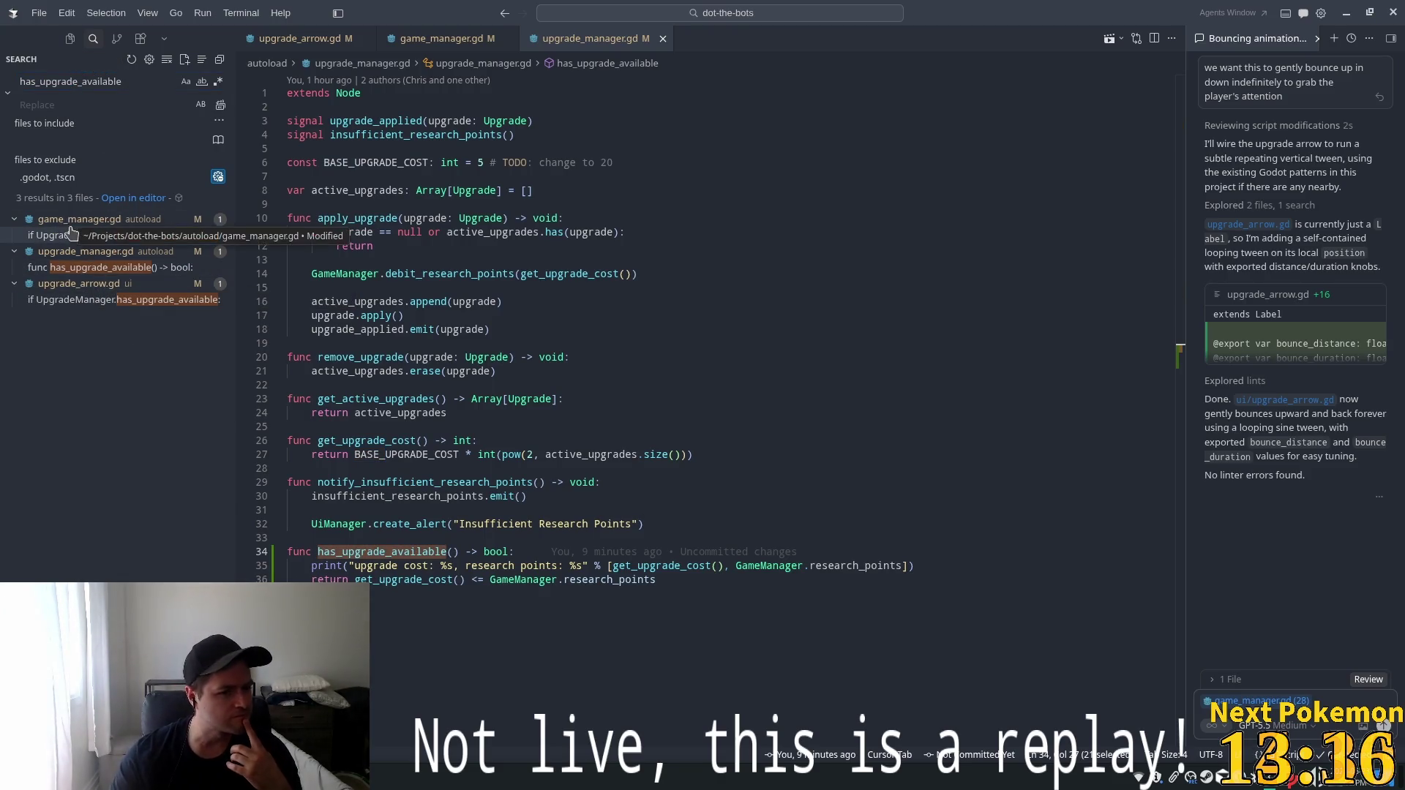
{"action": "left_click", "coordinate": [110, 235]}
{"action": "mouse_move", "coordinate": [373, 371]}
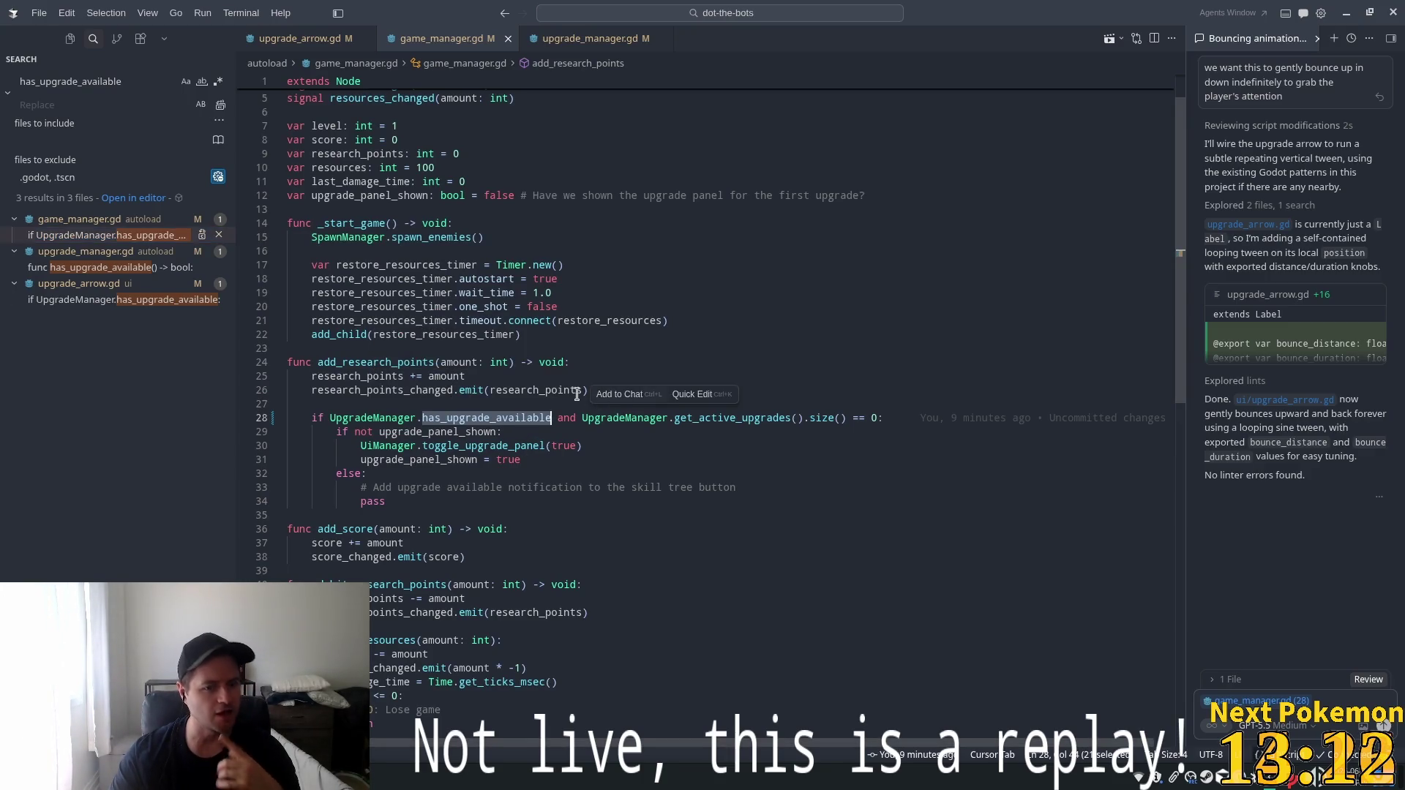
{"action": "left_click", "coordinate": [557, 421]}
{"action": "type", "text": "()"}
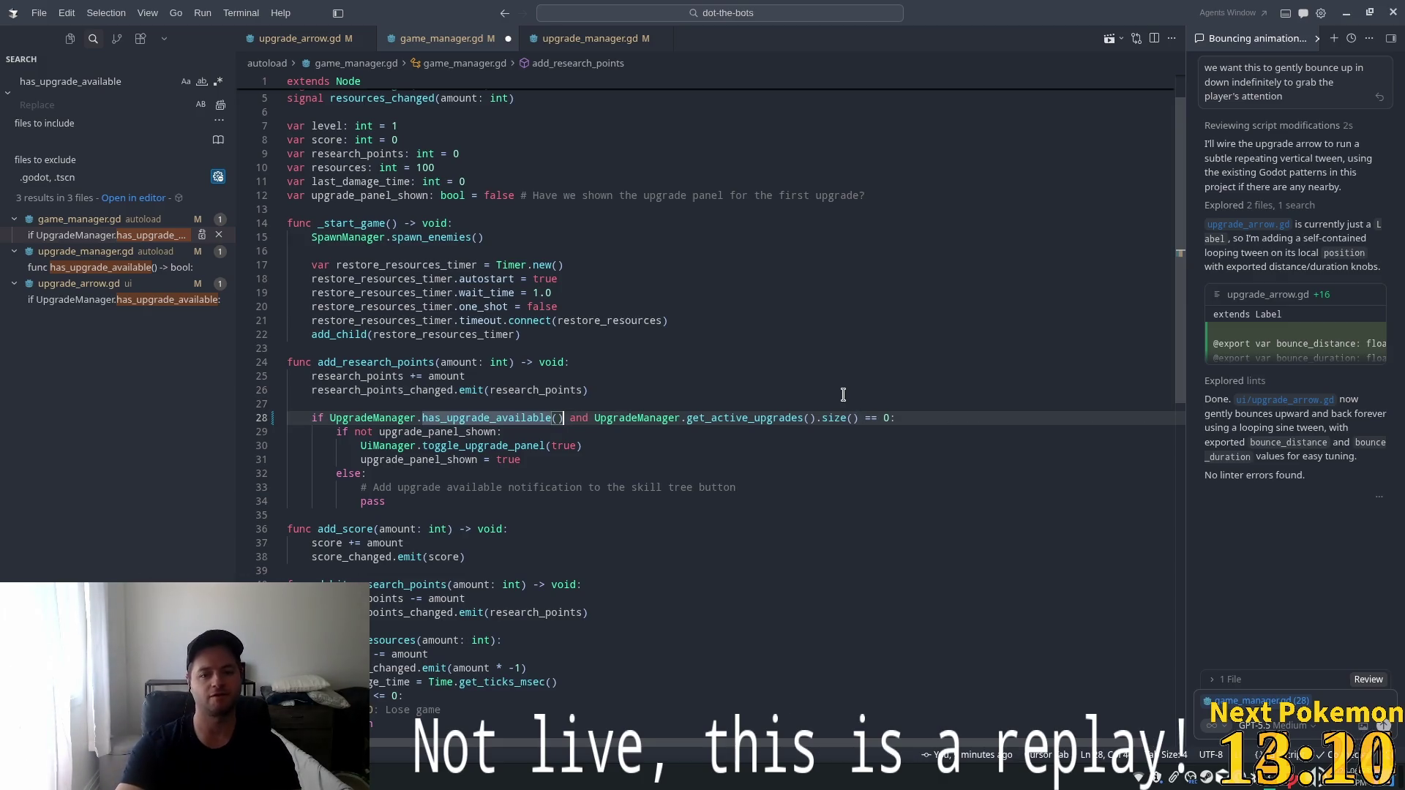
{"action": "key", "text": "Up"}
{"action": "key", "text": "Up"}
{"action": "key", "text": "Up"}
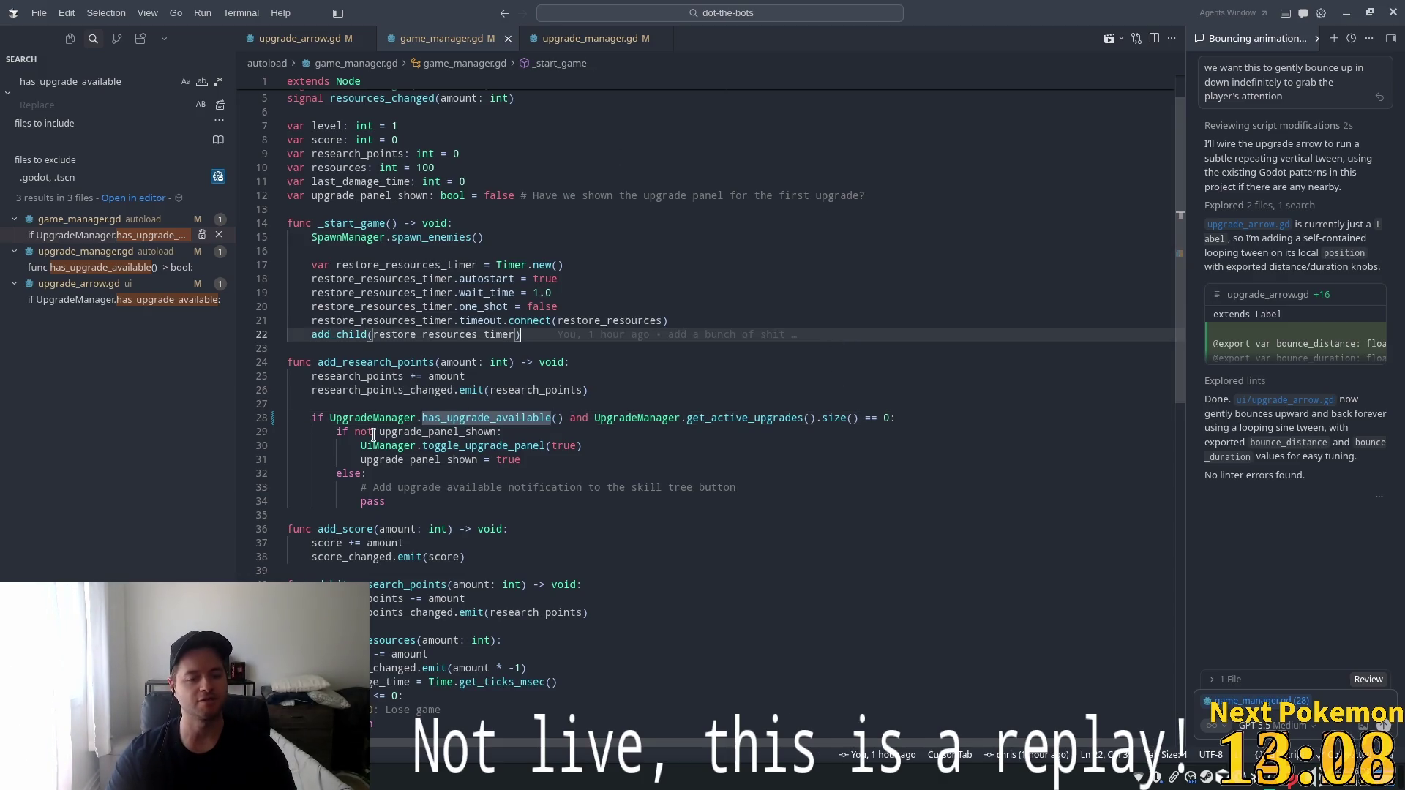
Add () to the has_upgrade_available call in upgrade_arrow.gd and relaunch the game with F5.
{"action": "left_click", "coordinate": [293, 38]}
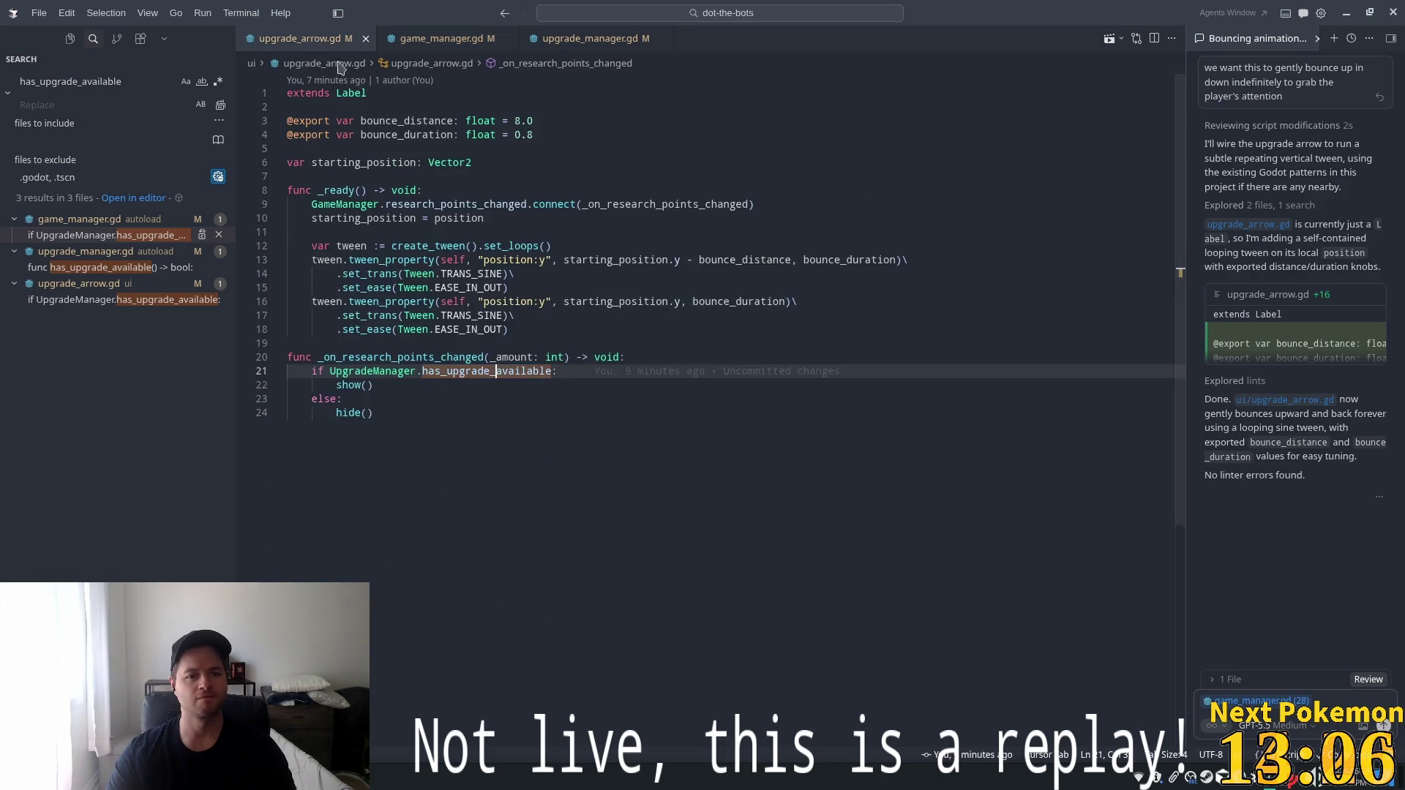
{"action": "type", "text": "()"}
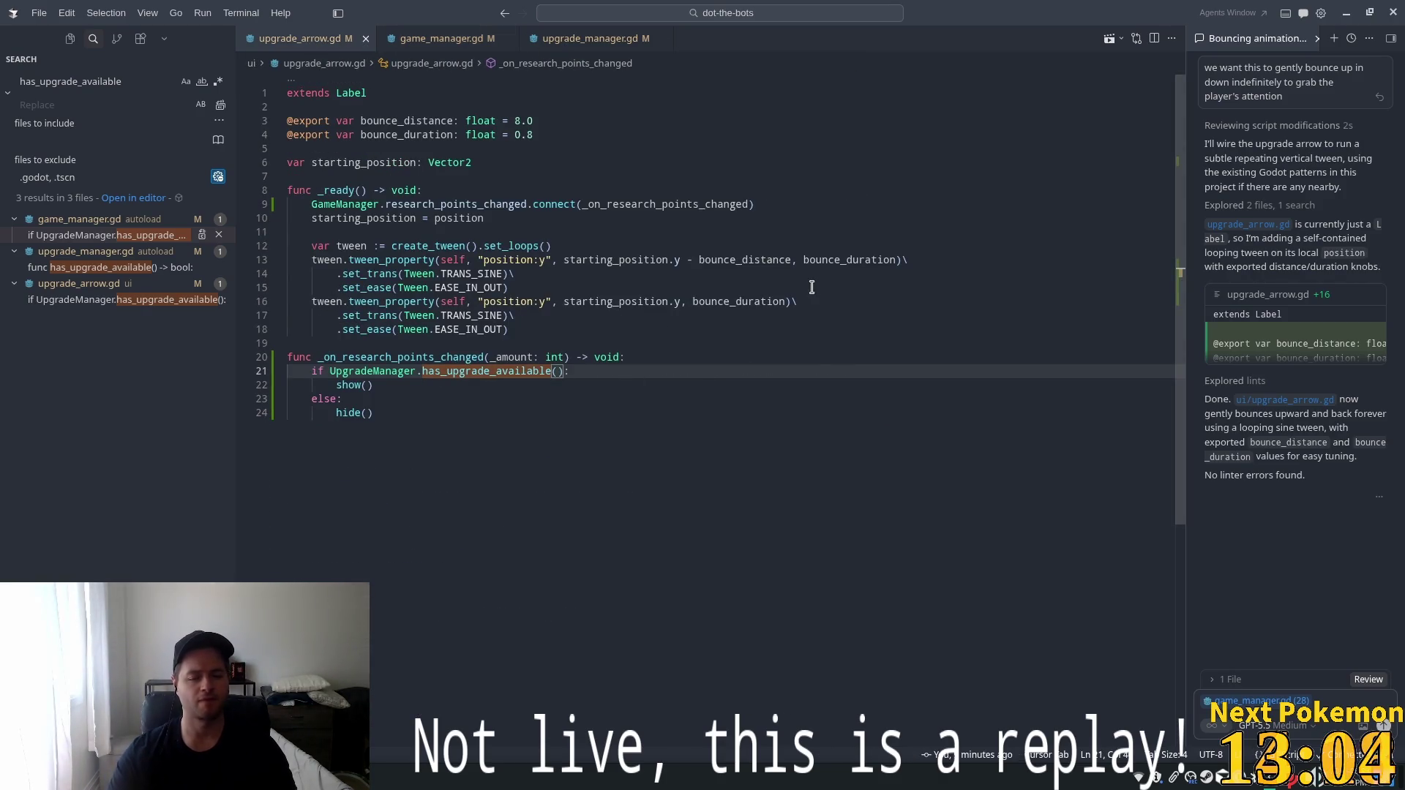
{"action": "key", "text": "alt+Tab"}
{"action": "key", "text": "F5"}
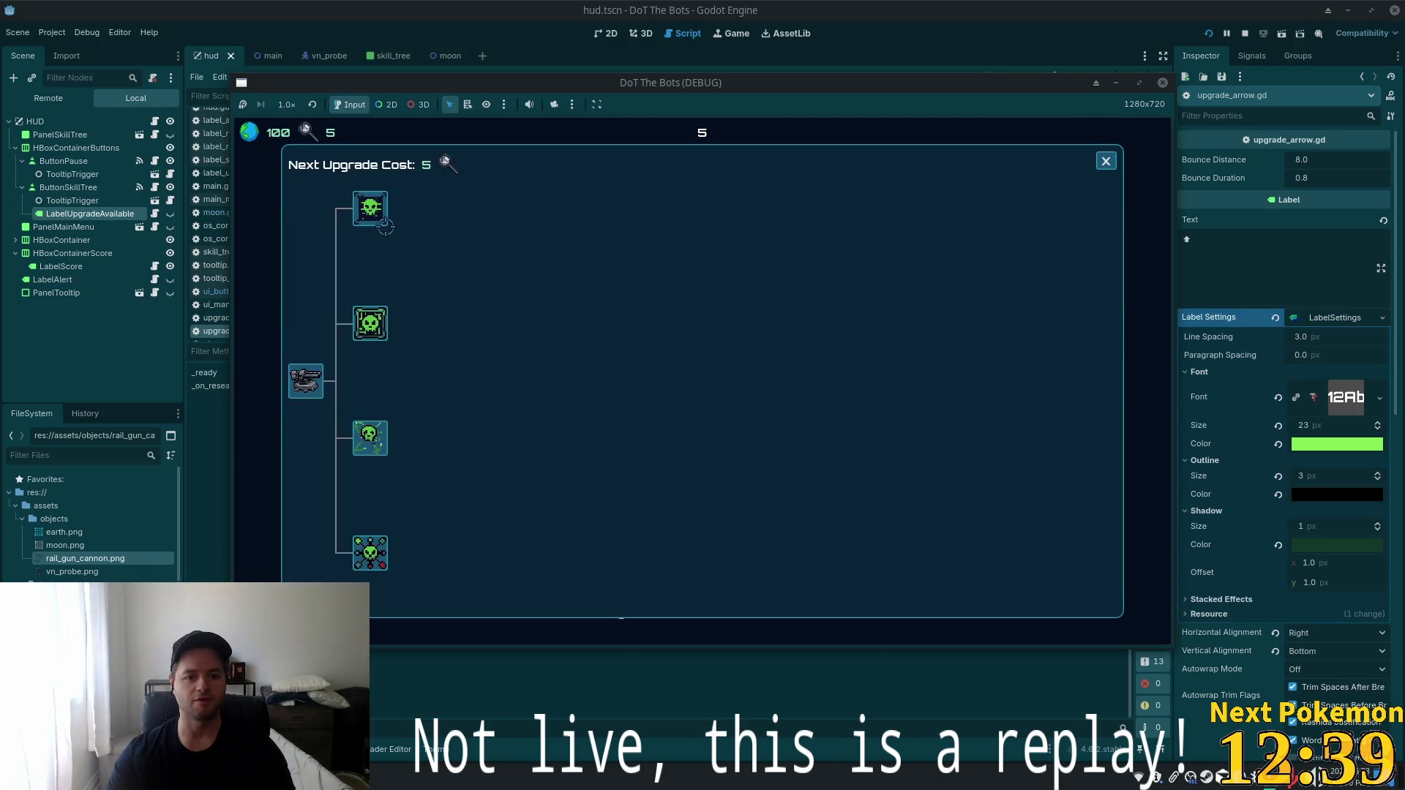
Buy the first skill-tree upgrade, then reopen the tree with T to see Next Upgrade Cost: 10.
{"action": "left_click", "coordinate": [385, 224]}
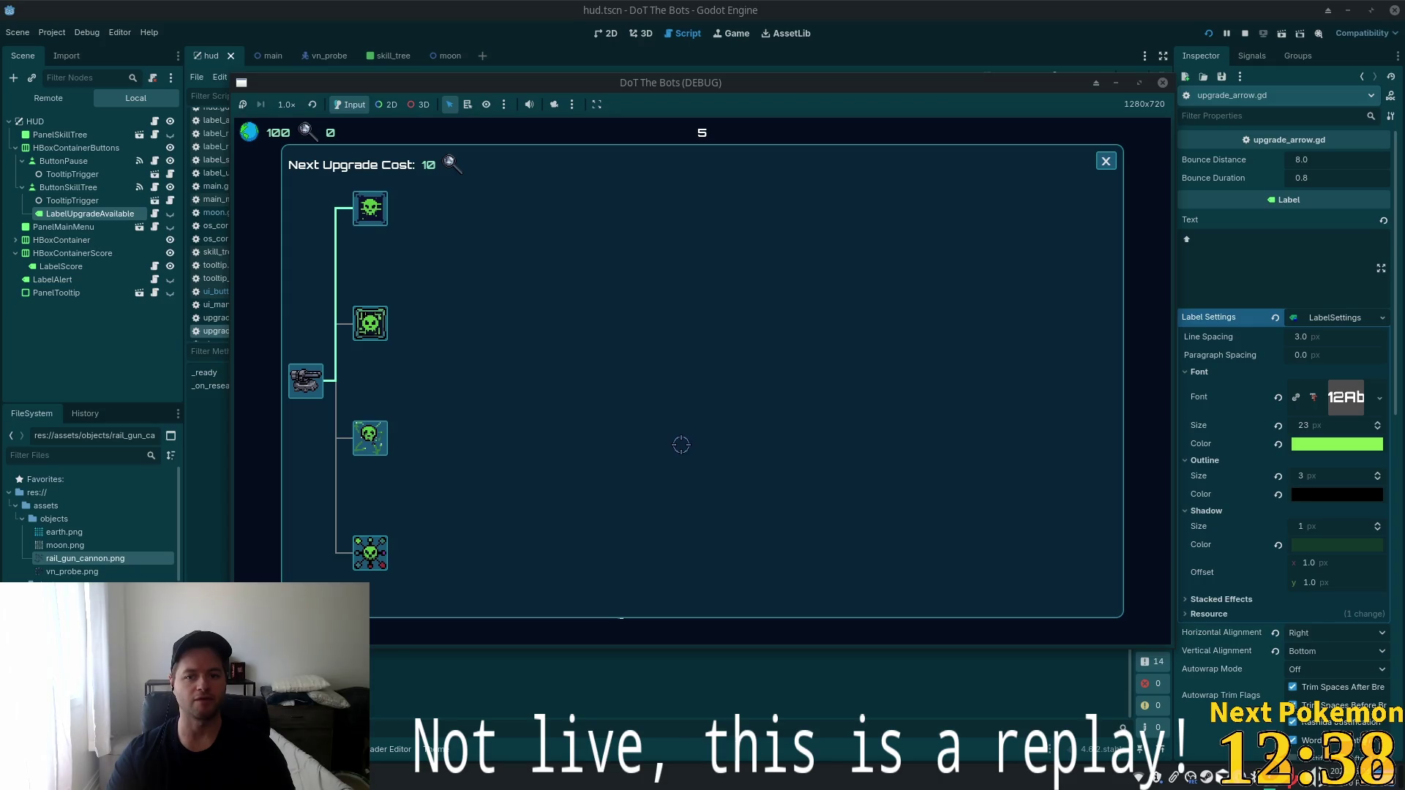
{"action": "key", "text": "Escape"}
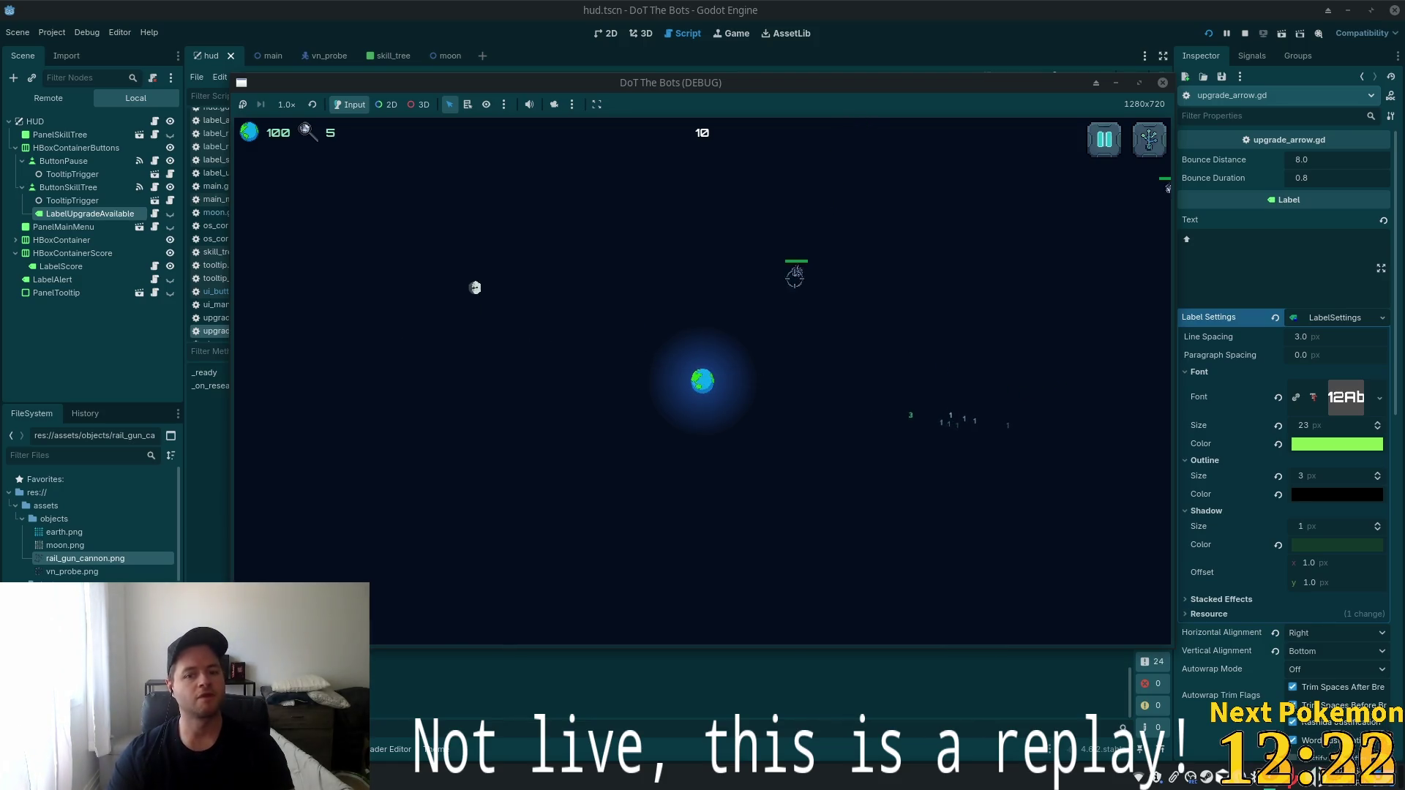
{"action": "key", "text": "t"}
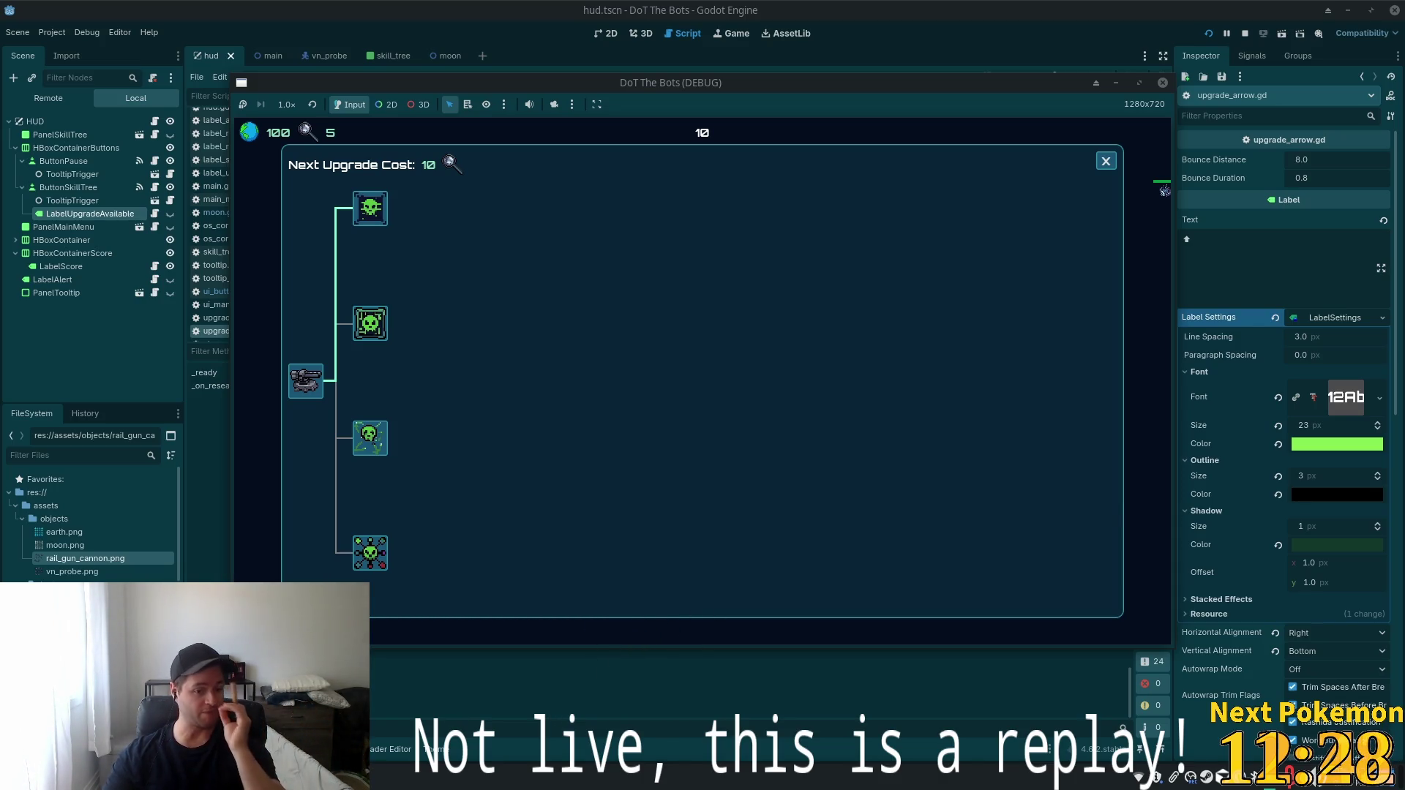
{"action": "key", "text": "alt+Tab"}
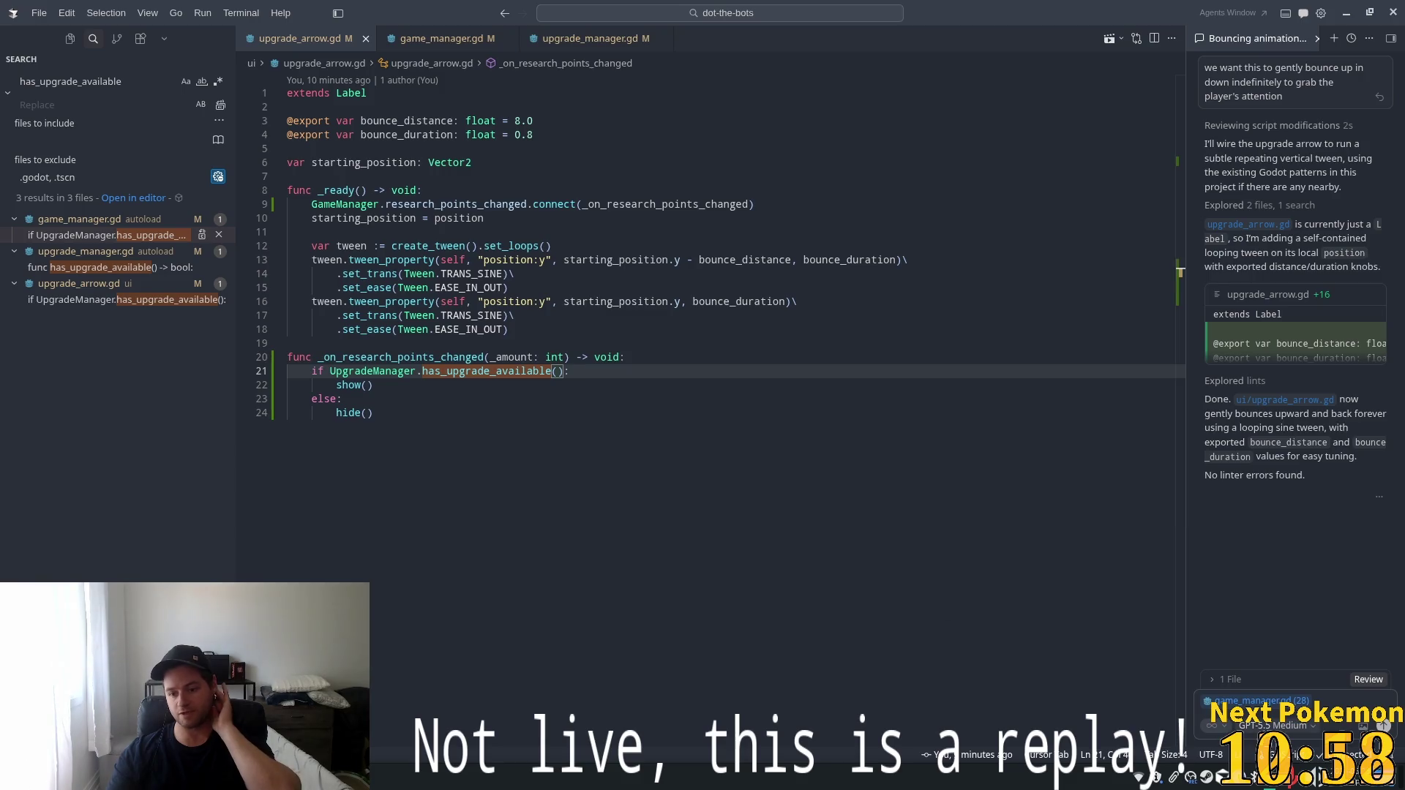
{"action": "left_click", "coordinate": [1273, 725]}
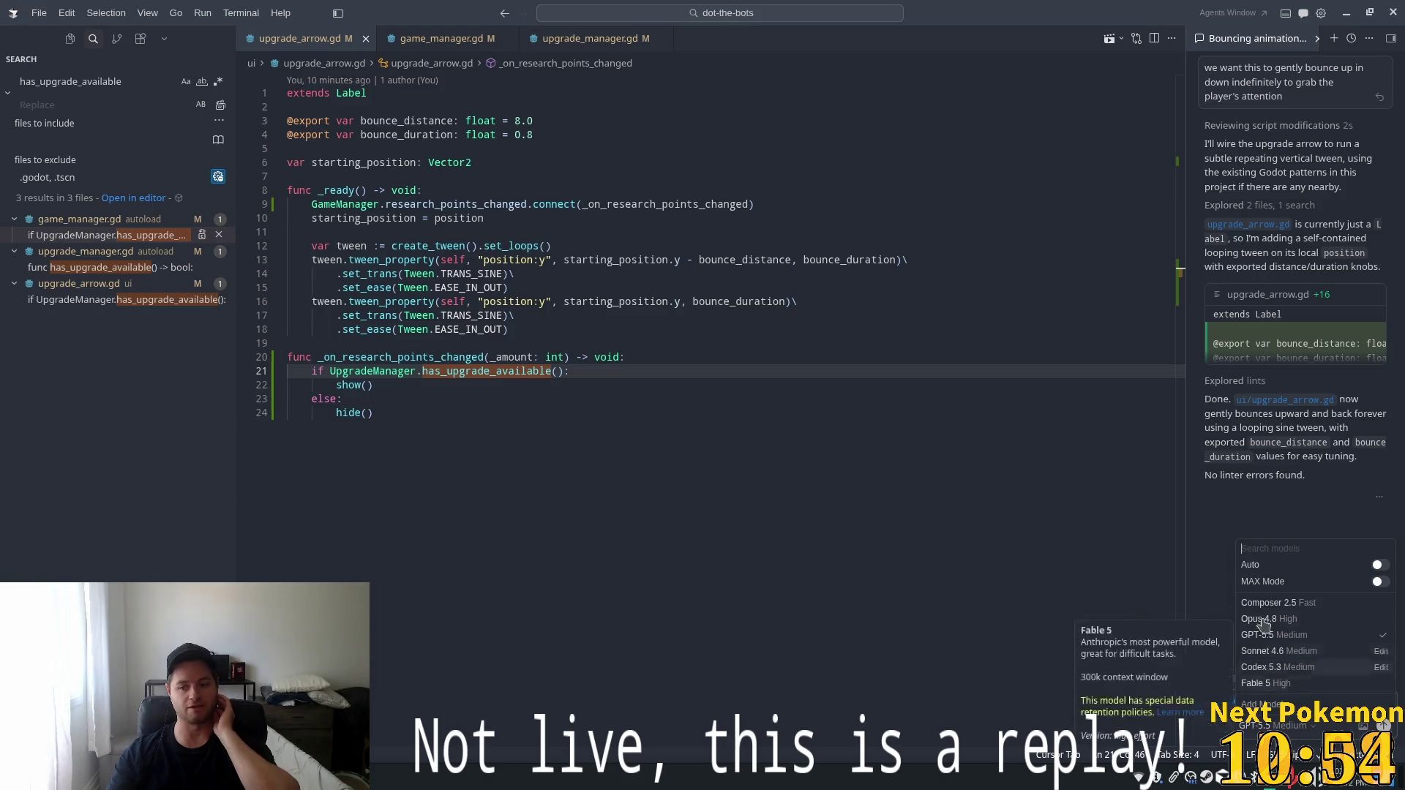
{"action": "left_click", "coordinate": [787, 565]}
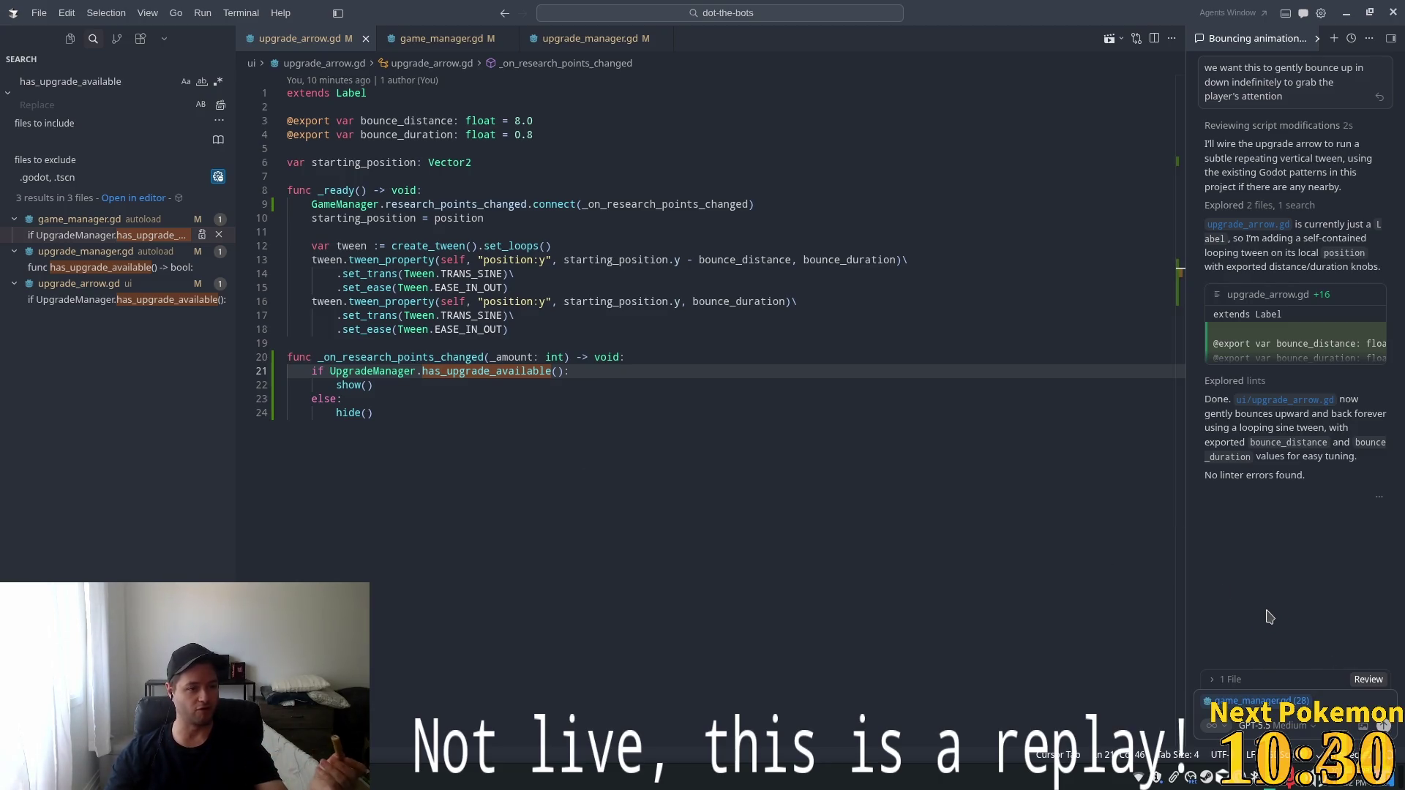
{"action": "left_click", "coordinate": [631, 316]}
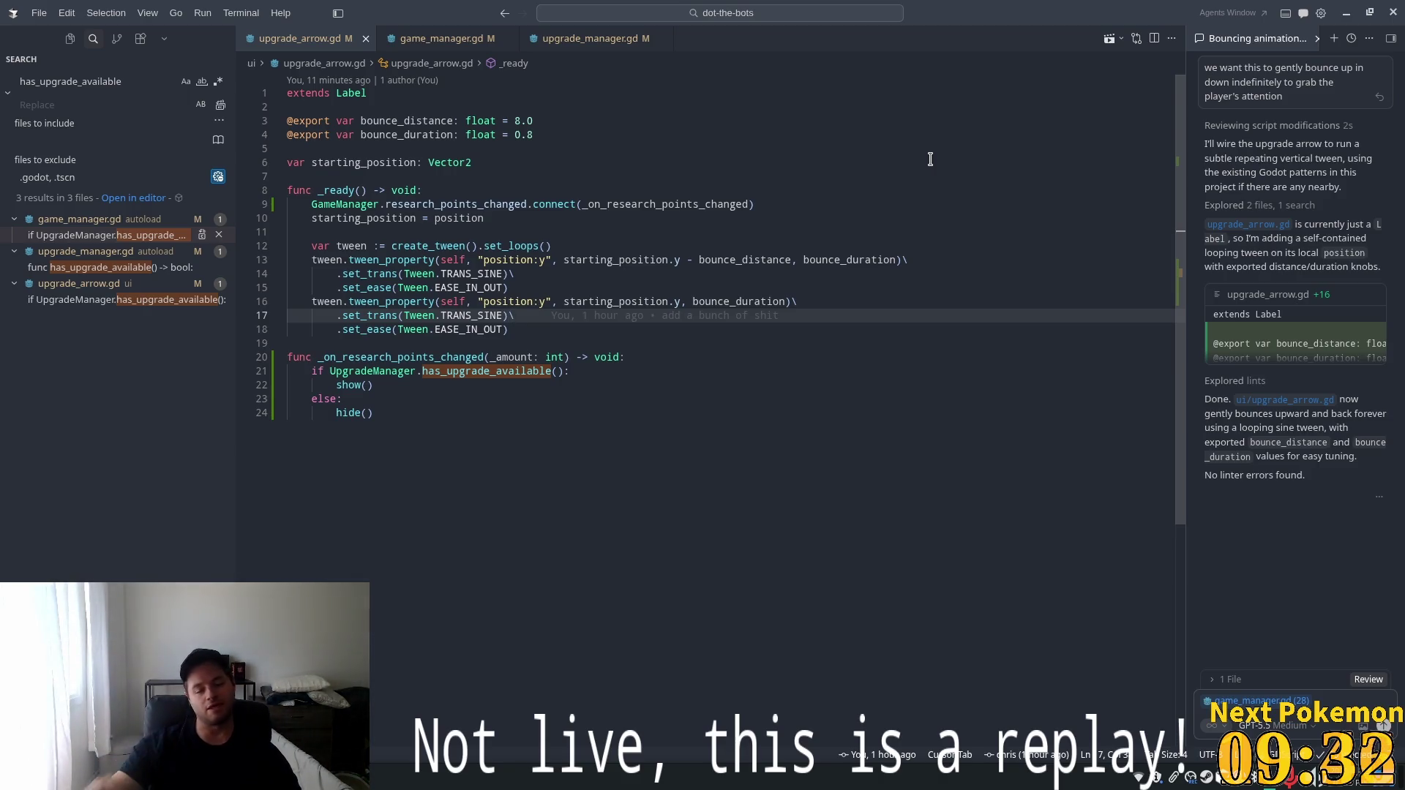
Open the Explorer file tree scrolled to the top, then return to upgrade_arrow.gd in Godot.
{"action": "left_click", "coordinate": [70, 38]}
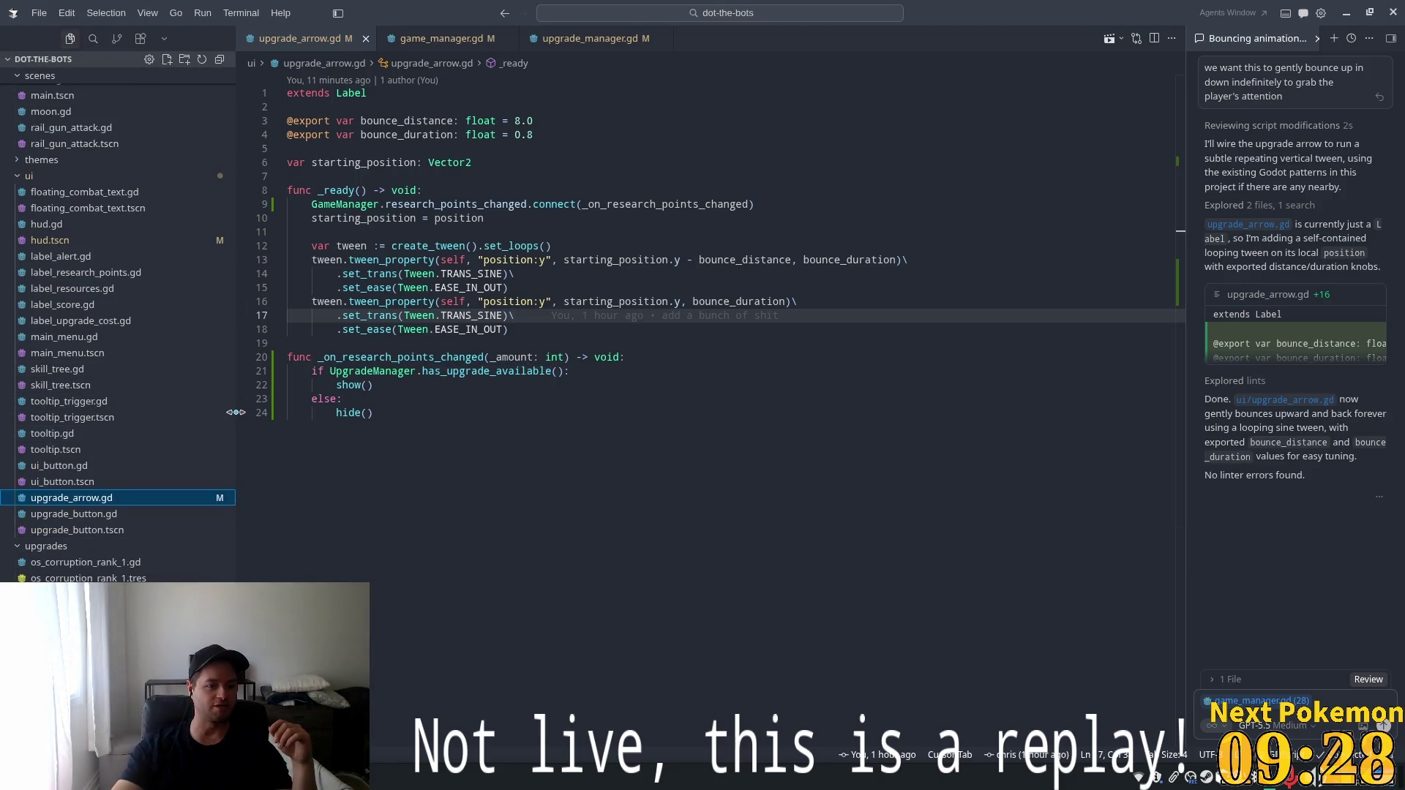
{"action": "scroll", "coordinate": [232, 139], "scroll_direction": "up", "scroll_amount": 10}
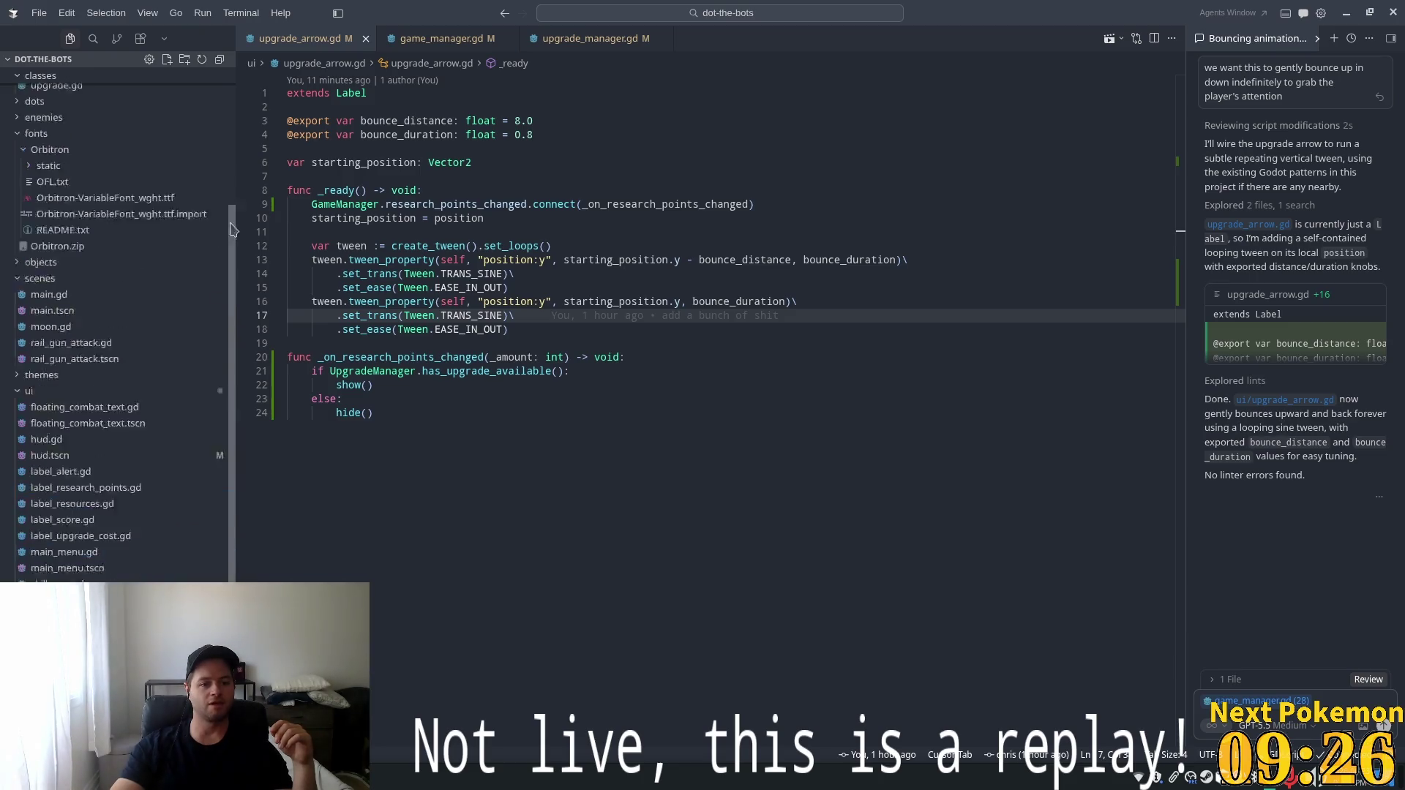
{"action": "scroll", "coordinate": [232, 139], "scroll_direction": "up", "scroll_amount": 1}
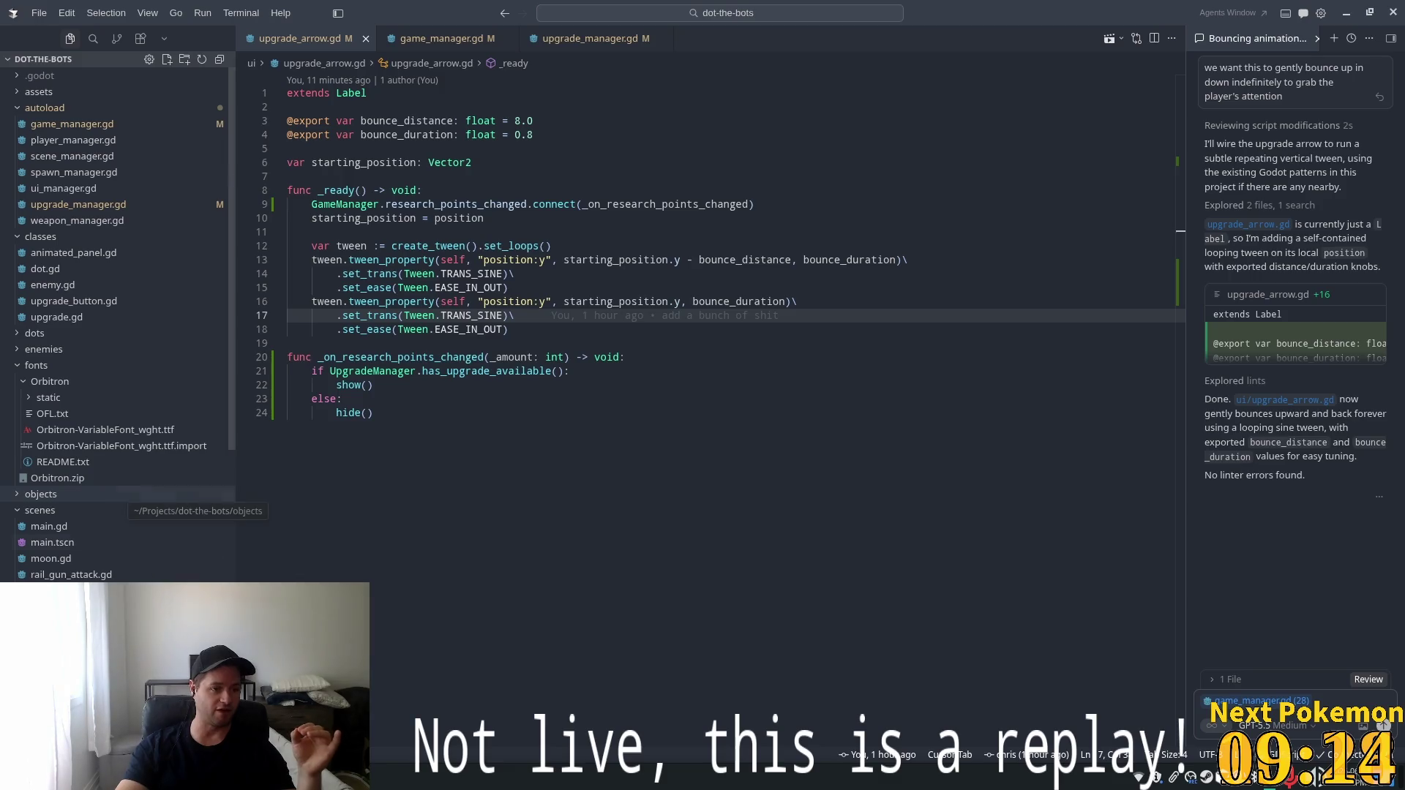
{"action": "key", "text": "alt+Tab"}
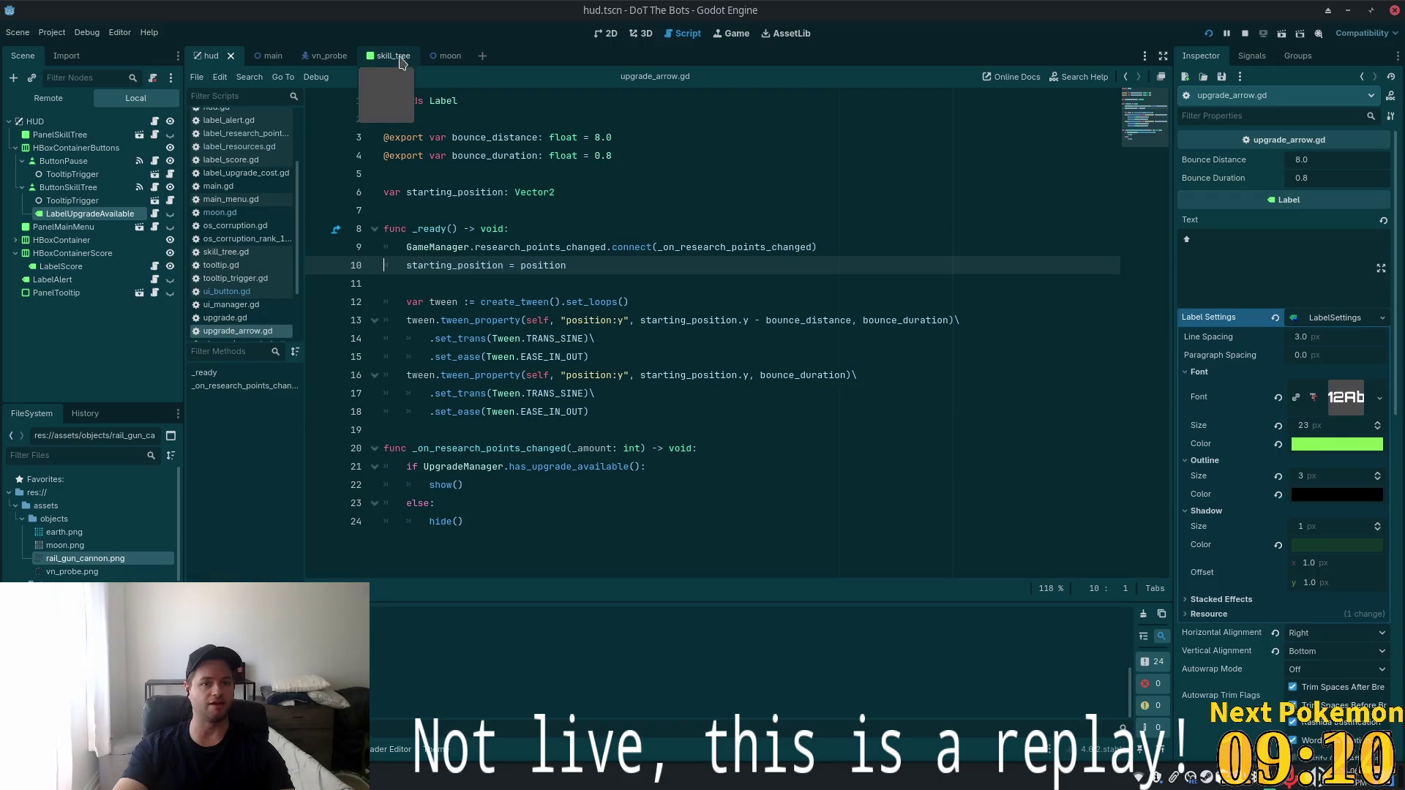
View the moon scene's rail gun sprite in Godot's 2D view, then open Cursor's chat model list.
{"action": "left_click", "coordinate": [442, 58]}
{"action": "left_click", "coordinate": [603, 35]}
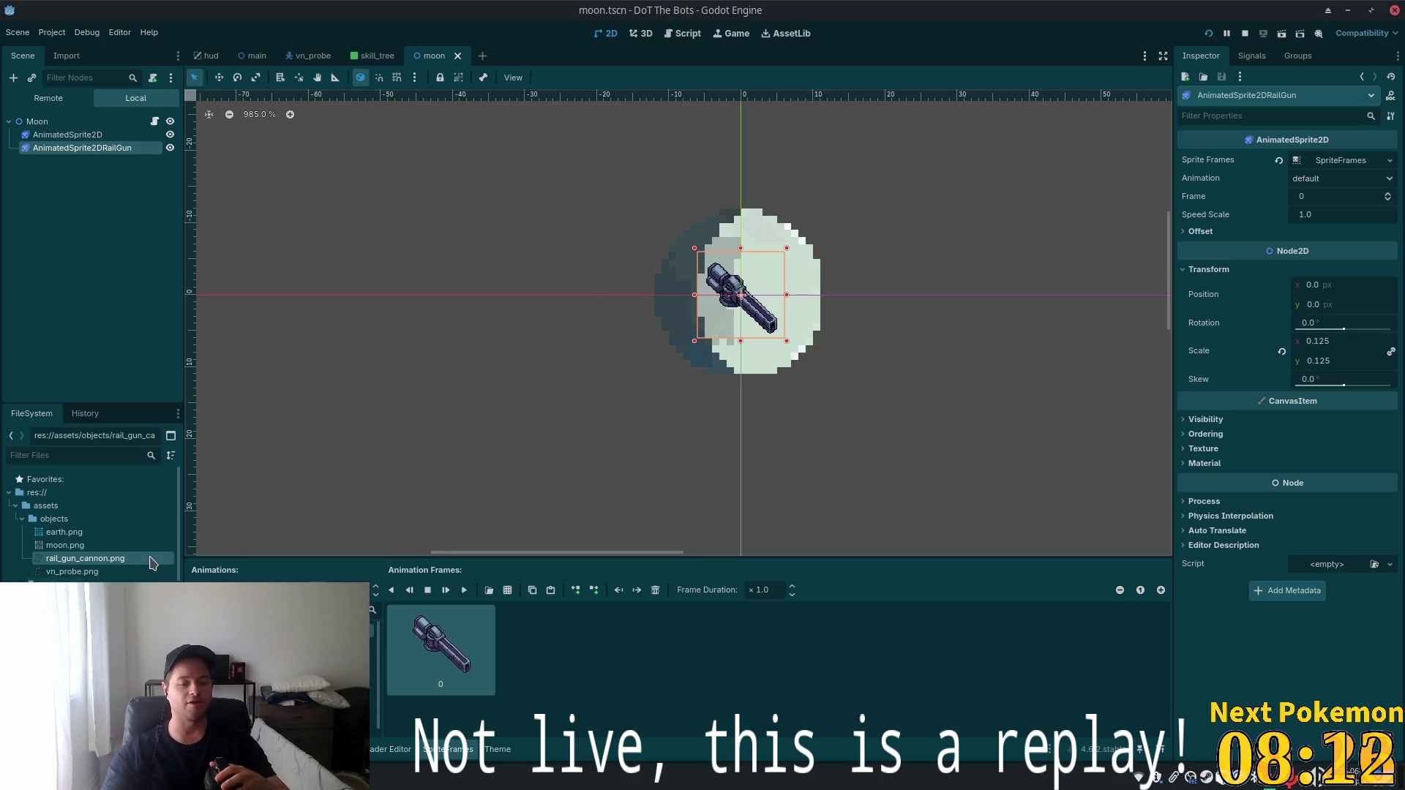
{"action": "key", "text": "alt+Tab"}
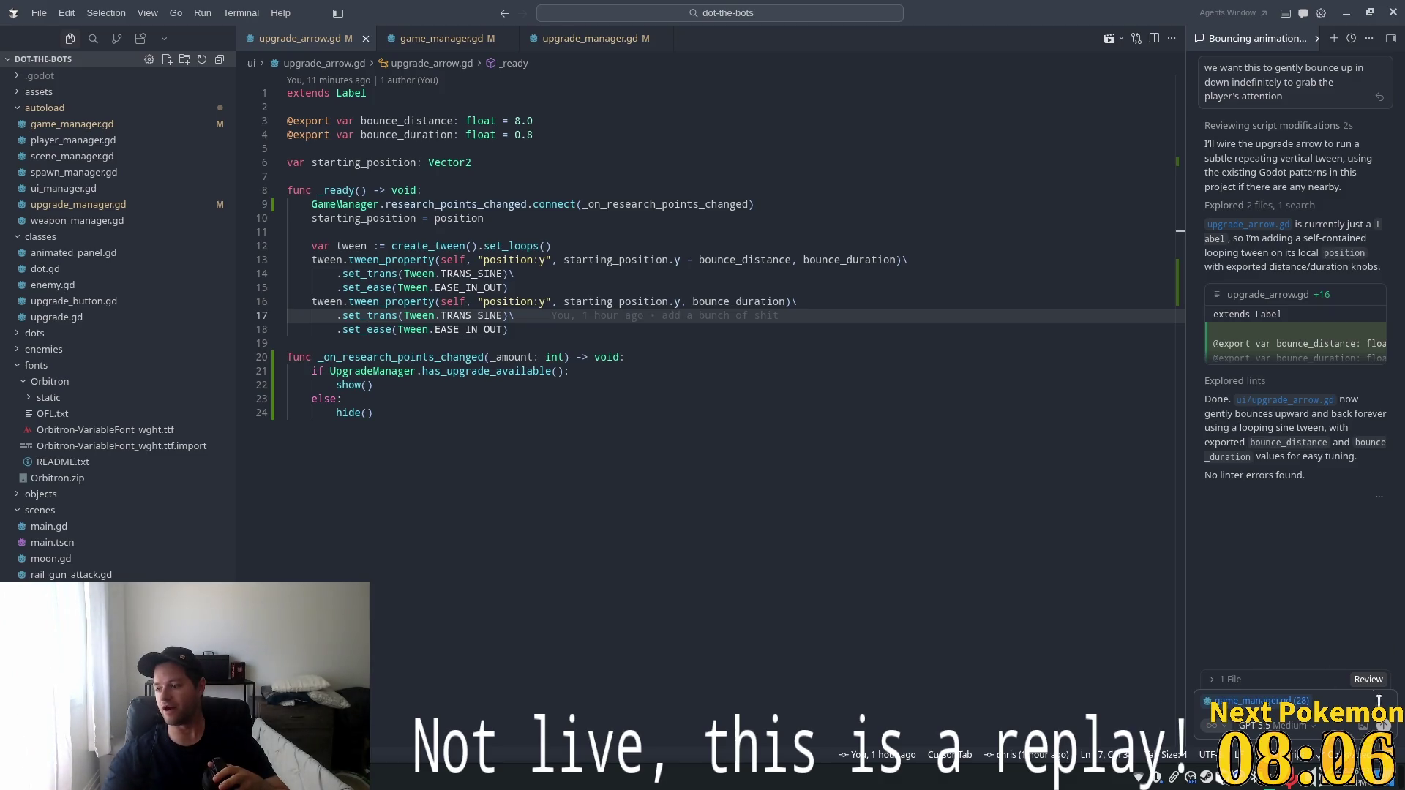
{"action": "left_click", "coordinate": [1295, 725]}
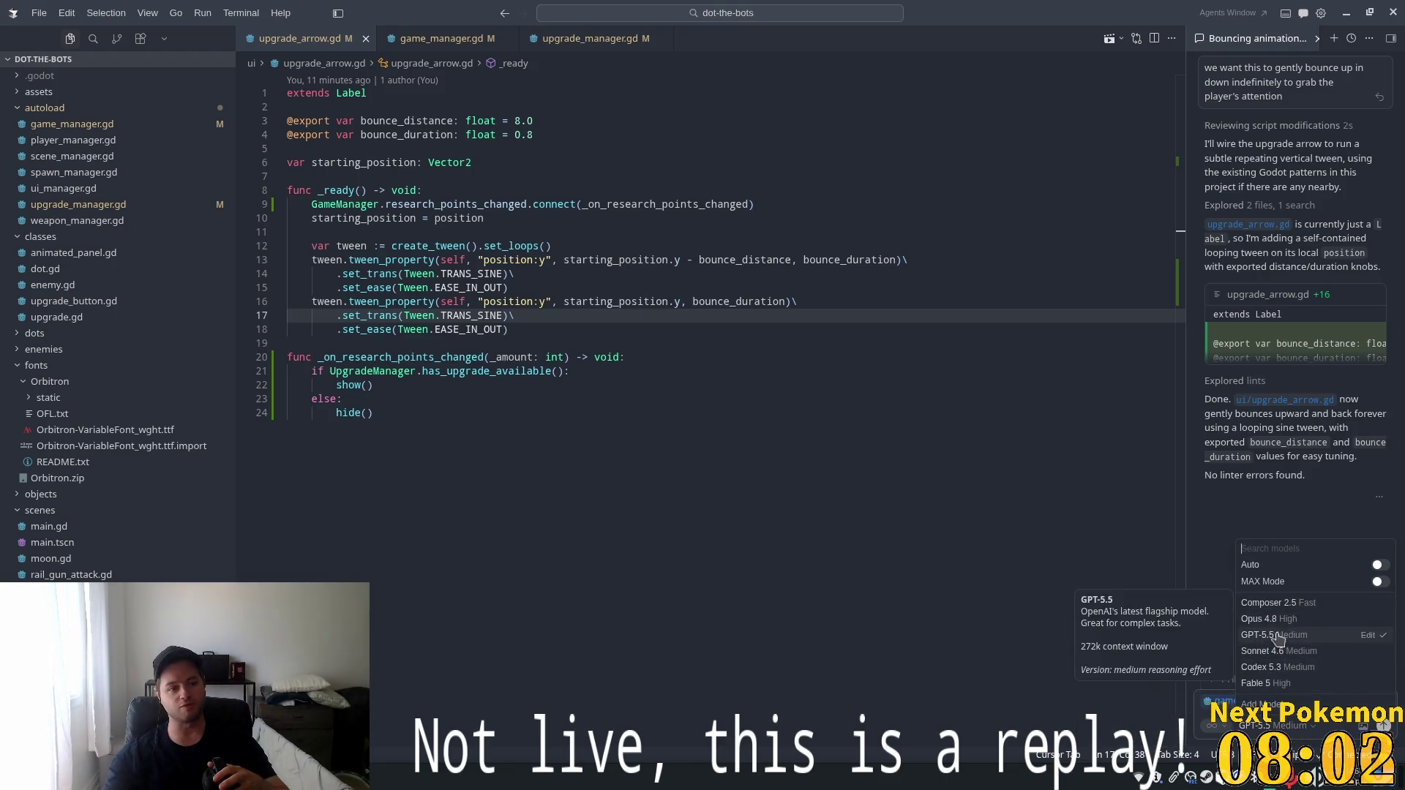